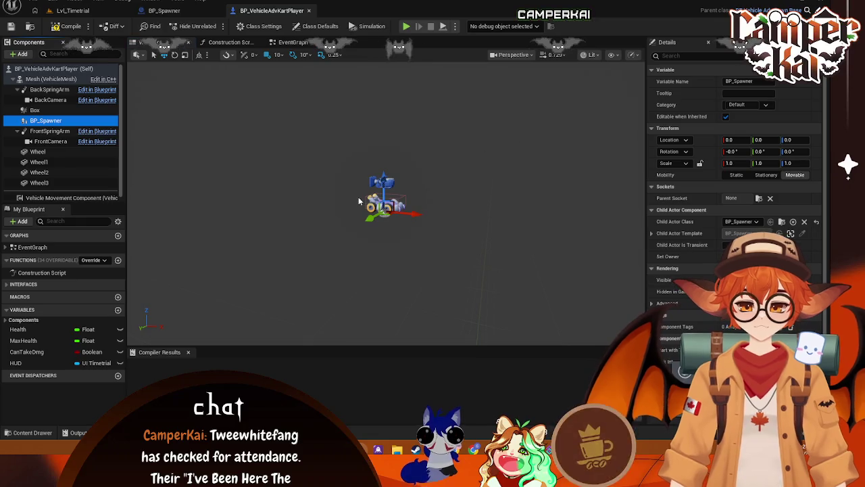
Try BP_Spawner Z location values of 0, 25 and then 50
left_click(794, 140)
type("100")
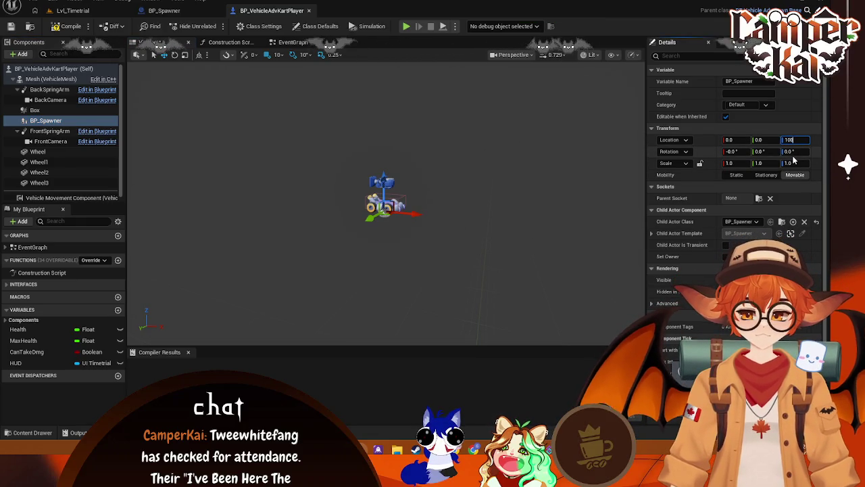
type("0.0")
key("Return")
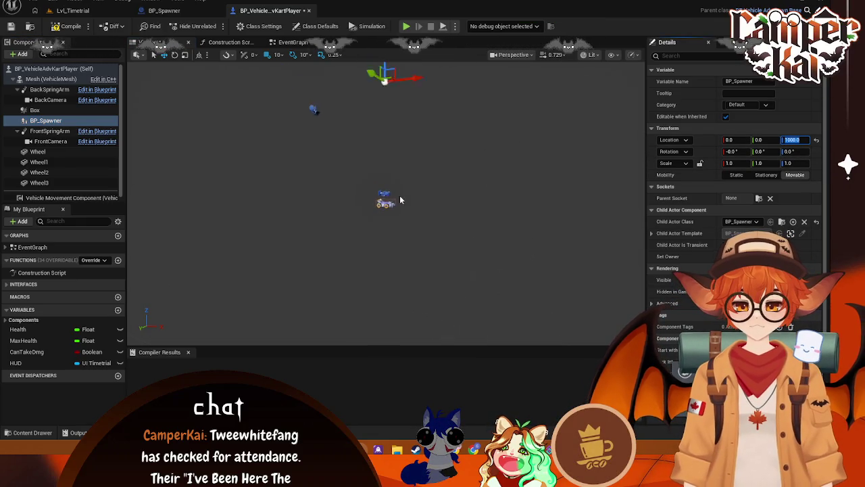
scroll(399, 200, "down", 2)
left_click(799, 141)
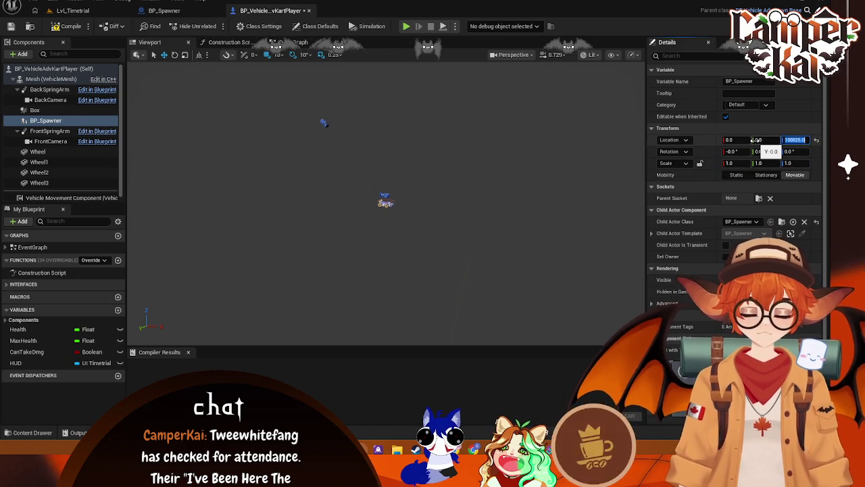
type("2")
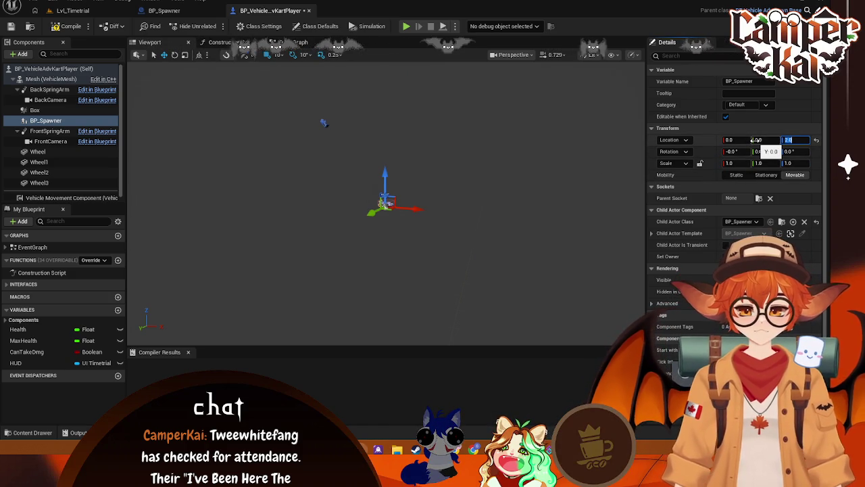
type("5")
key("Return")
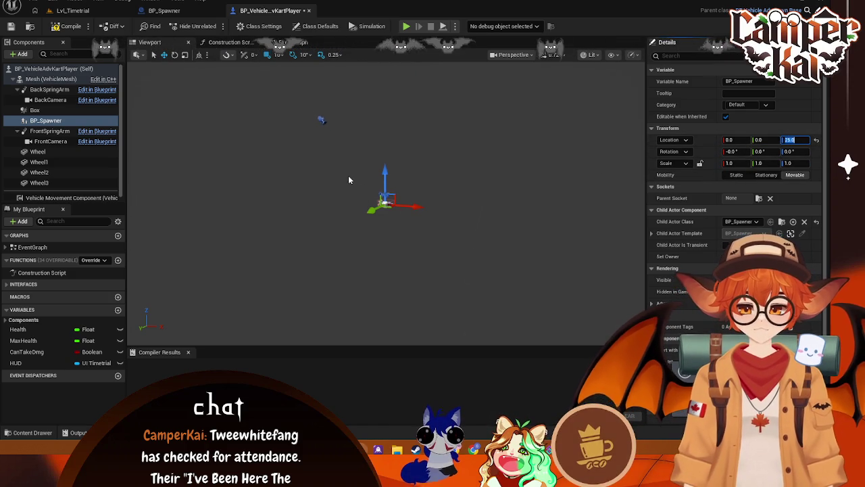
double_click(793, 139)
type("50")
key("Return")
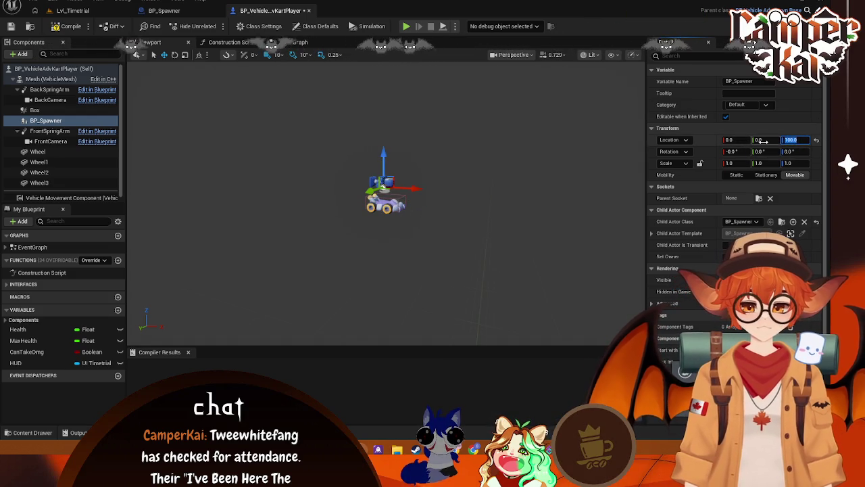
Set BP_Spawner's X location to -1000 and compile the kart blueprint
left_click(737, 140)
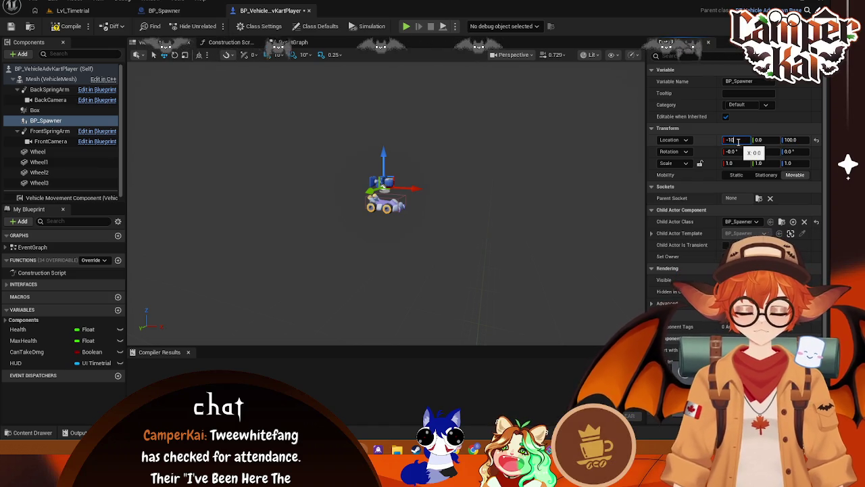
type("-1000")
key("Return")
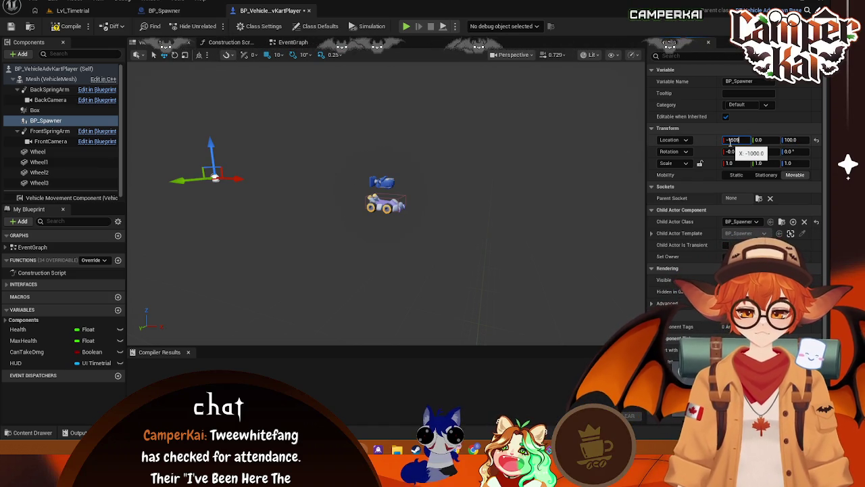
key("Return")
left_click(288, 258)
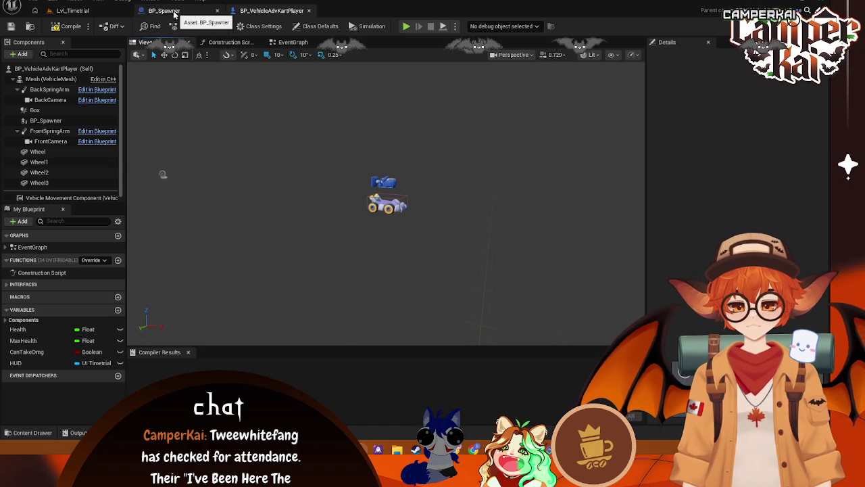
key("F7")
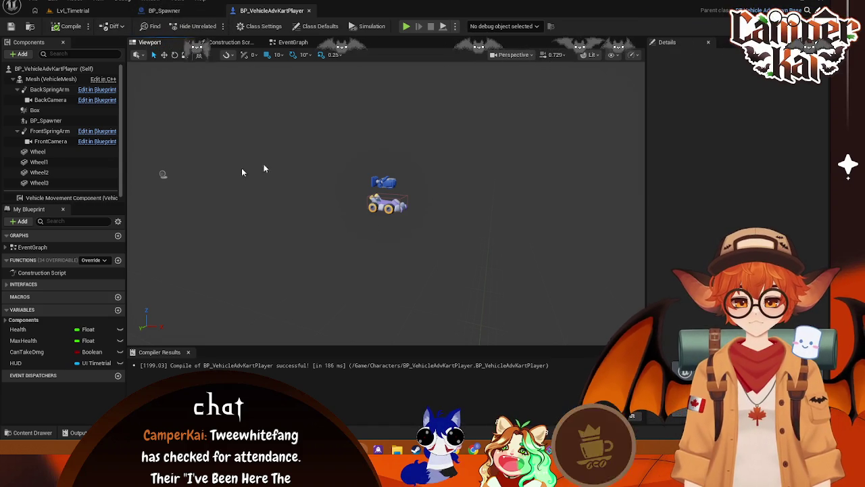
Duplicate BP_Spawner as BP_Spawner1 at X 1500 and save the kart blueprint
left_click(162, 174)
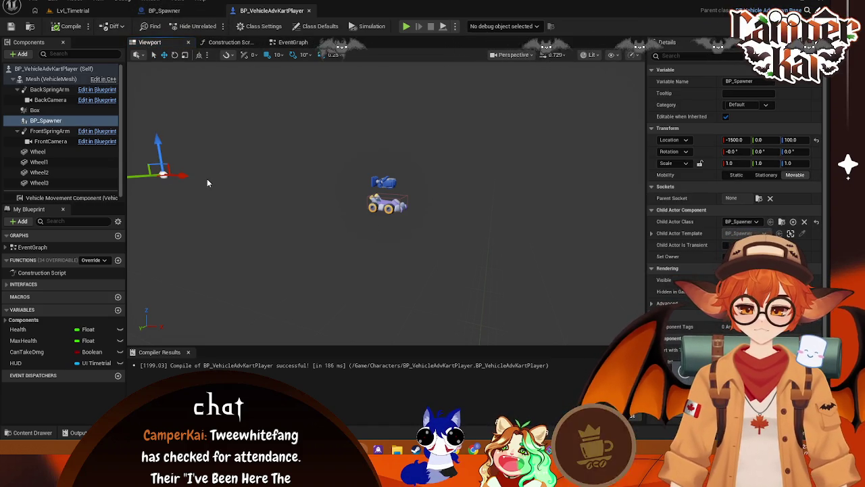
right_click(41, 121)
mouse_move(61, 143)
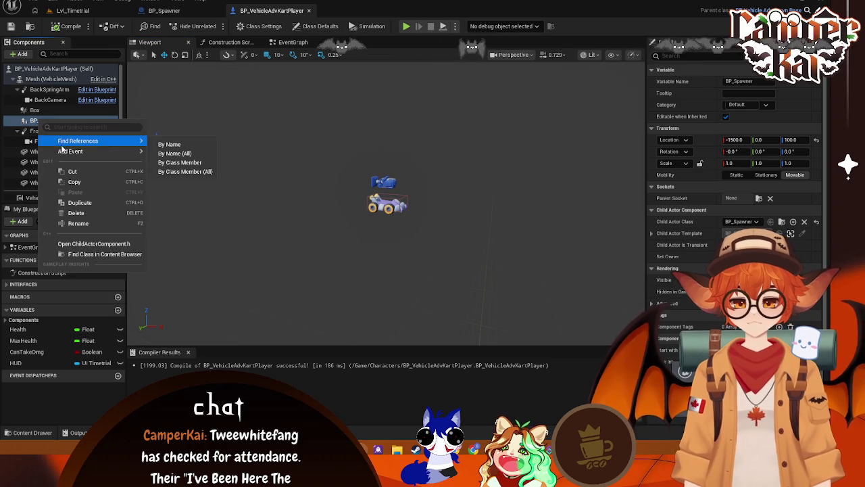
left_click(132, 202)
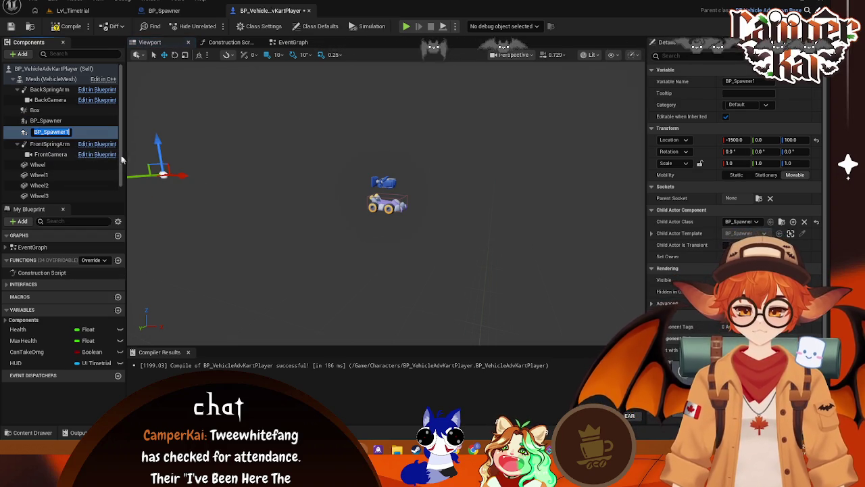
key("Return")
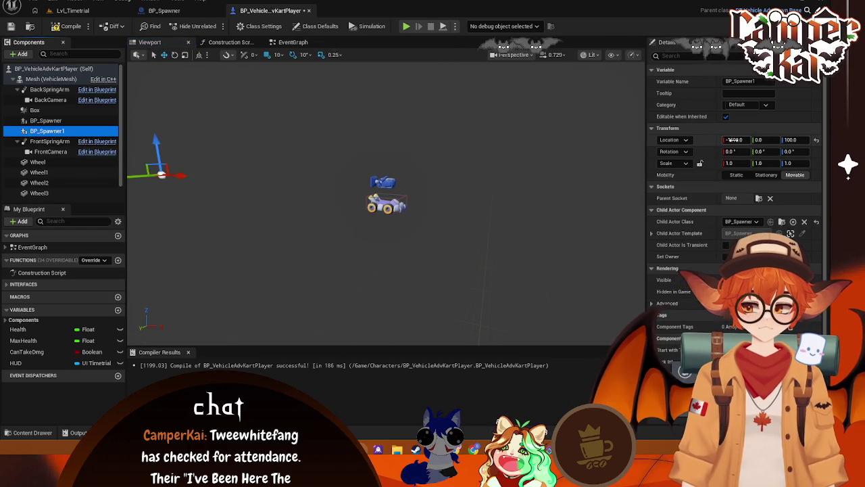
type("1")
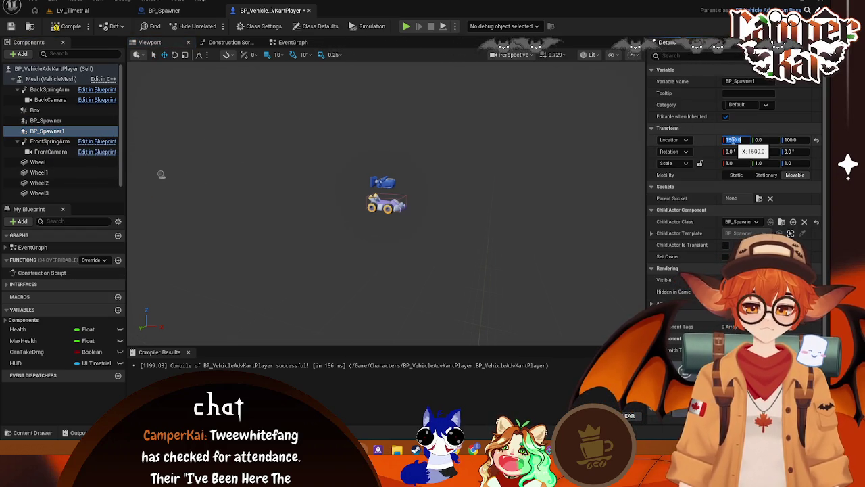
scroll(403, 239, "down", 4)
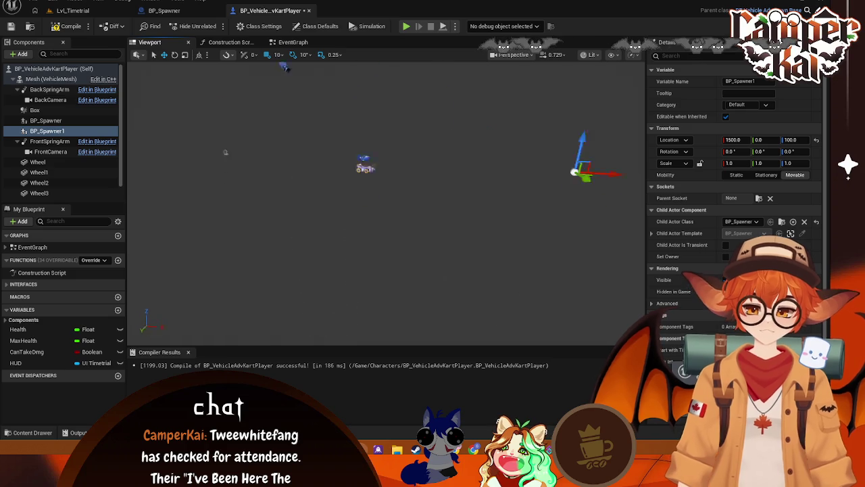
left_click_drag(342, 203, 358, 203)
key("ctrl+s")
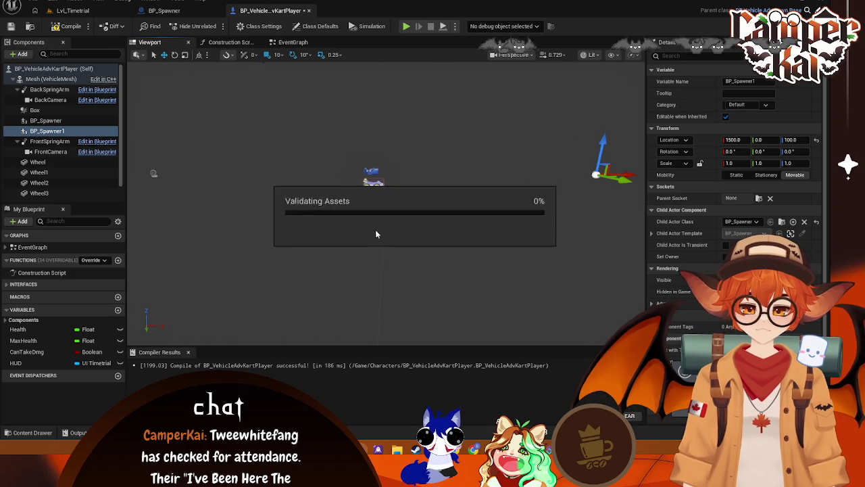
left_click(480, 190)
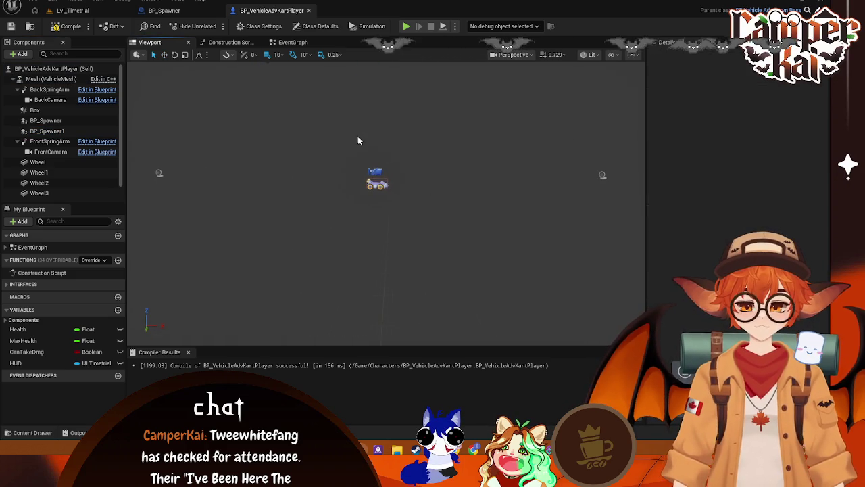
Show BP_Spawner's event graph, panned so the SpawnActor node has room after it
left_click(166, 11)
left_click(72, 11)
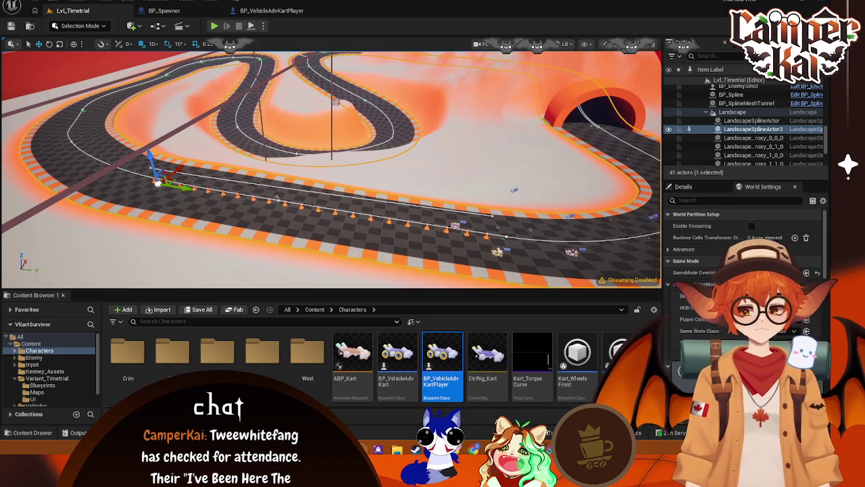
left_click(165, 11)
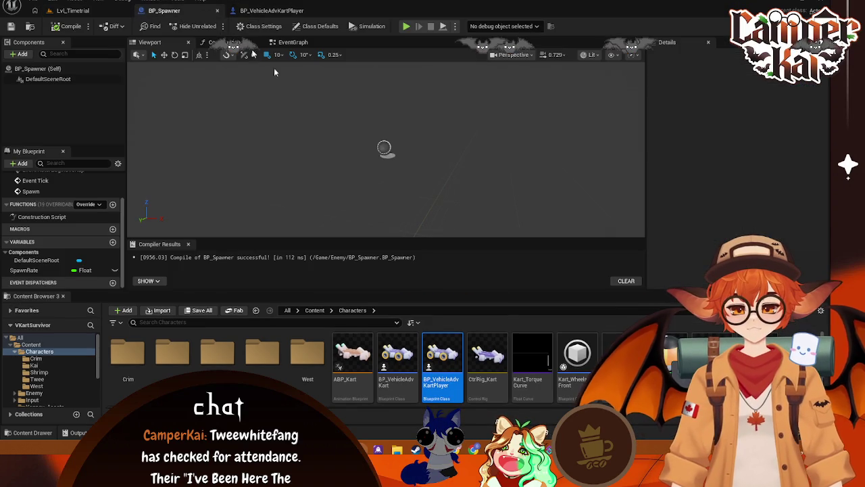
left_click(290, 42)
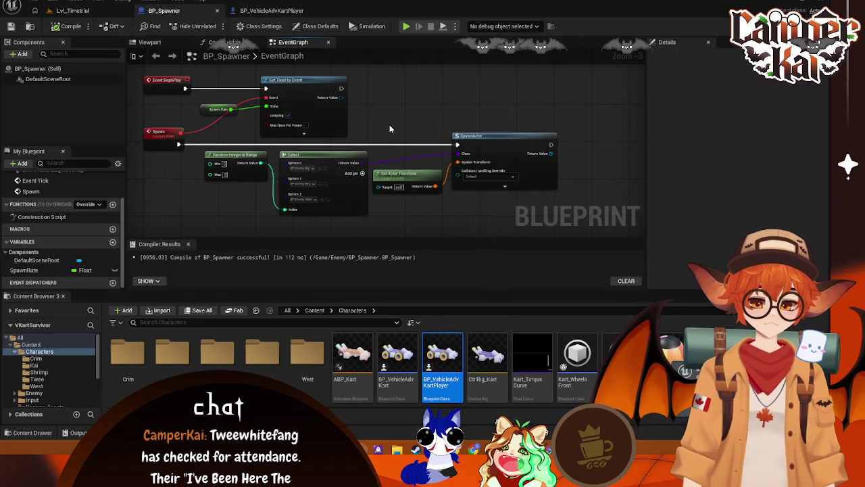
scroll(390, 127, "up", 1)
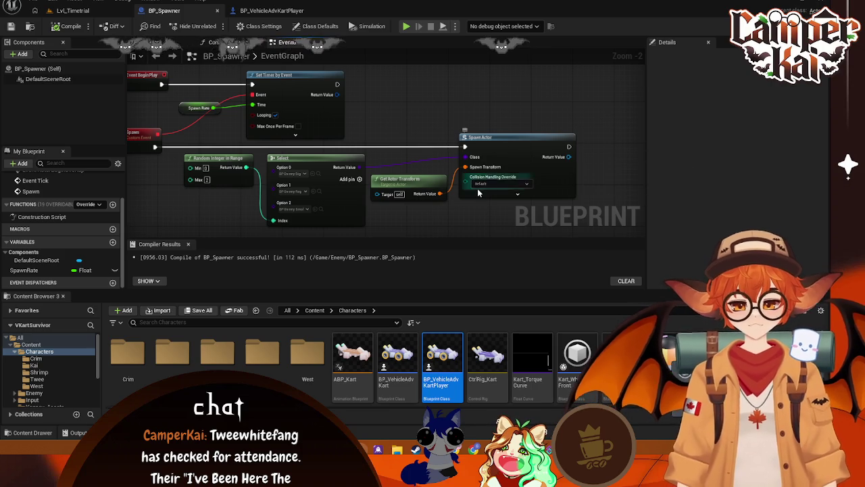
scroll(485, 218, "up", 1)
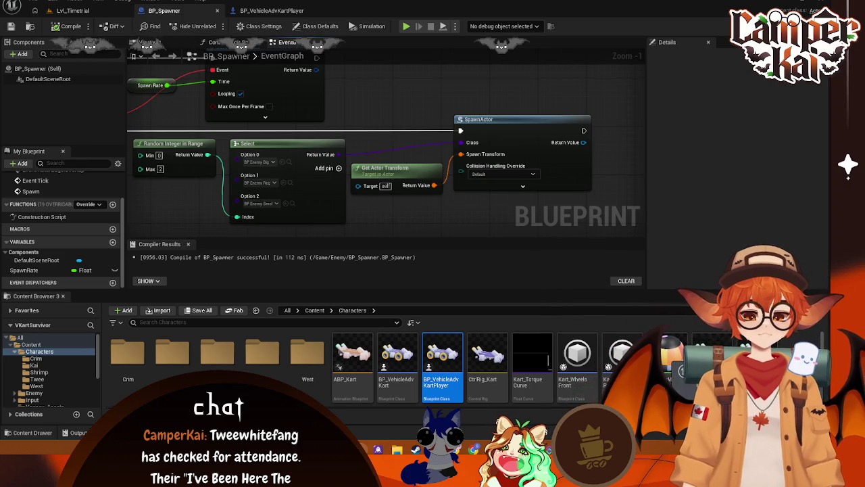
left_click_drag(503, 217, 471, 217)
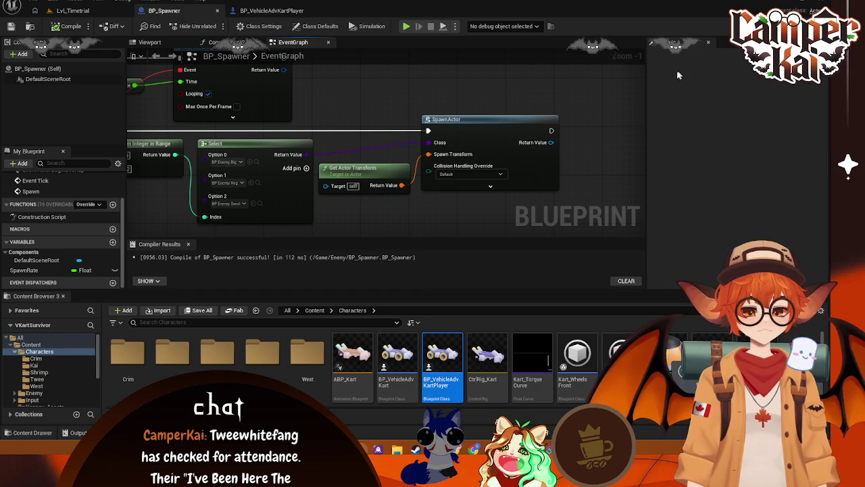
mouse_move(557, 130)
left_mouse_down()
mouse_move(545, 120)
mouse_move(433, 109)
mouse_move(489, 110)
left_mouse_up()
Add a Get Actor Of Class node set to BP_Spline beside SpawnActor
type("get")
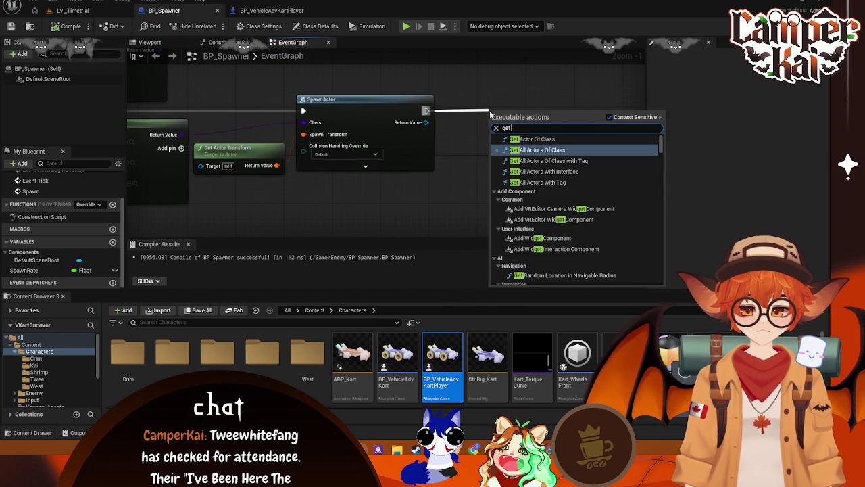
type(" ac")
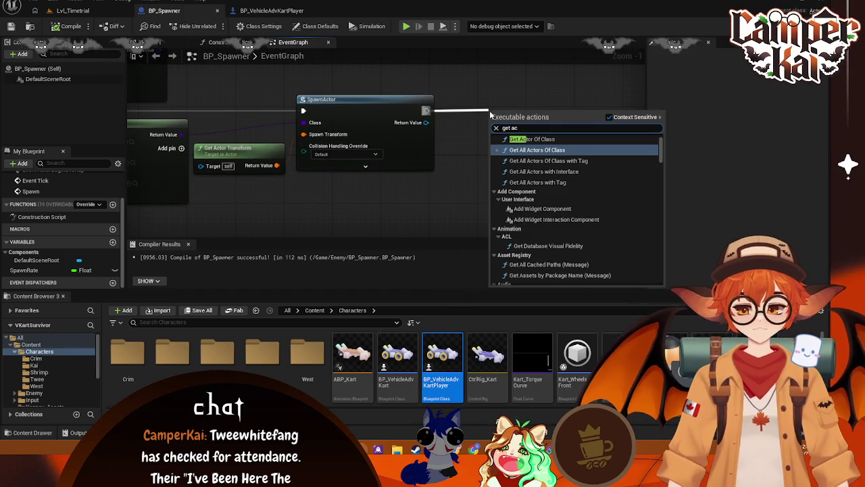
left_click(535, 139)
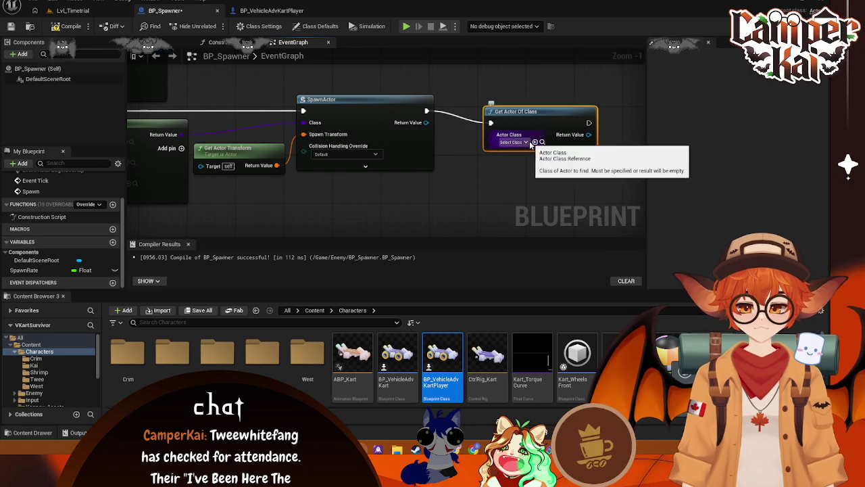
left_click(529, 143)
type("splin")
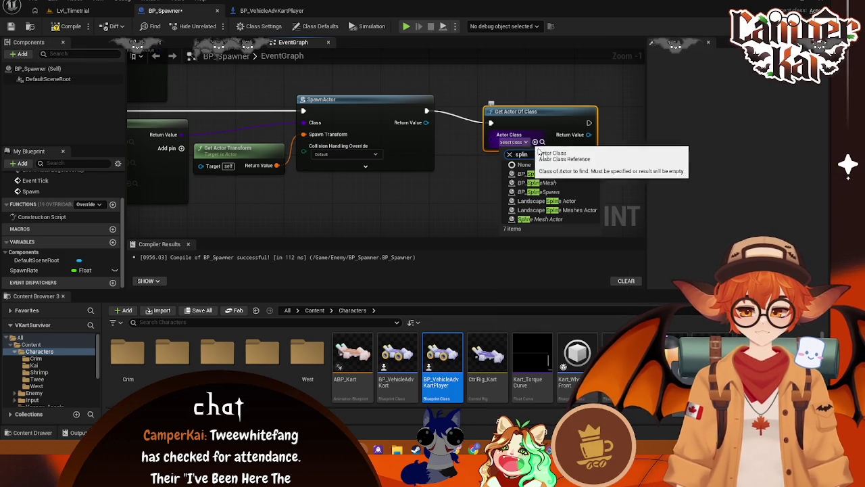
left_click(541, 174)
mouse_move(518, 112)
left_mouse_down()
mouse_move(493, 87)
mouse_move(497, 98)
left_mouse_up()
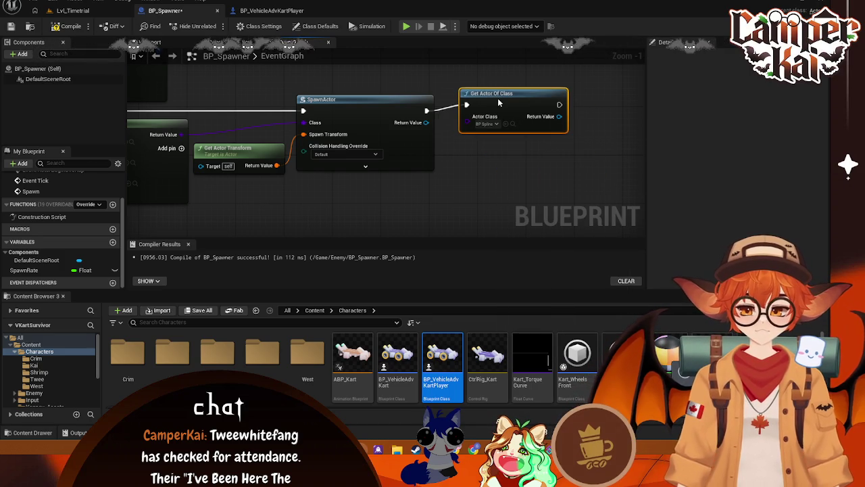
Search 'set tar' off SpawnActor's return value, cancel, and open the Enemy folder
left_click_drag(426, 123, 511, 191)
type("se")
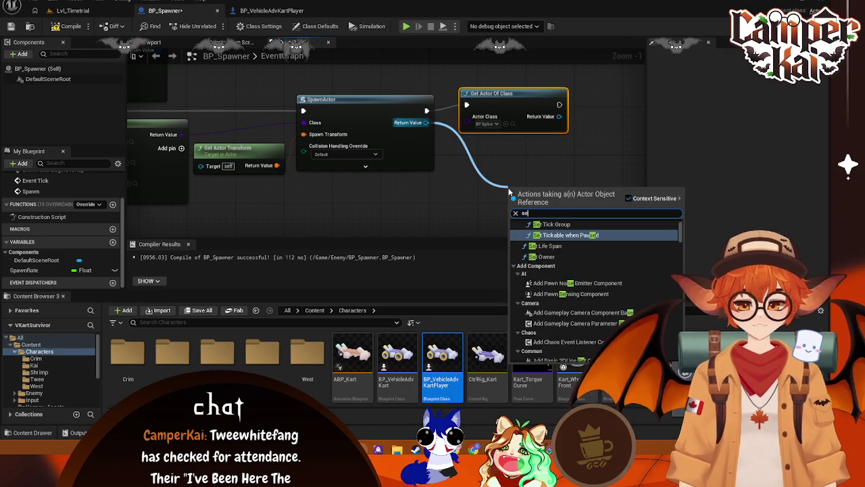
type("t")
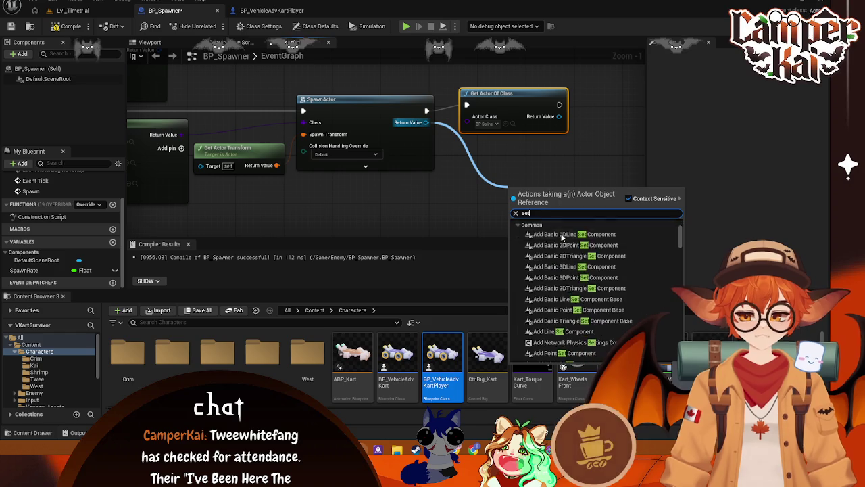
type(" sp")
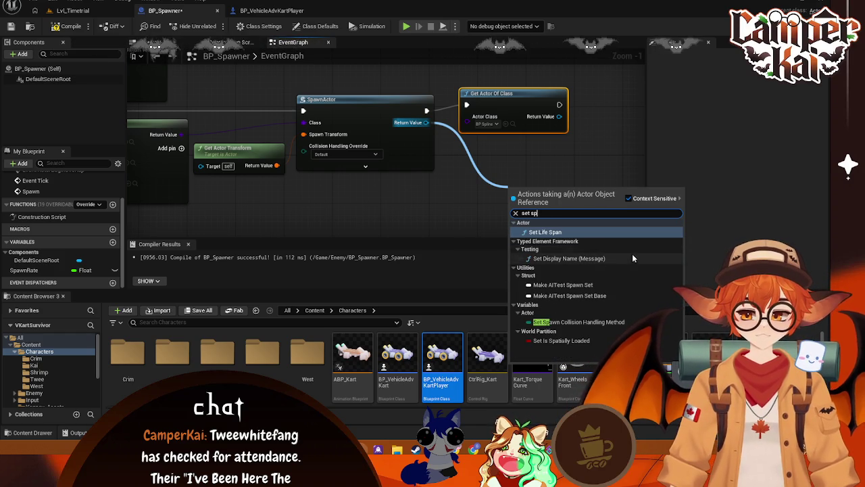
key("BackSpace")
key("BackSpace")
key("BackSpace")
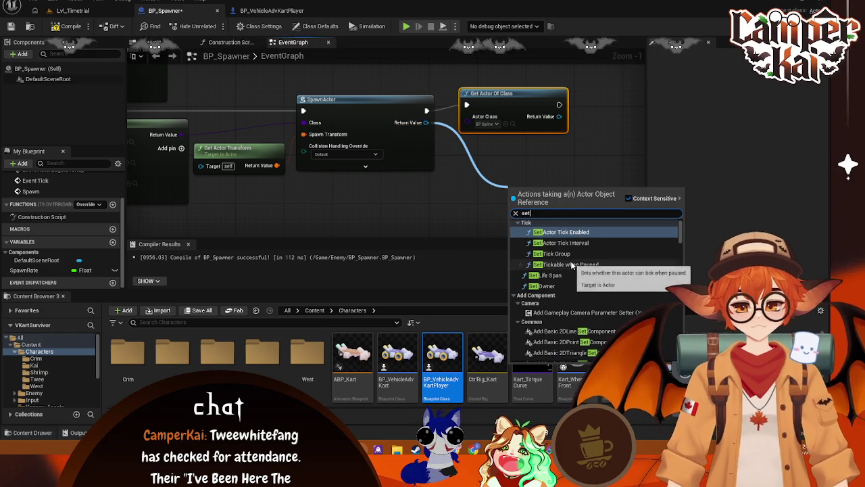
type(" tar")
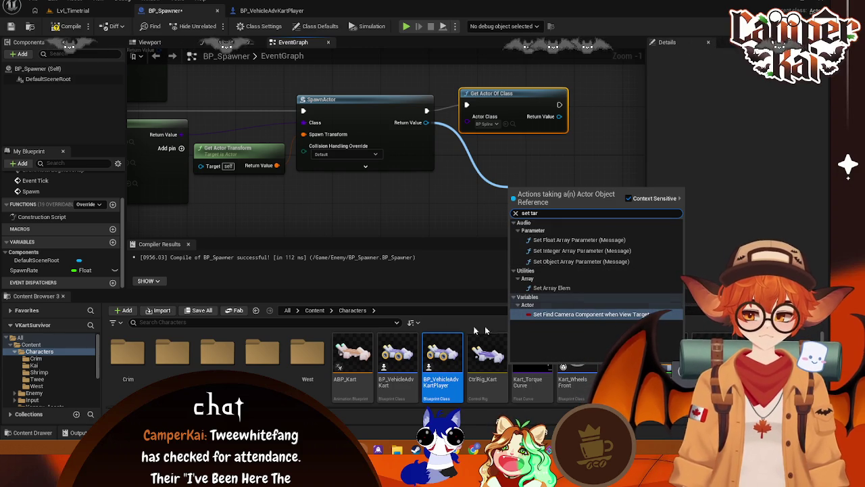
left_click(400, 209)
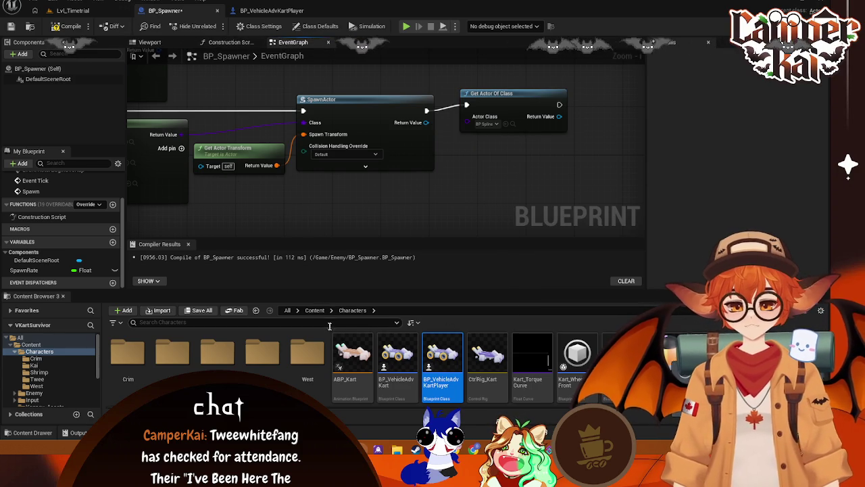
left_click(47, 393)
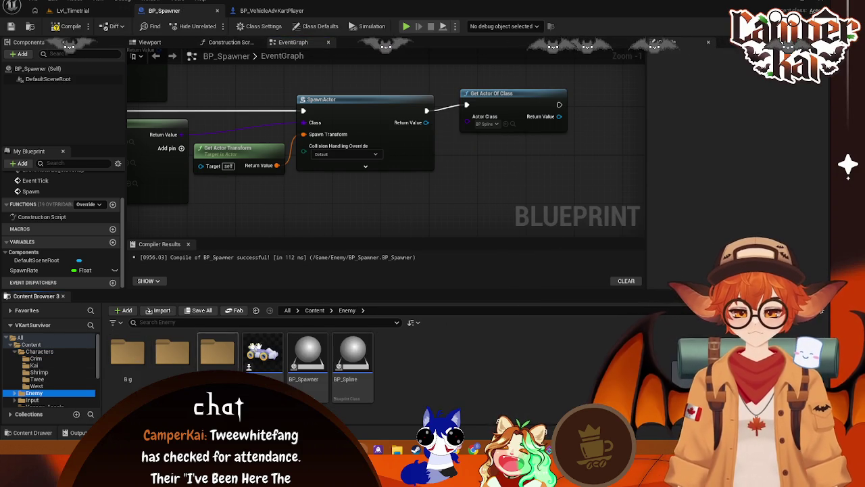
Open BP_Enemy, review its viewport and DriveTowardsSpline logic, and inspect TargetSpline
double_click(263, 346)
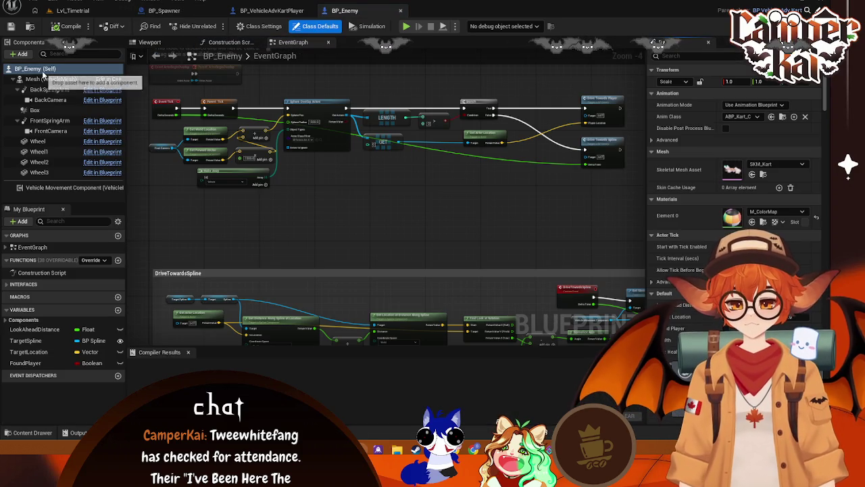
left_click(162, 42)
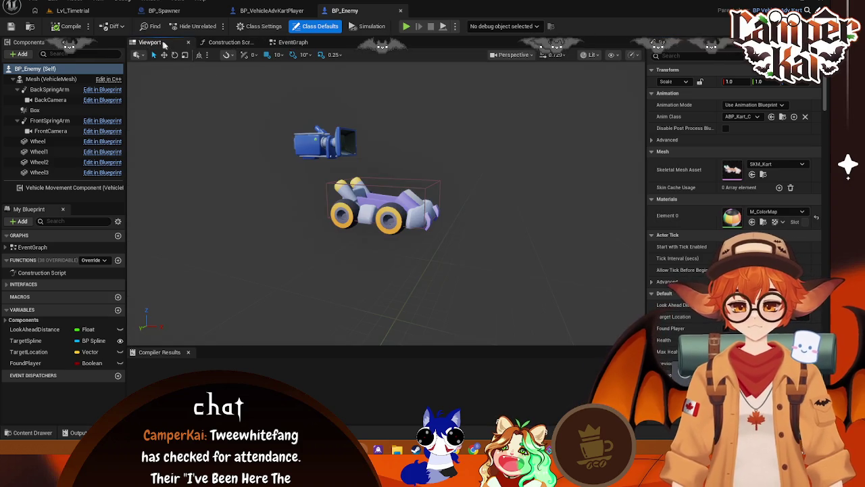
left_click(293, 42)
scroll(332, 201, "up", 3)
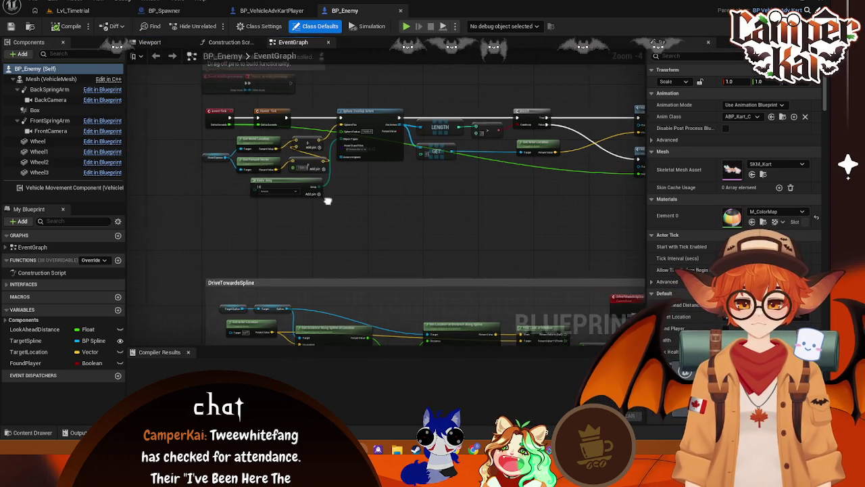
scroll(349, 250, "down", 1)
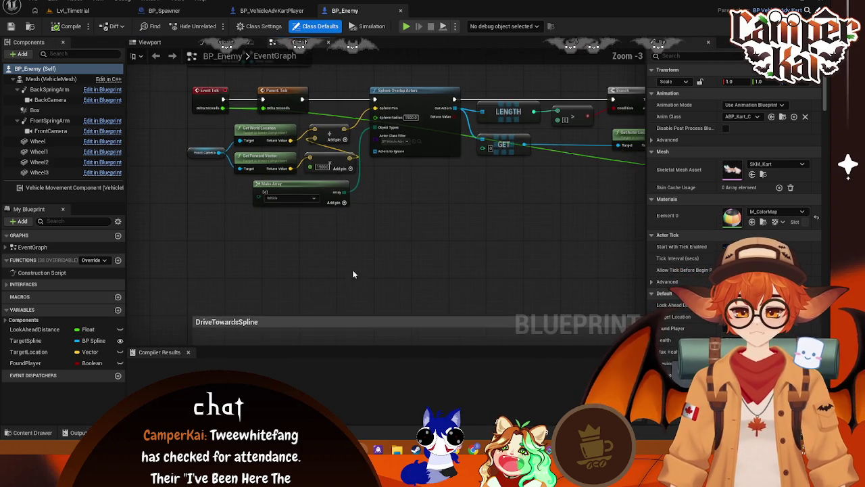
left_click_drag(349, 251, 373, 155)
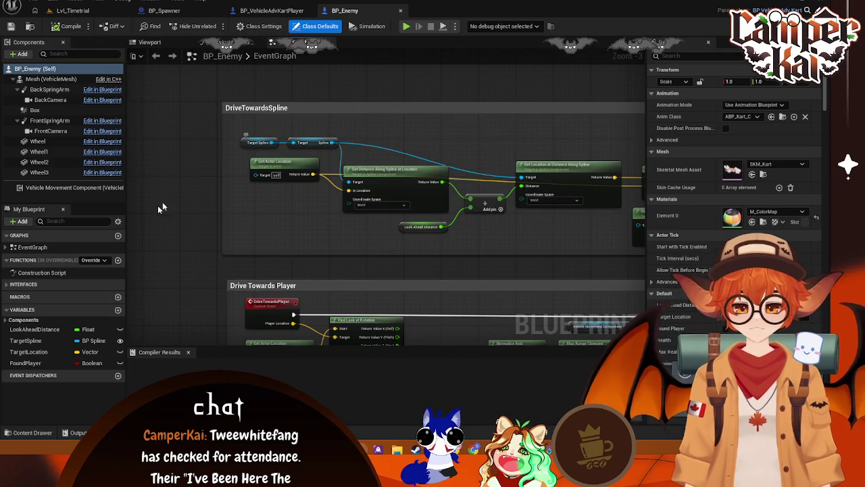
left_click(39, 342)
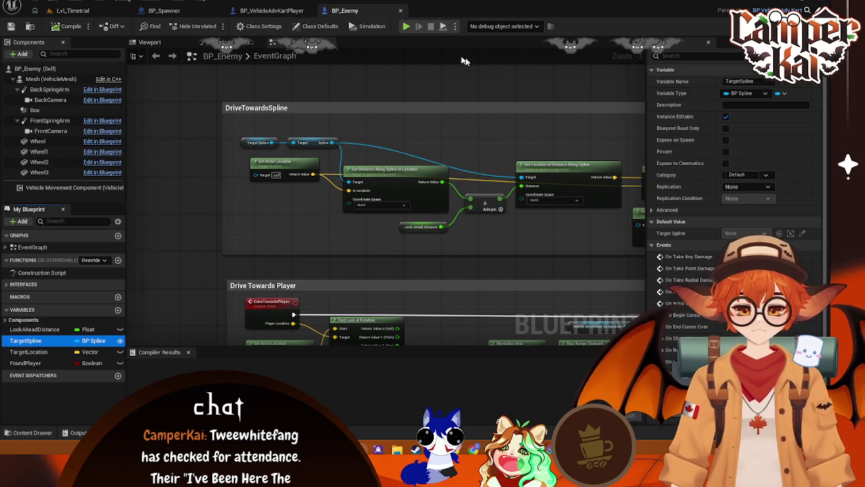
Check the kart player's event graph, then return to BP_Spawner
left_click(272, 10)
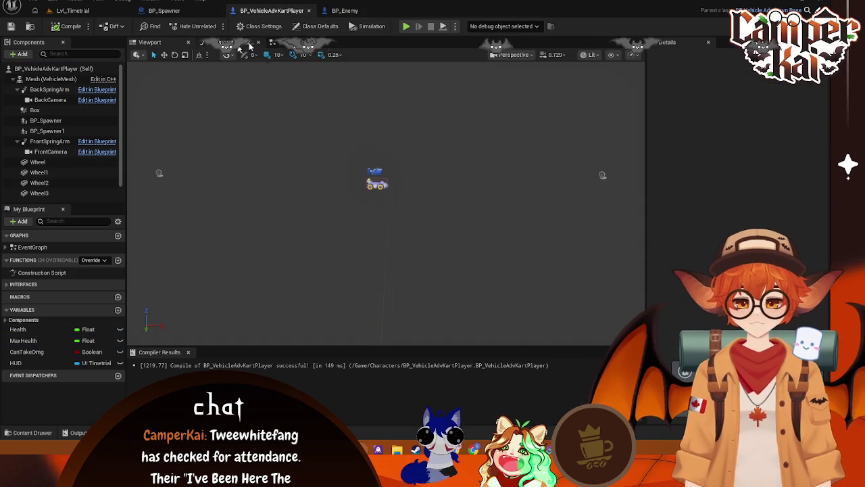
left_click(278, 42)
left_click(165, 10)
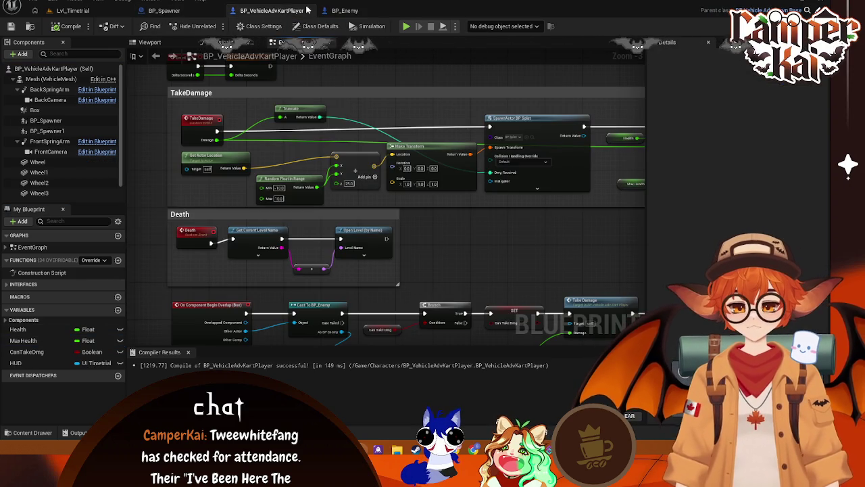
Search for 'set target spl' and 'set t' actions, finding nothing, and cancel
left_click_drag(394, 148, 333, 160)
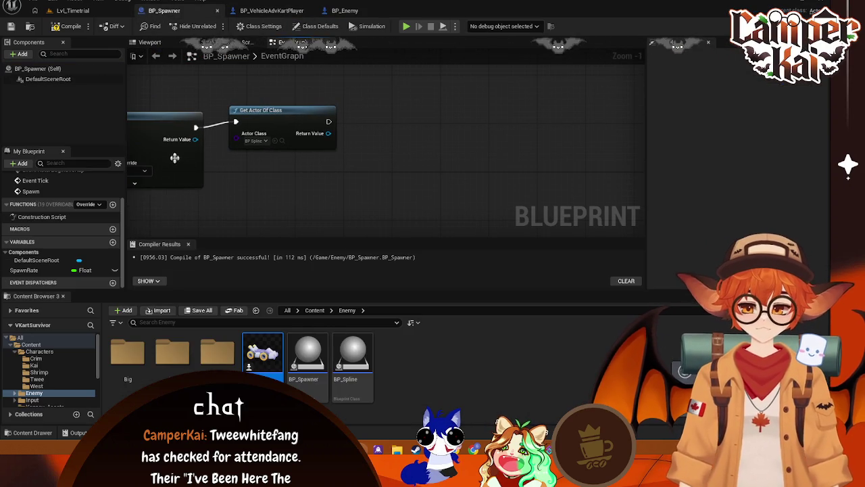
right_click(263, 191)
type("set t")
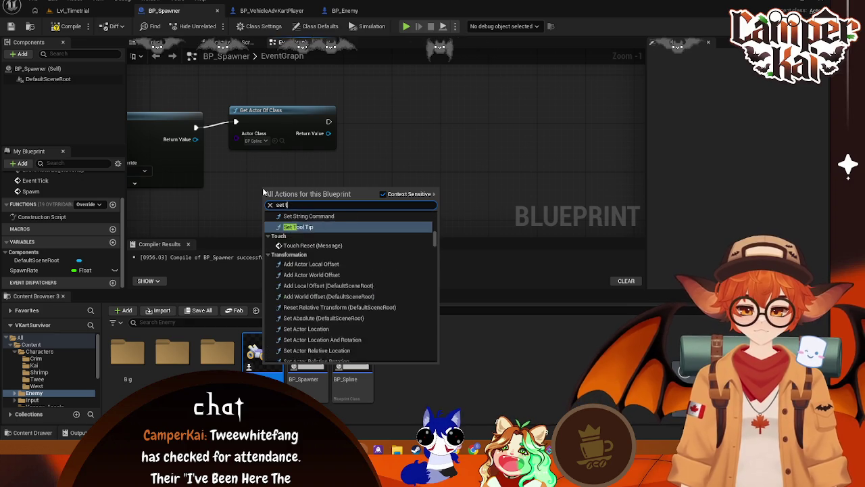
type("arget spl")
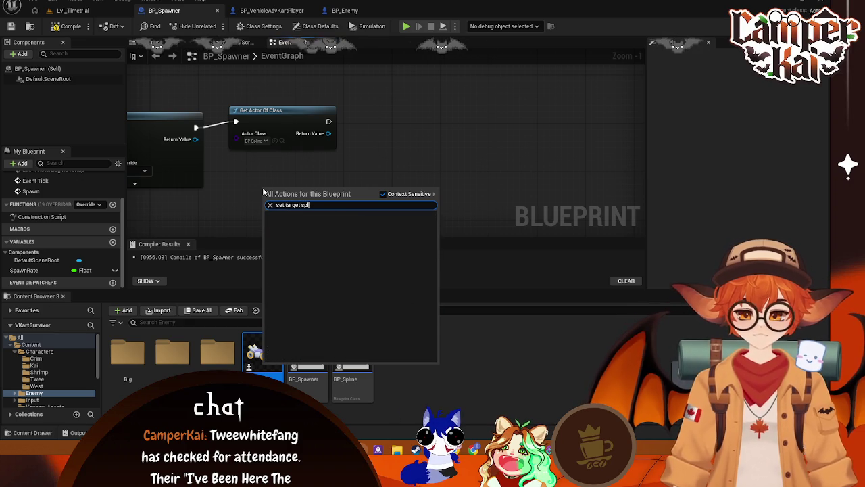
key("Escape")
left_click_drag(196, 140, 238, 177)
type("set t")
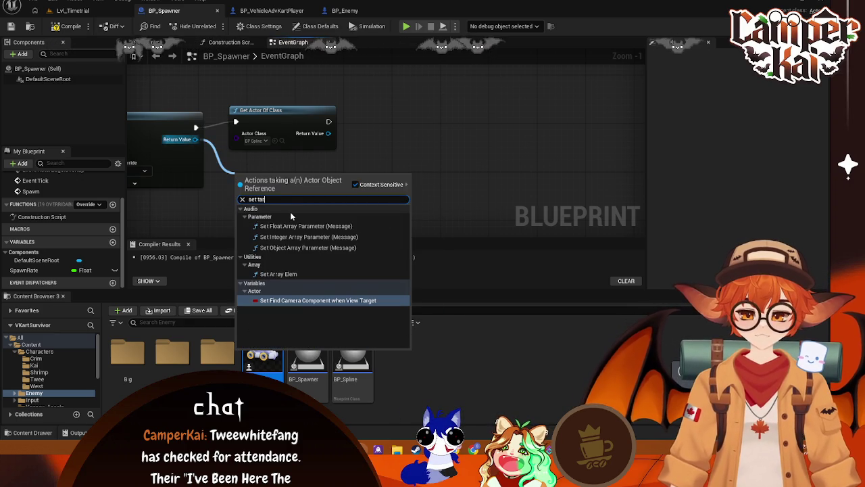
key("BackSpace")
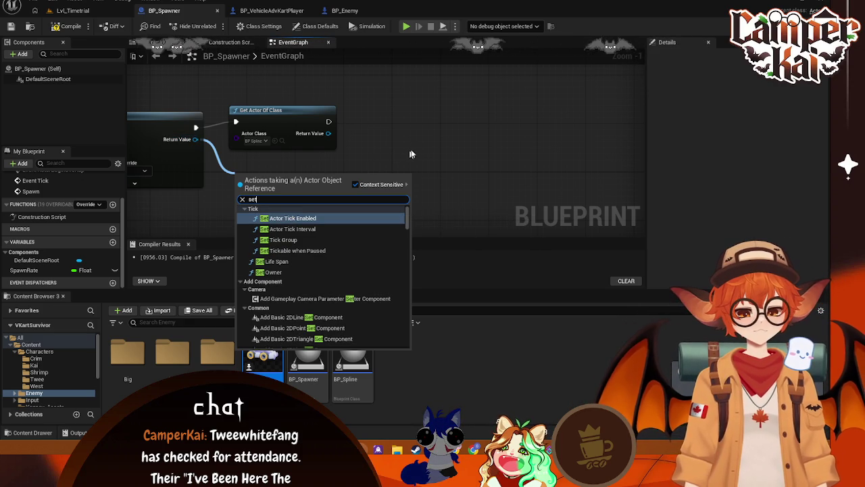
key("Escape")
left_click_drag(266, 201, 346, 201)
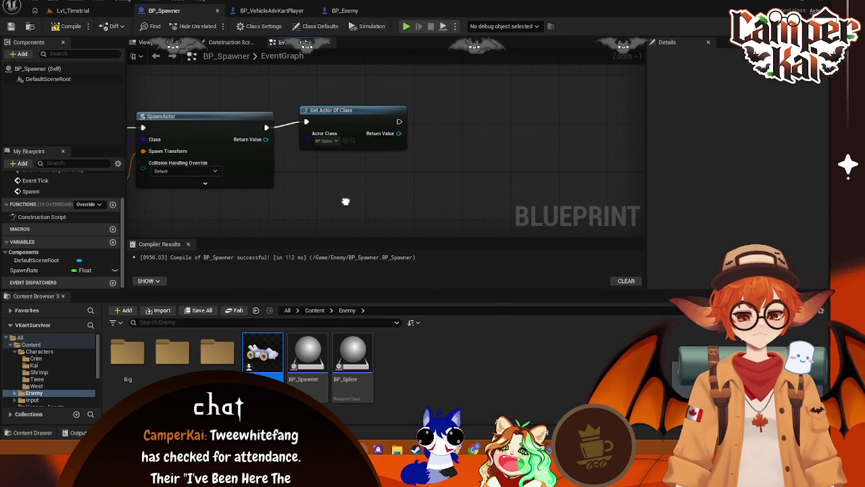
Promote Get Actor Of Class's result to a new variable named TargetSpline
right_click(384, 135)
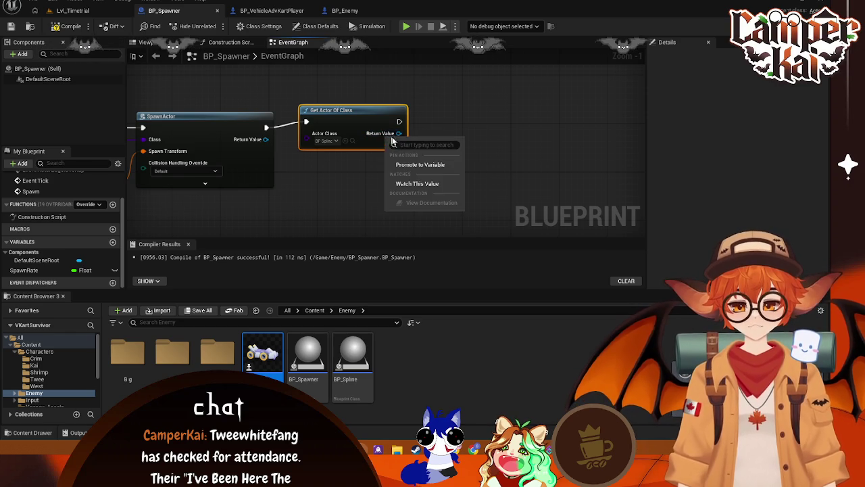
left_click(419, 164)
left_click_drag(352, 117, 376, 122)
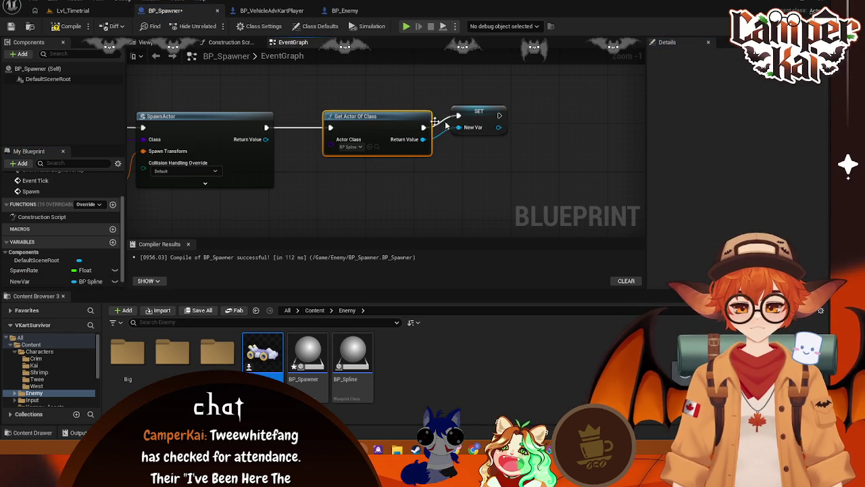
left_click_drag(478, 111, 491, 123)
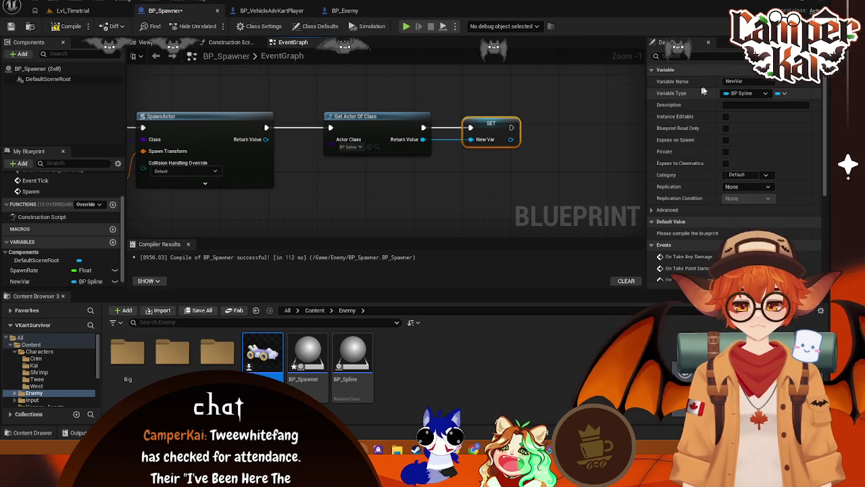
left_click(750, 81)
type("Tar")
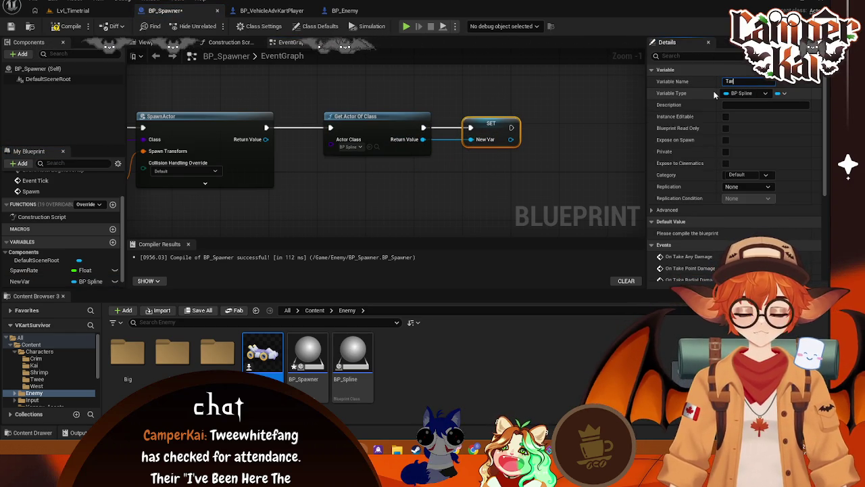
type("getSpline")
key("Return")
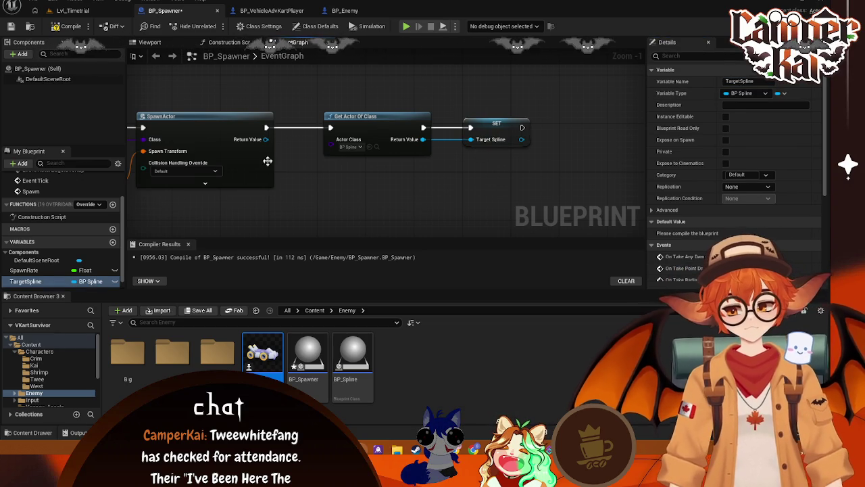
mouse_move(266, 140)
left_mouse_down()
mouse_move(294, 167)
mouse_move(416, 198)
mouse_move(406, 195)
left_mouse_up()
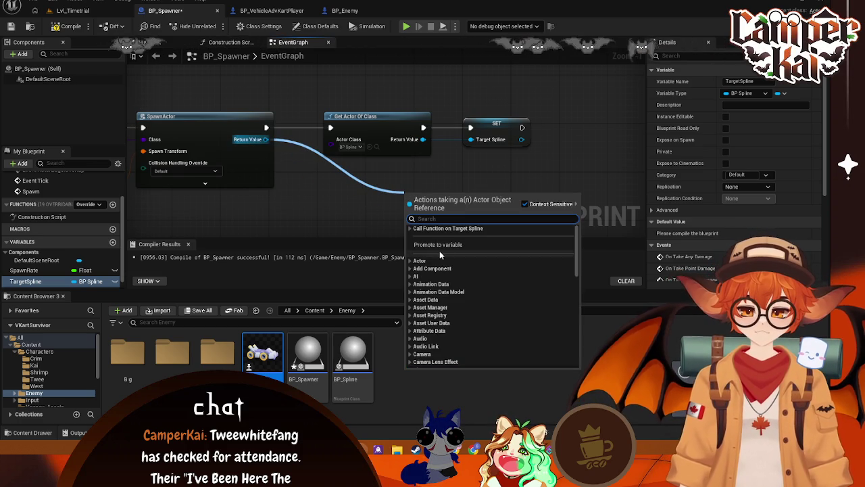
left_click(409, 229)
left_click(410, 229)
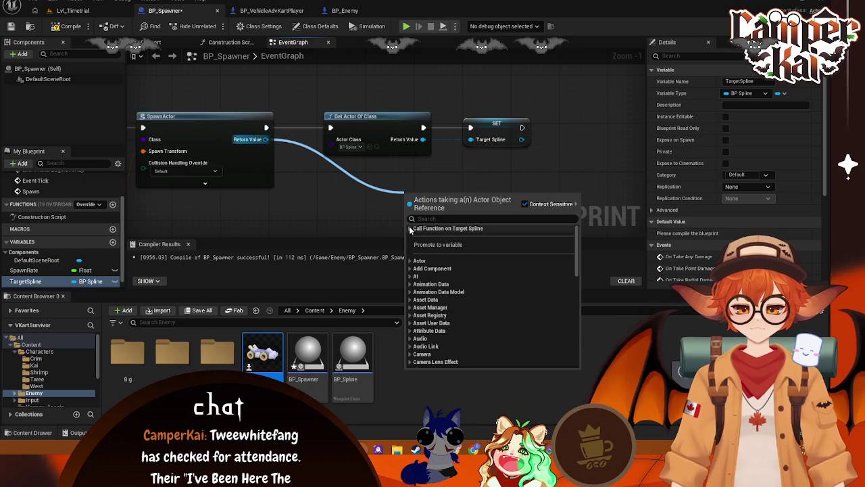
left_click(315, 195)
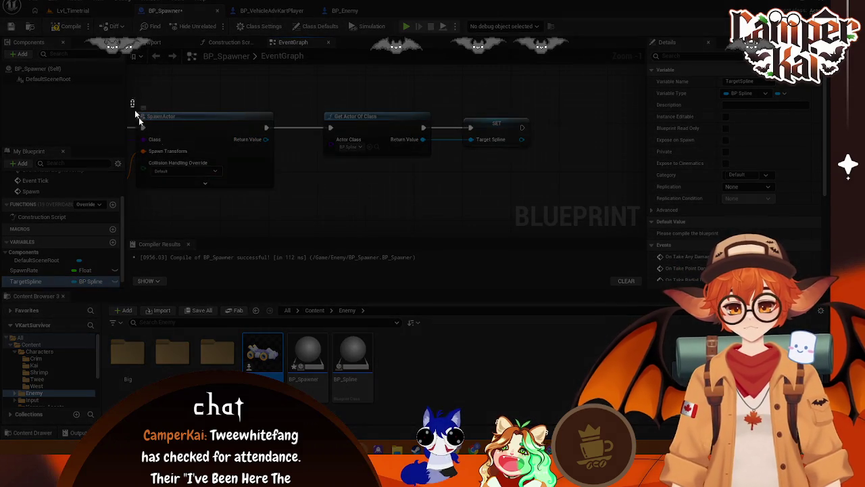
mouse_move(131, 100)
left_mouse_down()
mouse_move(591, 196)
mouse_move(561, 202)
left_mouse_up()
left_click(245, 217)
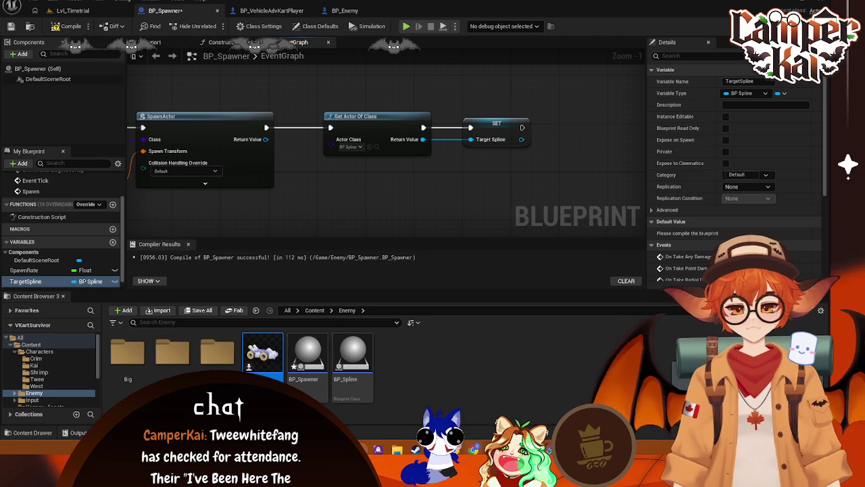
Delete BP_Spawner and BP_Spawner1 from the kart player blueprint's components
left_click(344, 10)
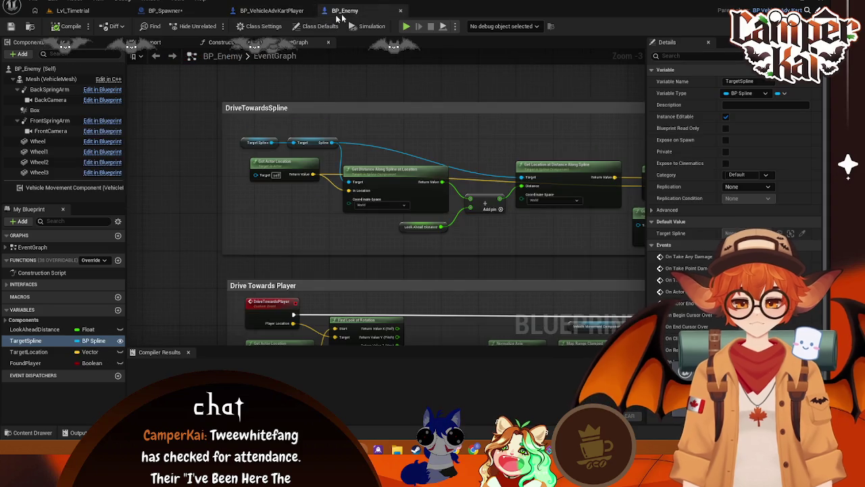
left_click(172, 10)
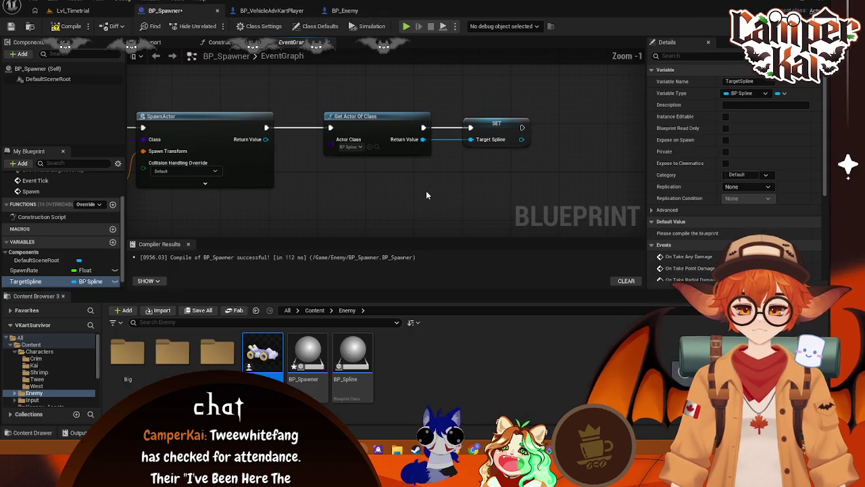
left_click(272, 10)
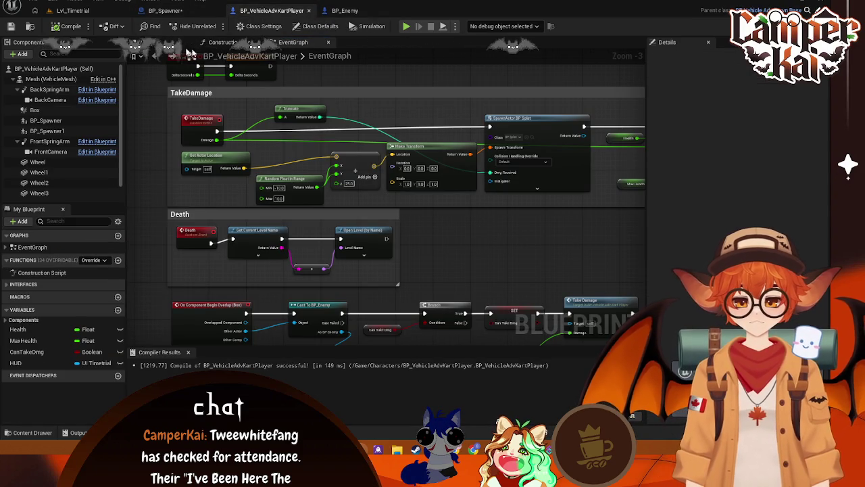
left_click(83, 13)
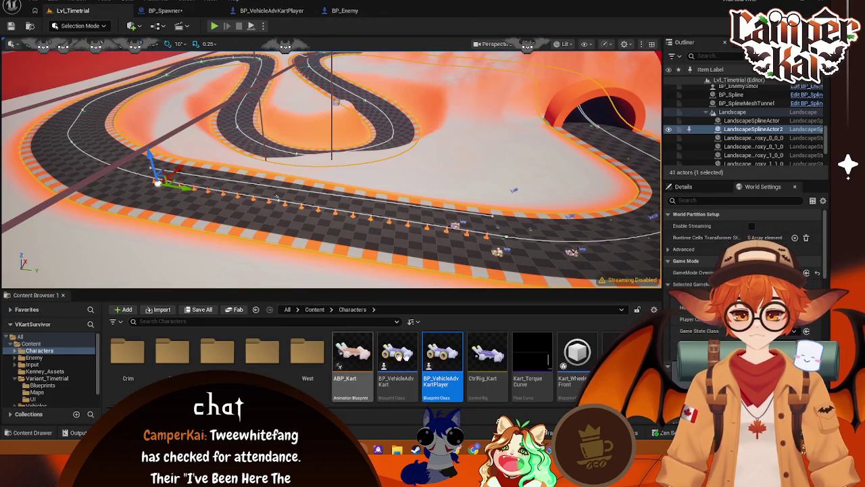
left_click(284, 11)
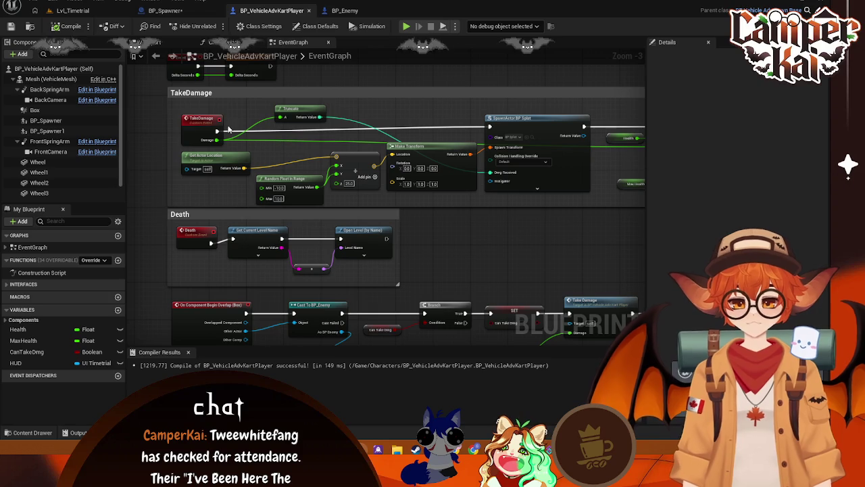
left_click(155, 42)
left_click(48, 120)
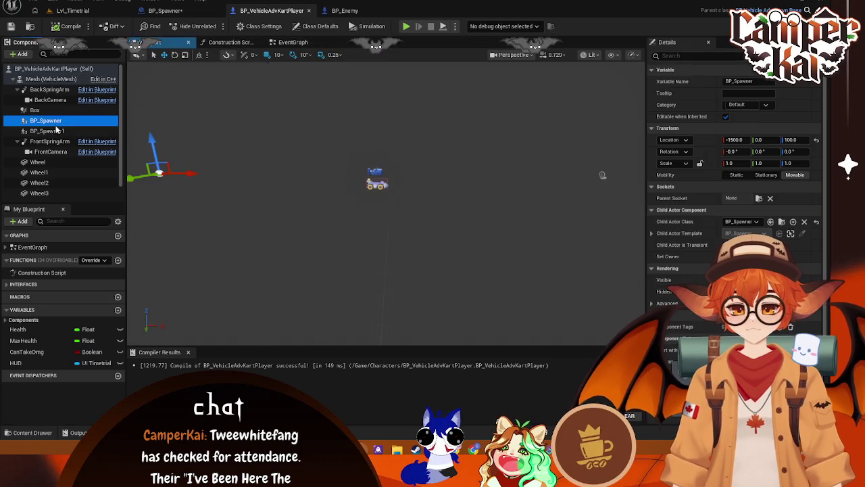
left_click(57, 132, "ctrl")
key("Delete")
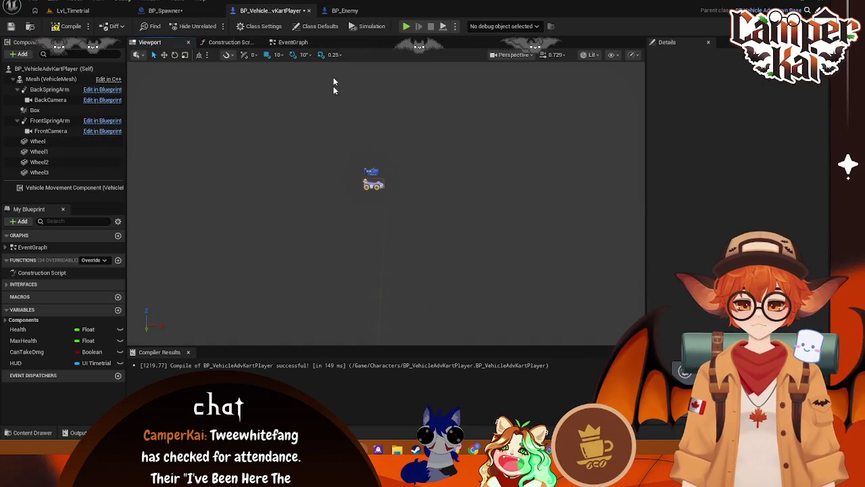
Go back to BP_Spawner and open the BP_Spline asset
left_click(344, 10)
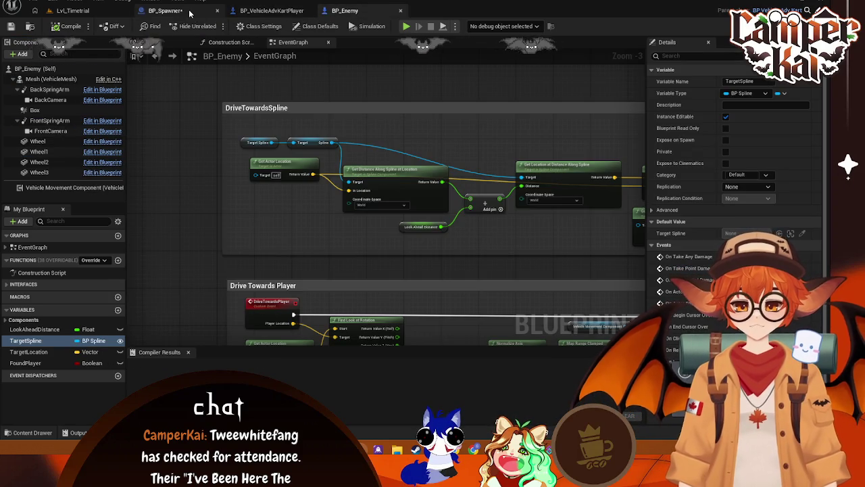
left_click(189, 13)
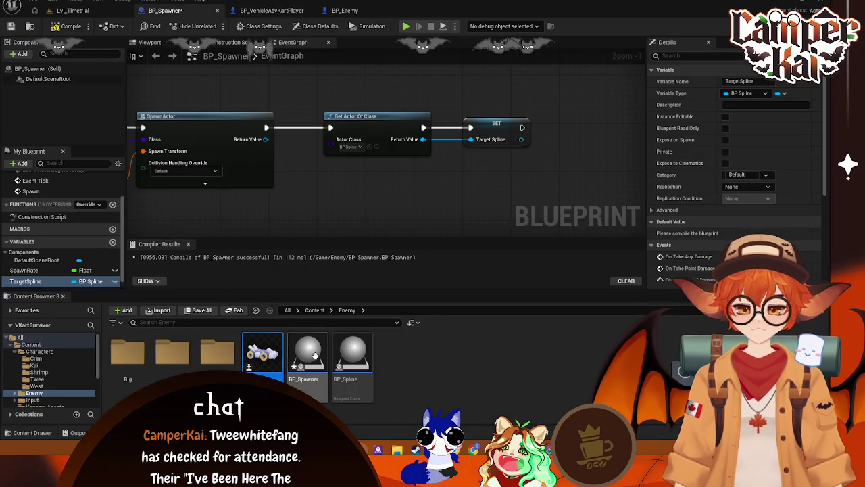
left_click(364, 362)
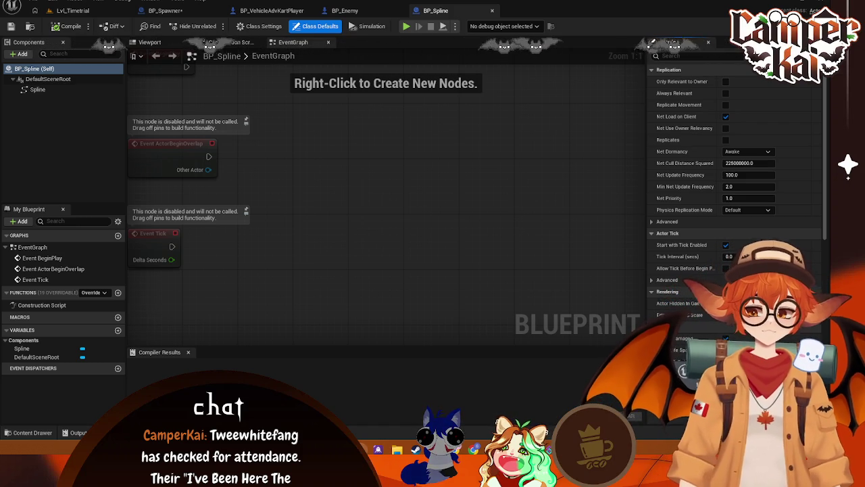
Delete the Get Actor Of Class and SET nodes from BP_Spawner's graph
left_click(367, 10)
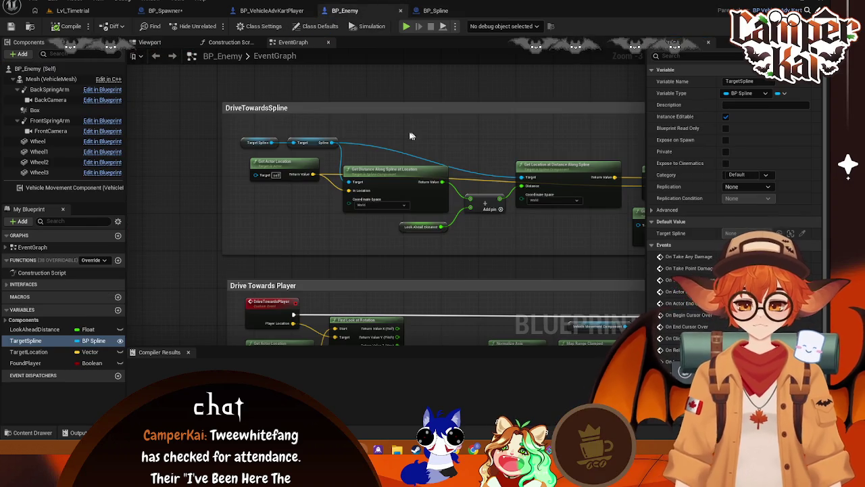
left_click(165, 10)
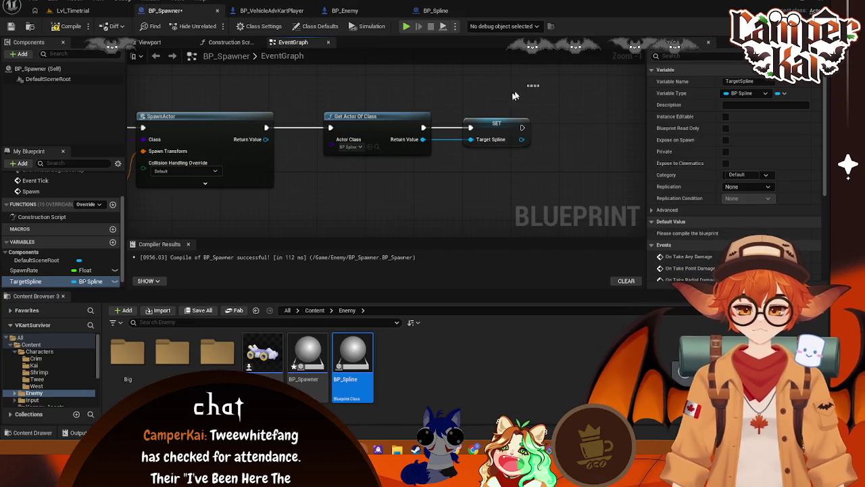
left_click_drag(539, 85, 407, 162)
mouse_move(329, 186)
left_mouse_down()
mouse_move(314, 181)
mouse_move(471, 167)
left_mouse_up()
key("Delete")
Search 'expo' off SpawnActor's Return Value, dismiss it, and switch to BP_Enemy
left_click_drag(398, 138, 461, 142)
type("expo")
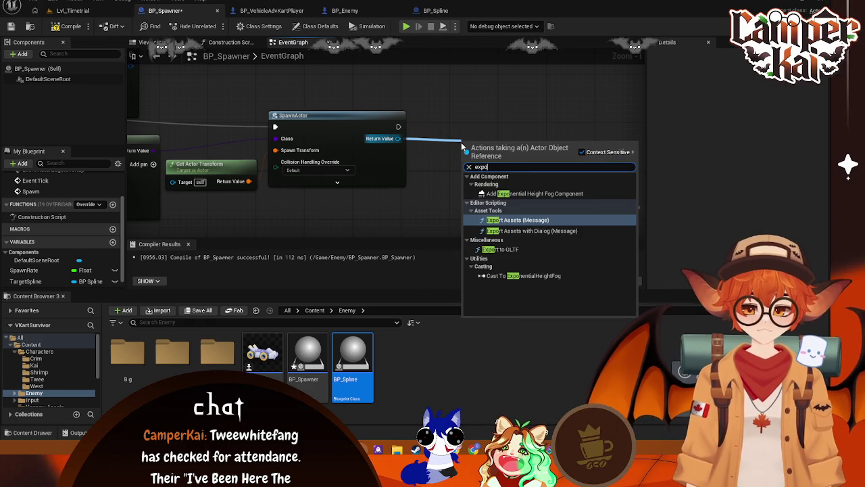
key("BackSpace")
key("BackSpace")
key("BackSpace")
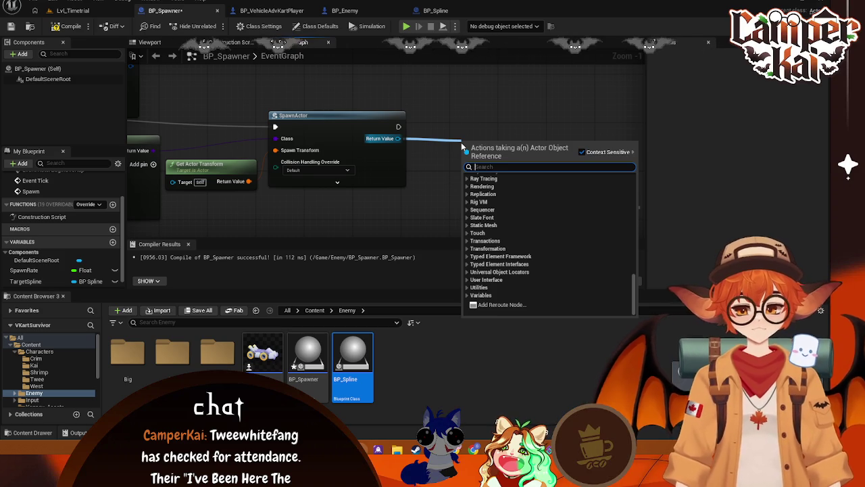
left_click(343, 27)
left_click(344, 11)
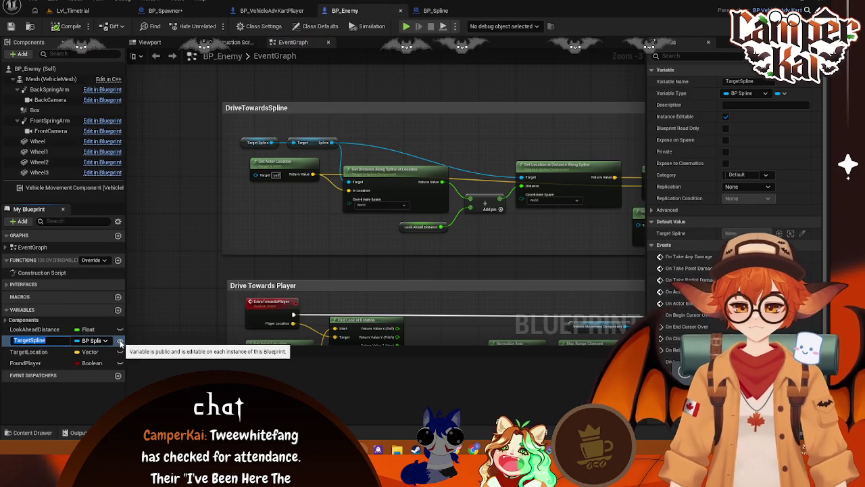
Inspect BP_Enemy's TargetSpline, then center BP_Spline's BeginPlay, BeginOverlap and Tick events
left_click(31, 341)
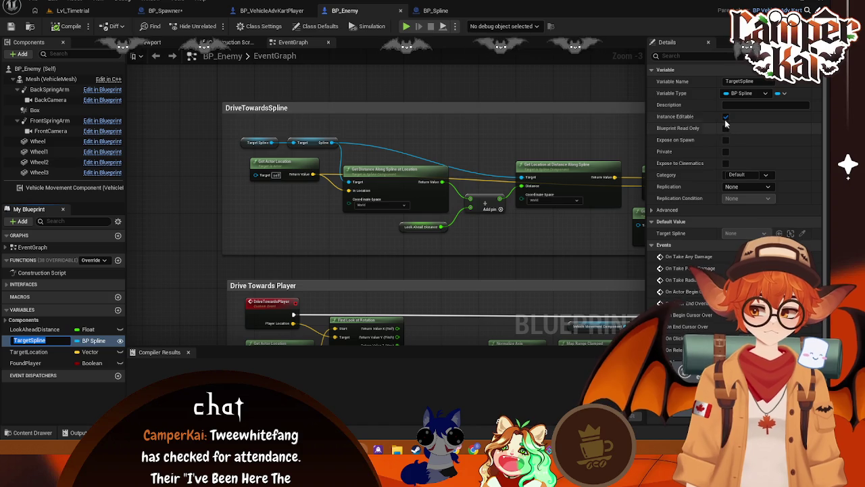
left_click(289, 11)
left_click(344, 11)
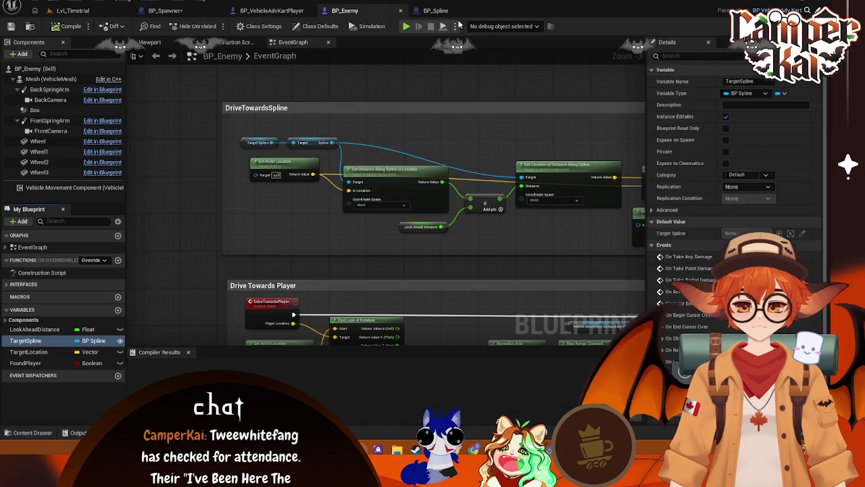
left_click(435, 11)
left_click_drag(328, 111, 450, 186)
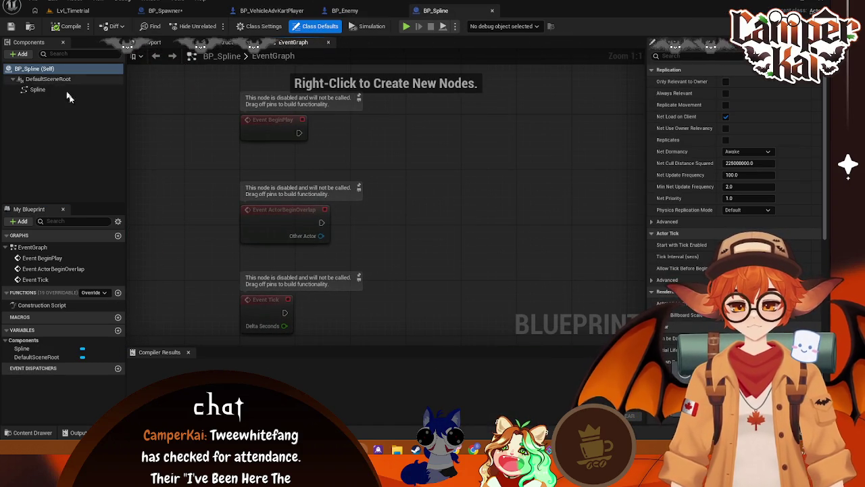
Drag BP_Spawner from the Content Drawer into BP_Spline's components under DefaultSceneRoot
key("ctrl+space")
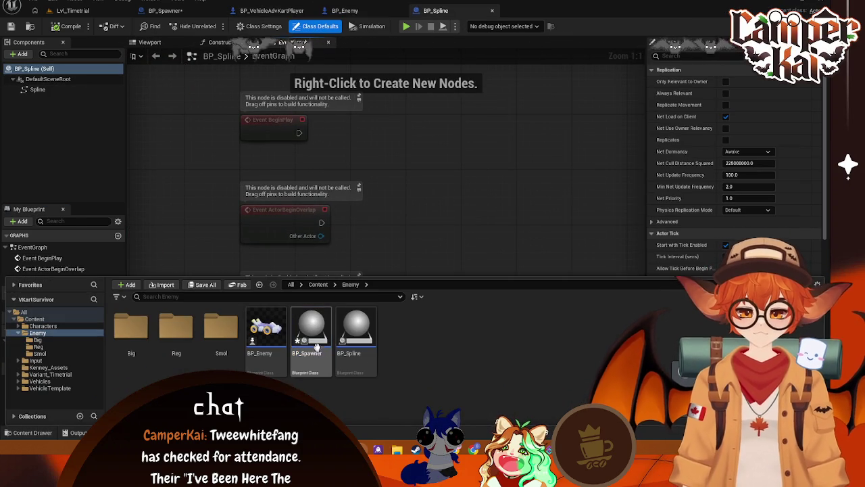
left_click(314, 335)
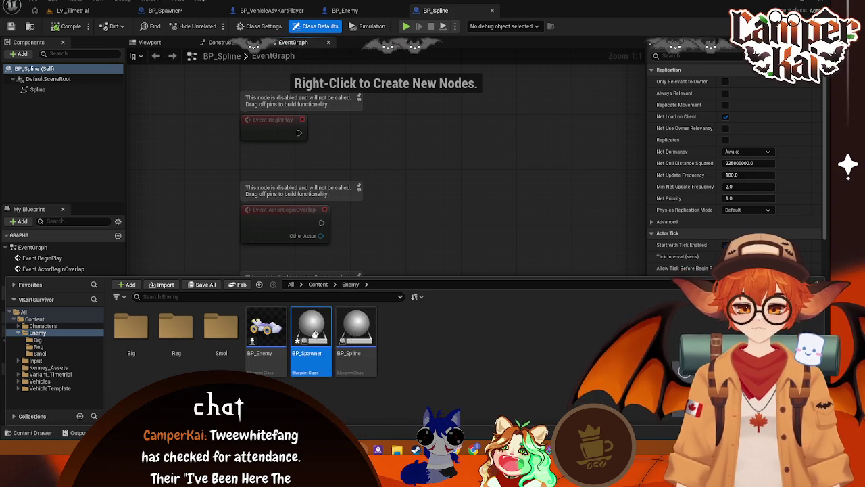
mouse_move(314, 335)
left_mouse_down()
mouse_move(41, 81)
mouse_move(48, 79)
left_mouse_up()
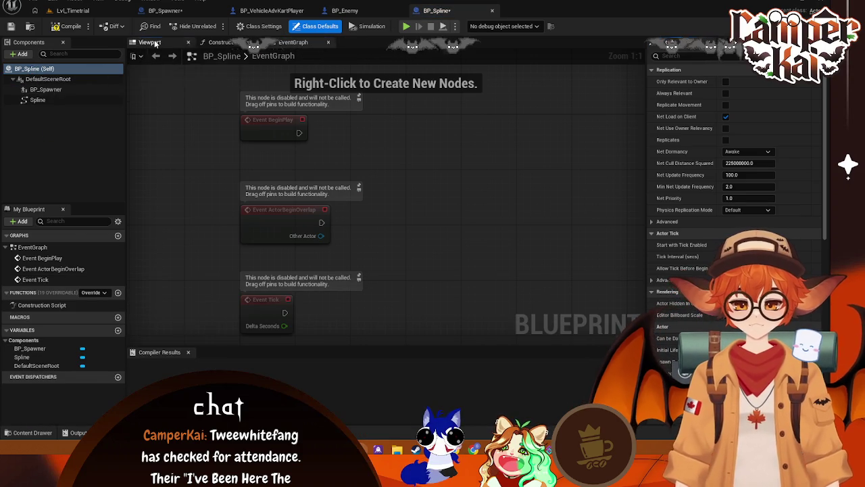
Check BP_Spline's viewport and class defaults, then return to BP_Enemy's event graph
left_click(154, 42)
left_click(47, 99)
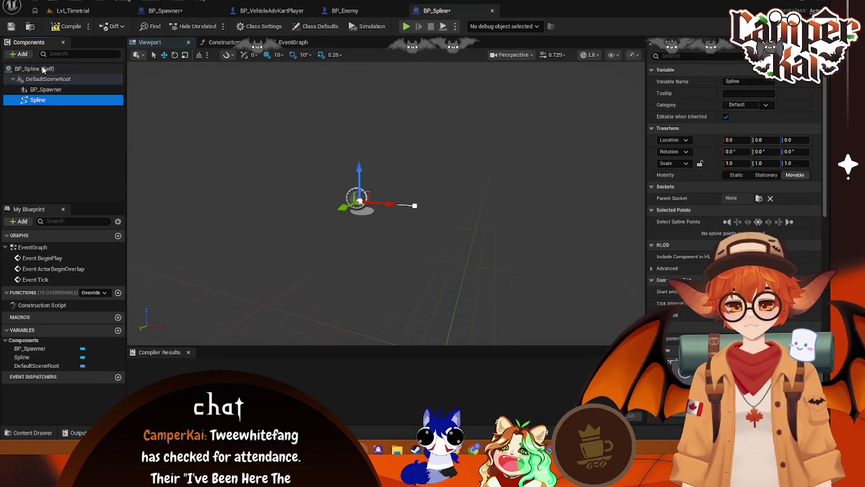
left_click(52, 101)
left_click(474, 193)
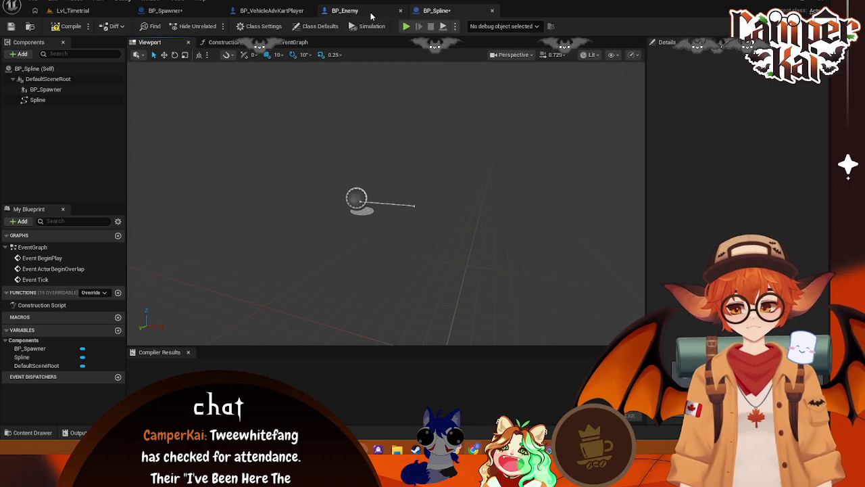
left_click(298, 27)
left_click(294, 43)
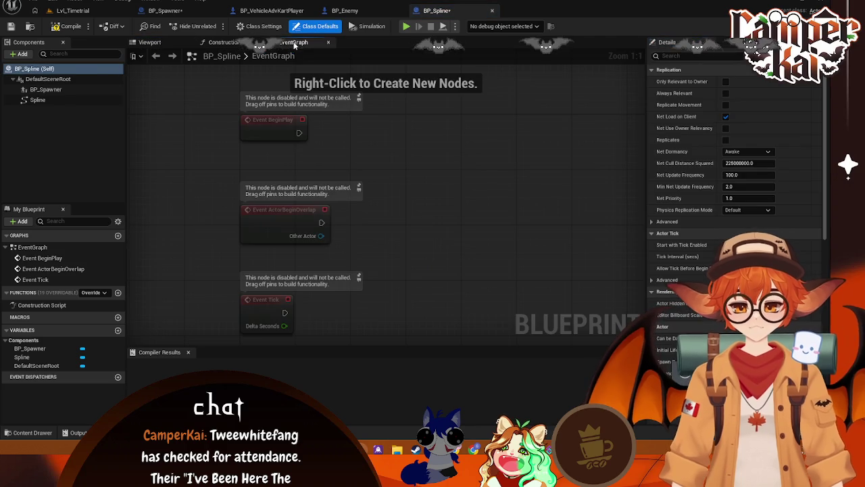
left_click(357, 11)
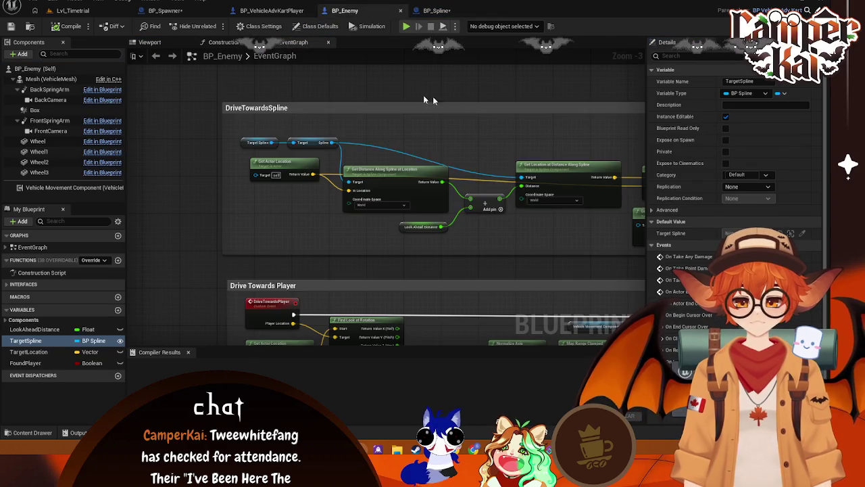
left_click(270, 10)
left_click(163, 10)
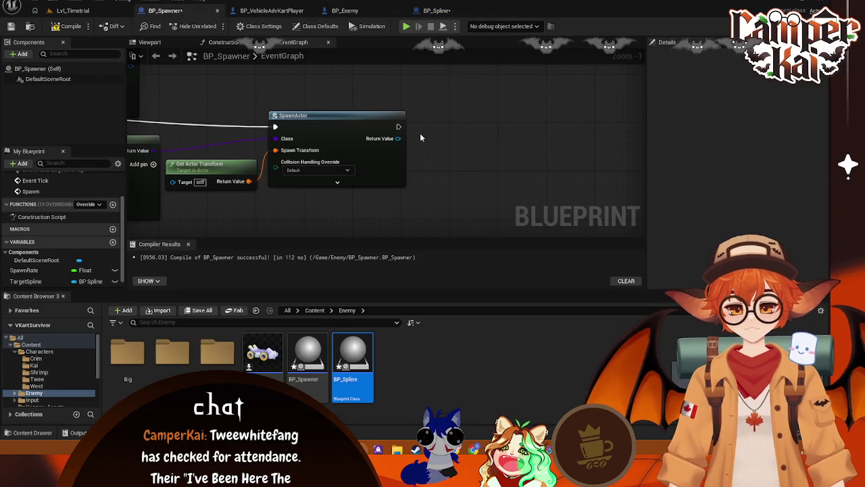
left_click_drag(325, 119, 331, 120)
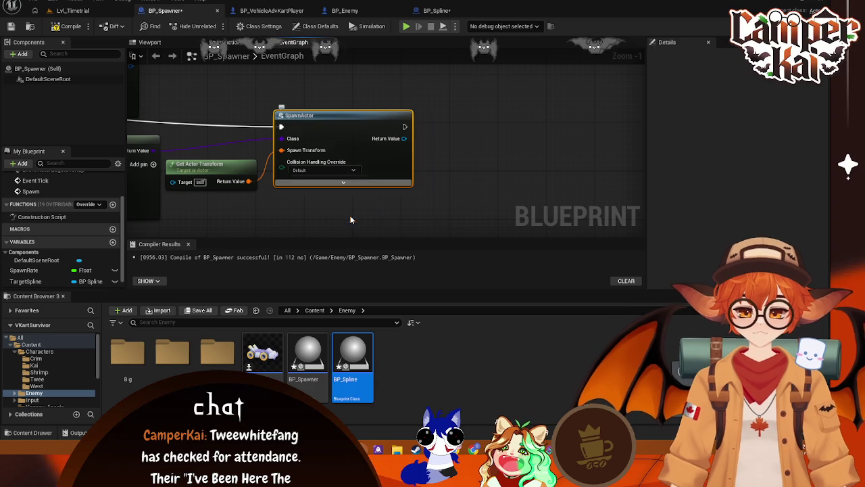
left_click_drag(404, 138, 444, 144)
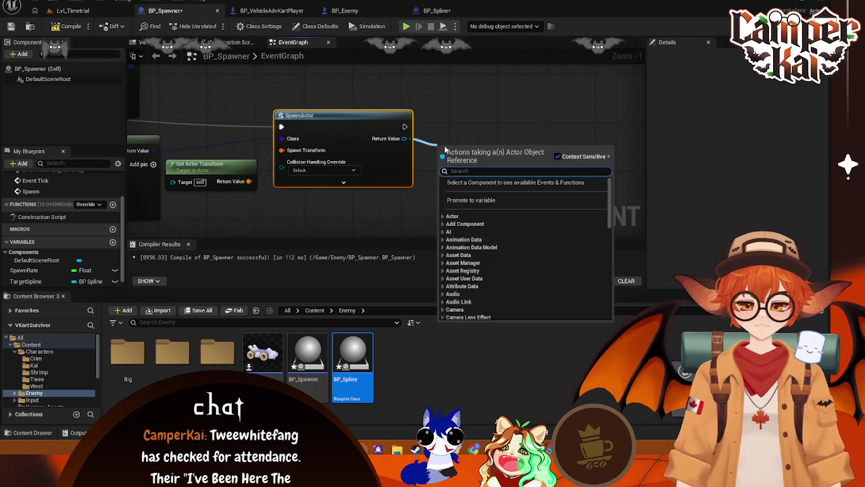
key("Escape")
mouse_move(404, 138)
left_mouse_down()
mouse_move(466, 158)
mouse_move(458, 163)
mouse_move(444, 146)
left_mouse_up()
left_click(599, 102)
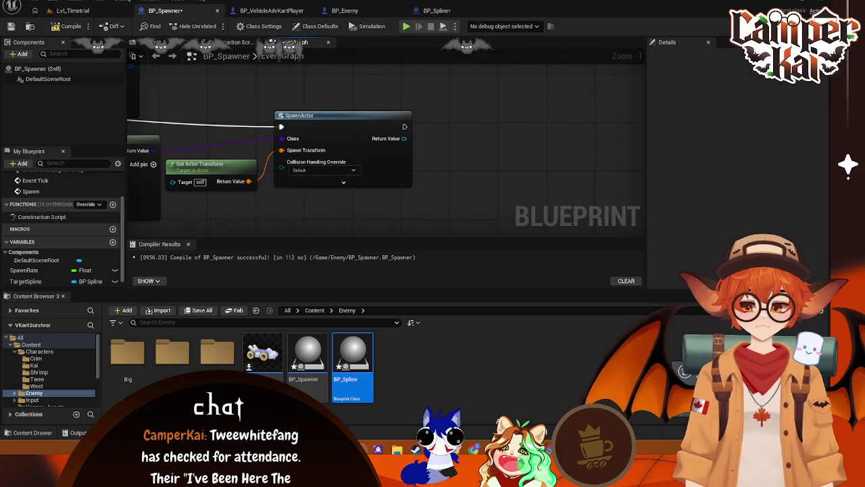
key("Home")
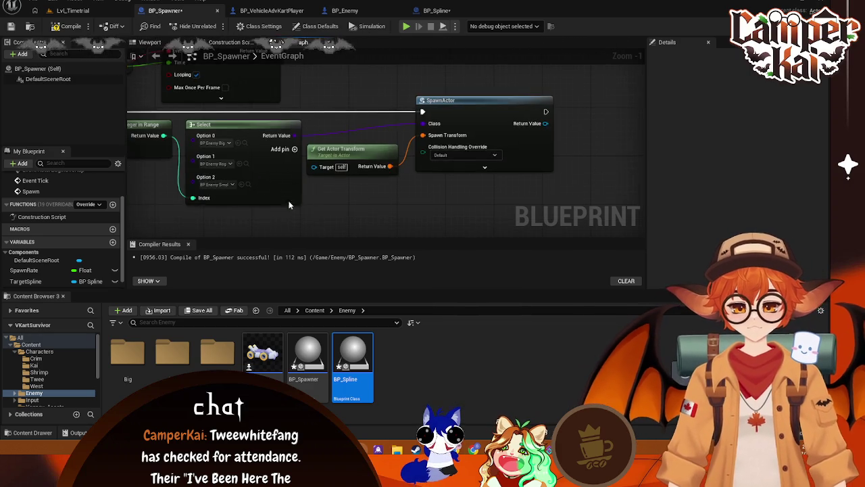
left_click_drag(371, 228, 340, 209)
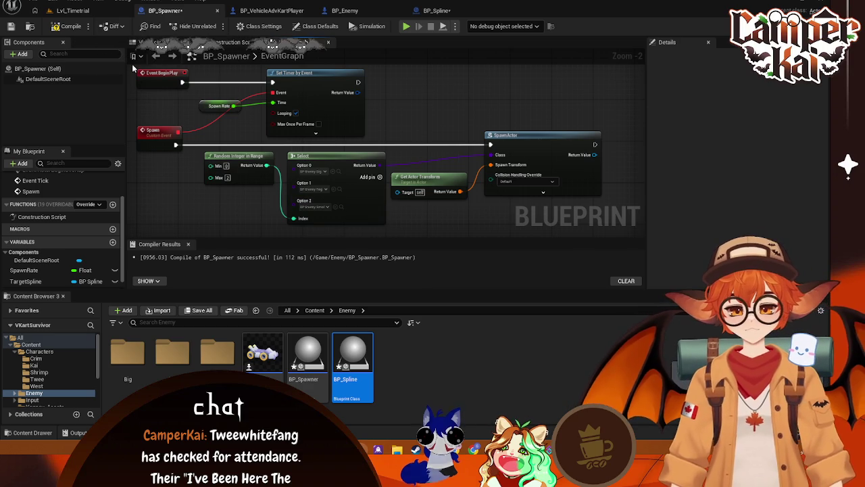
mouse_move(132, 62)
left_mouse_down()
mouse_move(333, 188)
mouse_move(615, 229)
left_mouse_up()
left_click(273, 243)
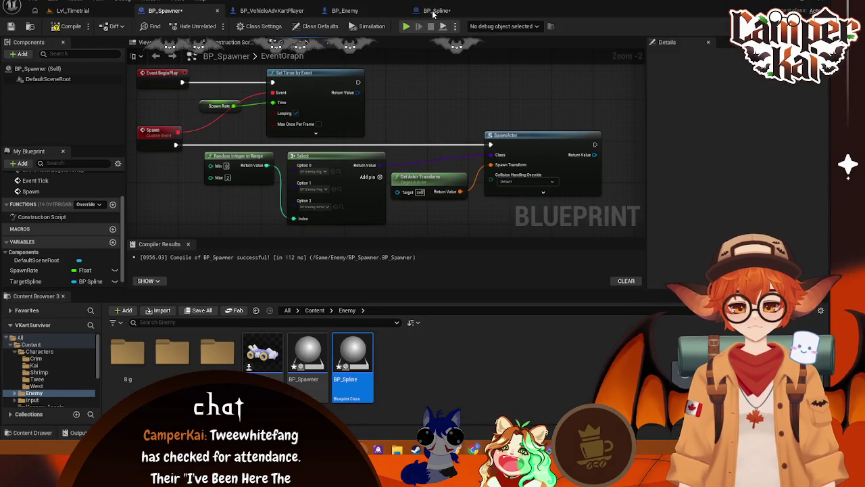
Snip BP_Spline's Components list showing BP_Spawner beside Spline, glance at Lvl_Timetrial, then return to BP_Spline
left_click(433, 11)
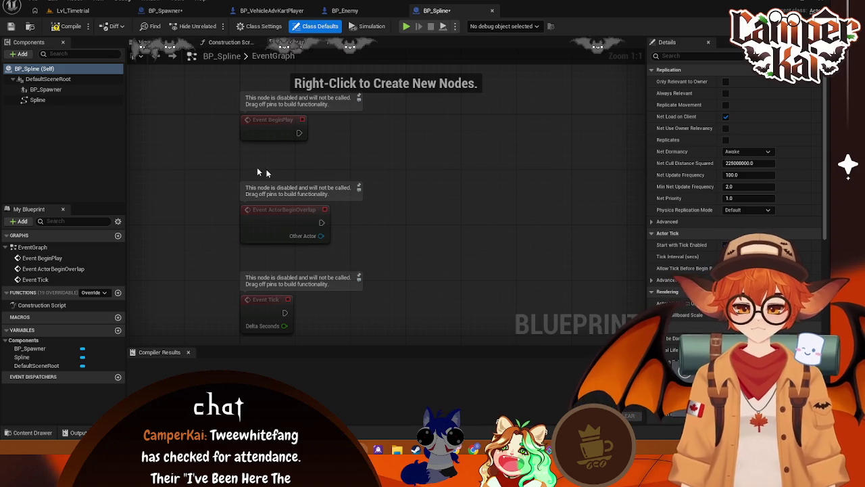
key("super+shift+s")
mouse_move(3, 40)
left_mouse_down()
mouse_move(61, 101)
mouse_move(124, 107)
left_mouse_up()
key("Return")
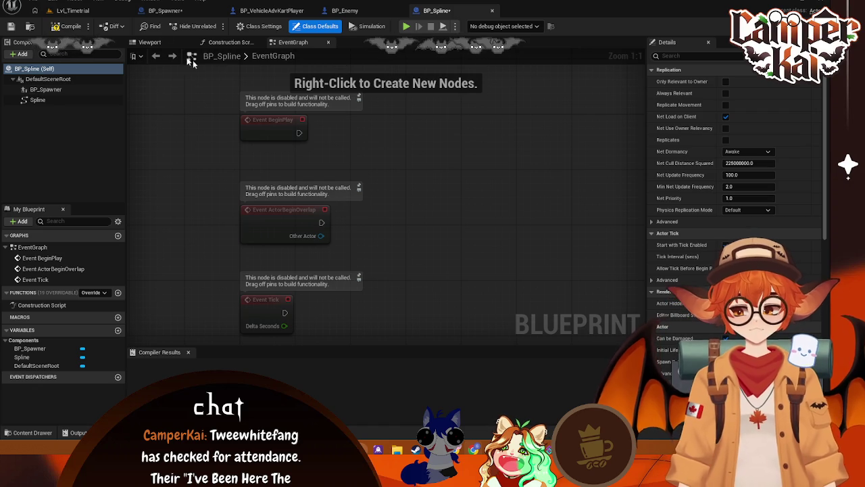
key("ctrl+Tab")
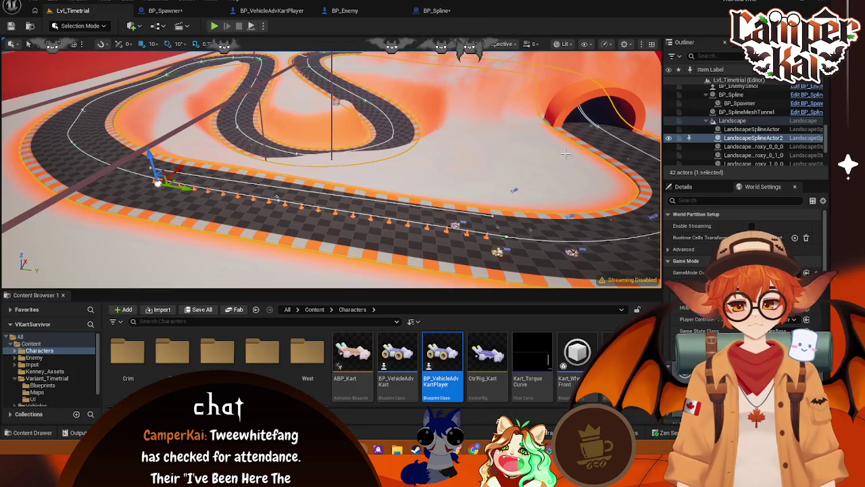
left_click(430, 15)
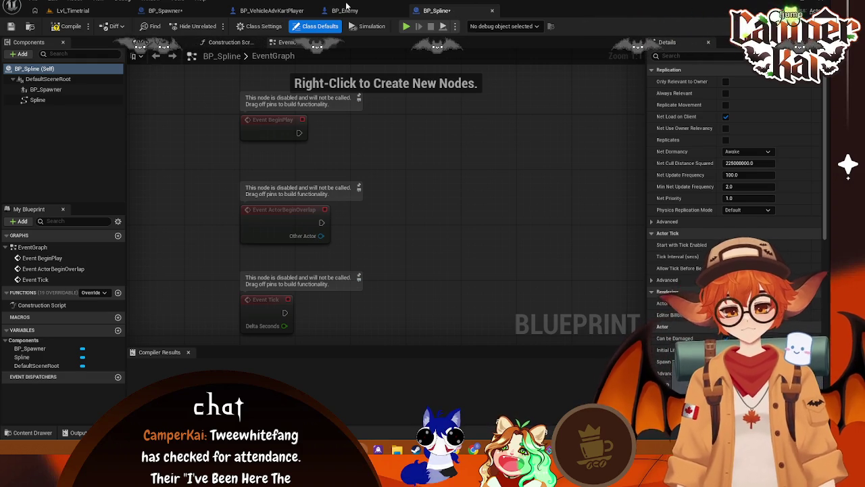
Enable Expose on Spawn for BP_Enemy's TargetSpline variable and save BP_Enemy
left_click(345, 11)
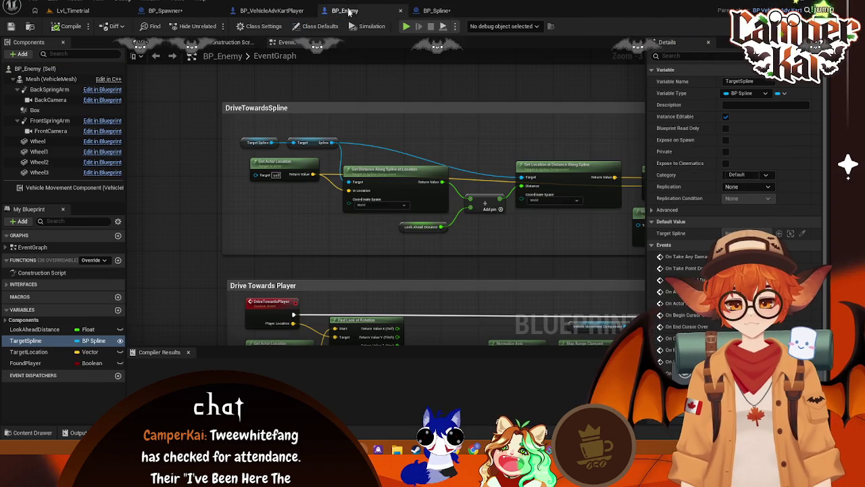
left_click(40, 68)
type("expo")
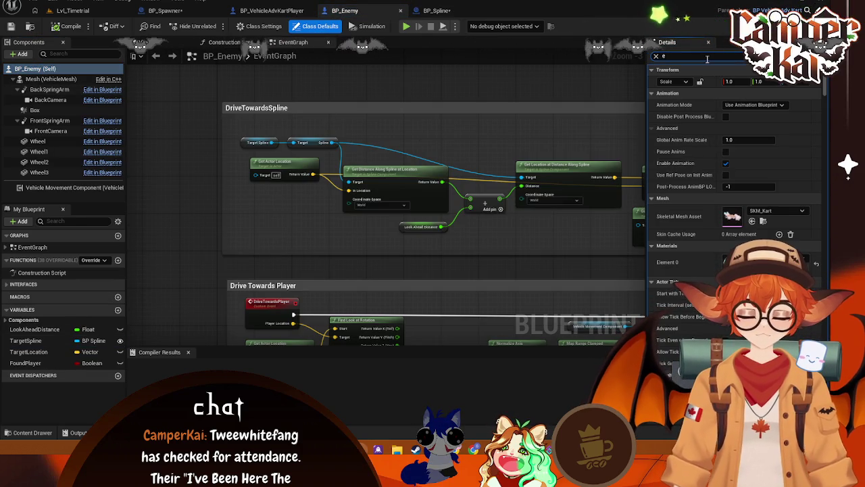
type("se")
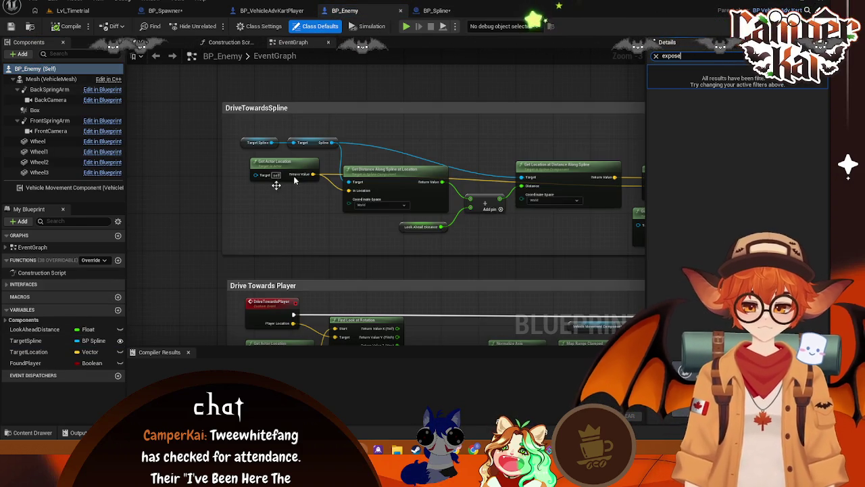
left_click(27, 344)
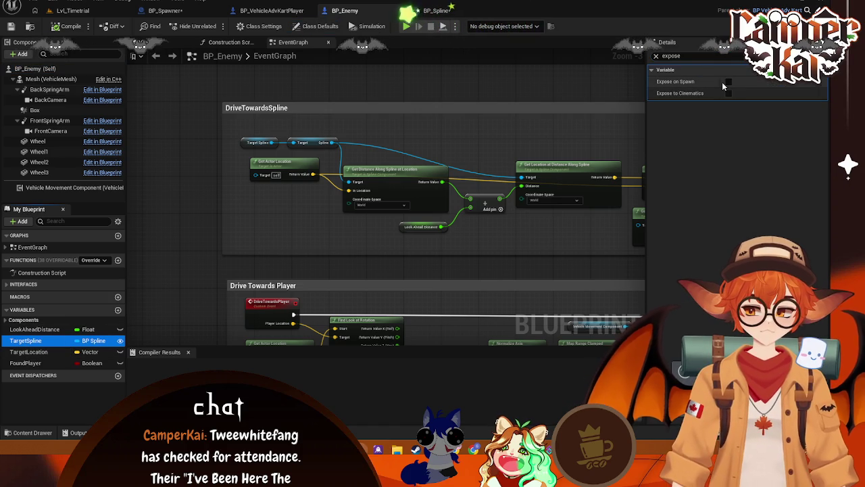
left_click(728, 82)
key("ctrl+s")
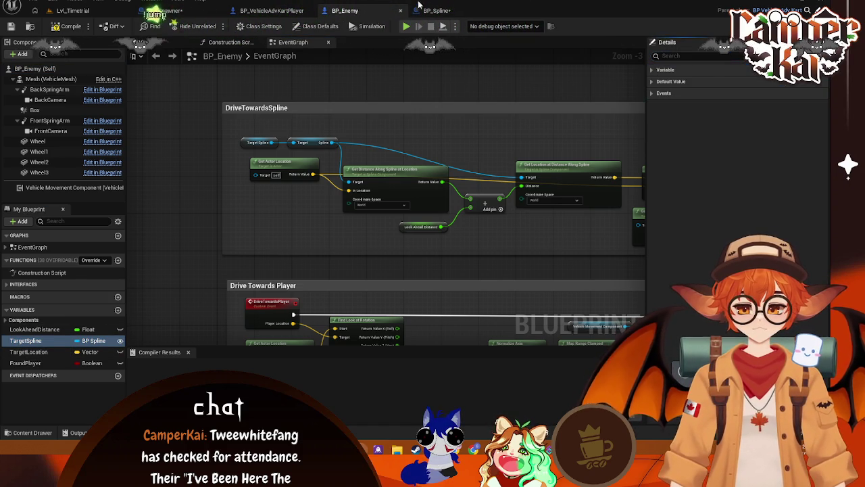
Save the BP_Spline blueprint and go back to BP_Spawner
left_click(437, 10)
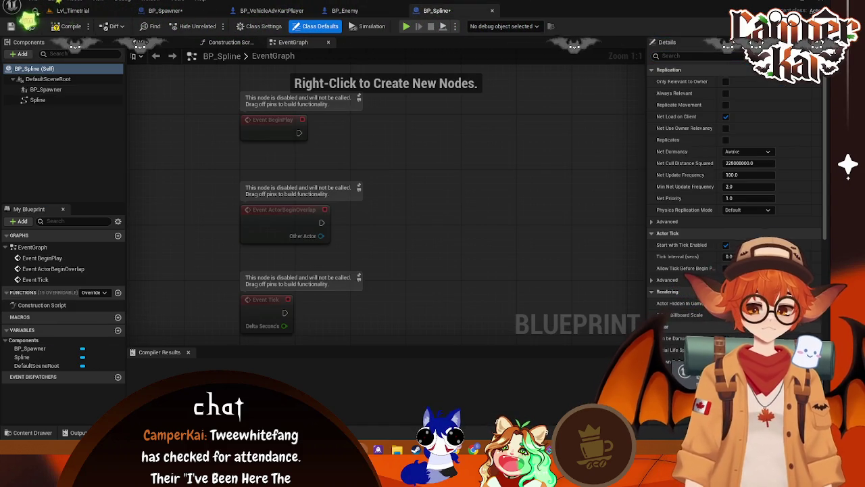
key("ctrl+s")
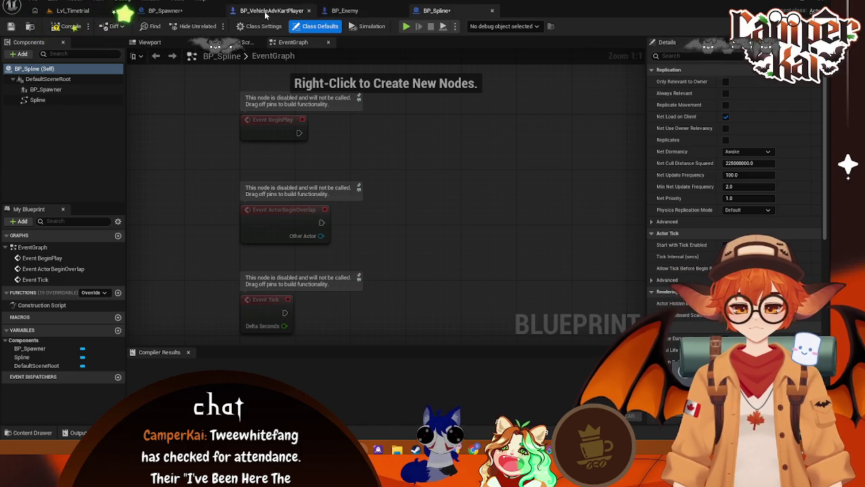
left_click(165, 10)
Refresh the SpawnActor node's pins and nudge Get Actor Transform up slightly
scroll(499, 102, "down", 1)
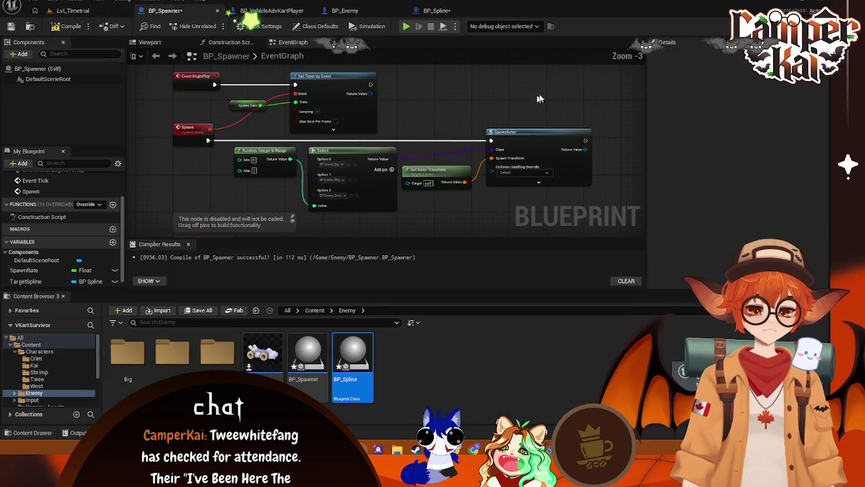
mouse_move(514, 98)
left_mouse_down()
mouse_move(446, 116)
mouse_move(415, 109)
left_mouse_up()
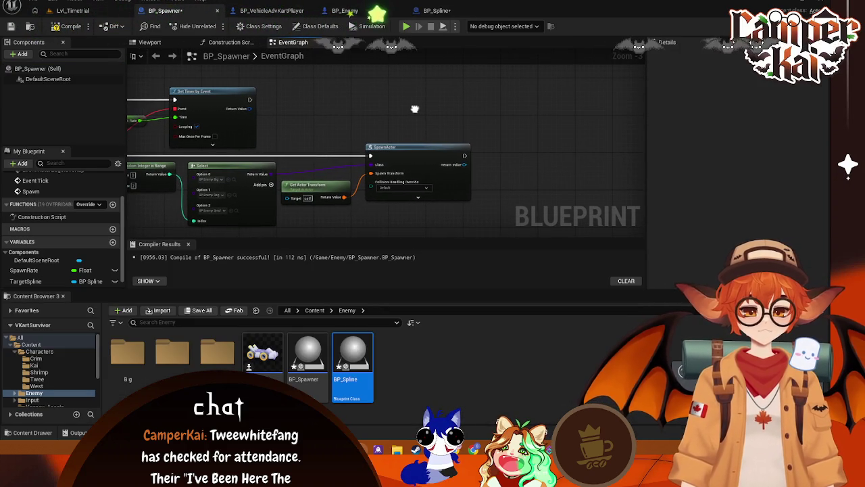
right_click(406, 158)
left_click(448, 219)
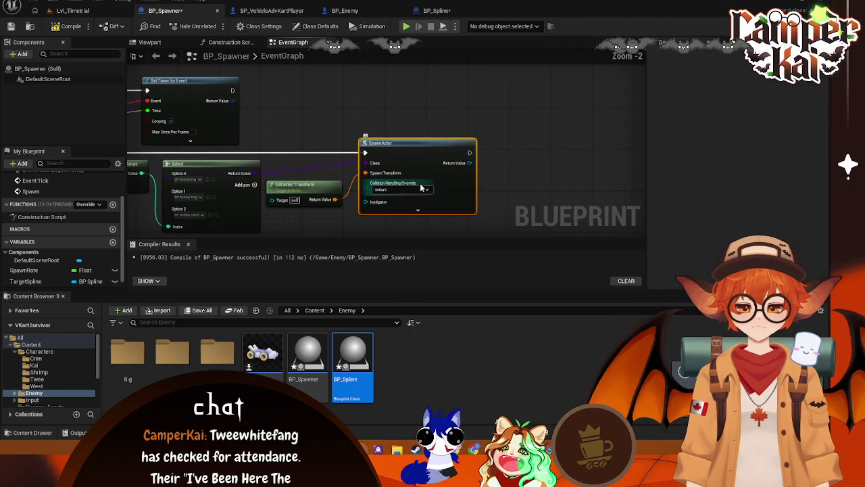
scroll(383, 220, "up", 1)
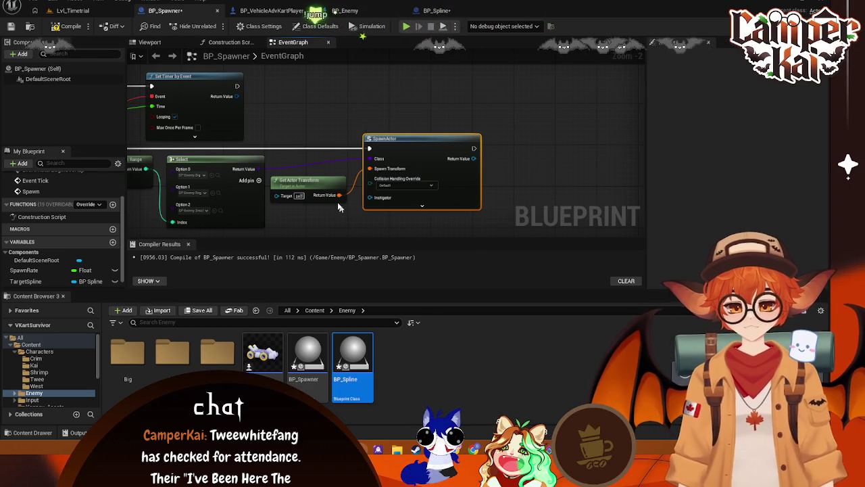
mouse_move(312, 185)
left_mouse_down()
mouse_move(317, 163)
mouse_move(317, 175)
left_mouse_up()
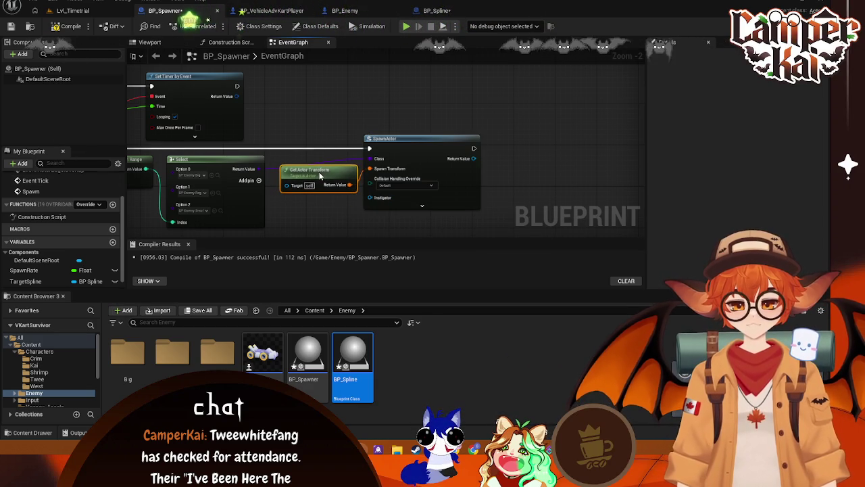
Check SpawnActor's advanced pins and Instigator suggestions, then move the node slightly right
left_click(423, 204)
left_click(428, 235)
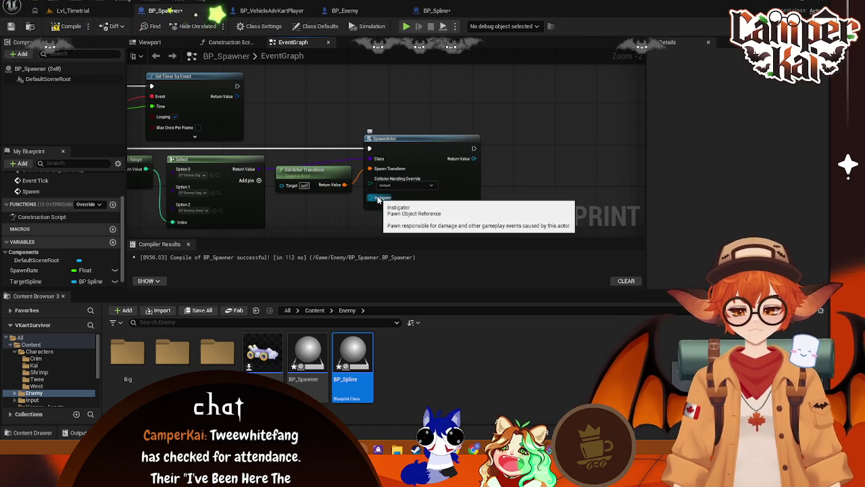
left_click_drag(377, 200, 347, 214)
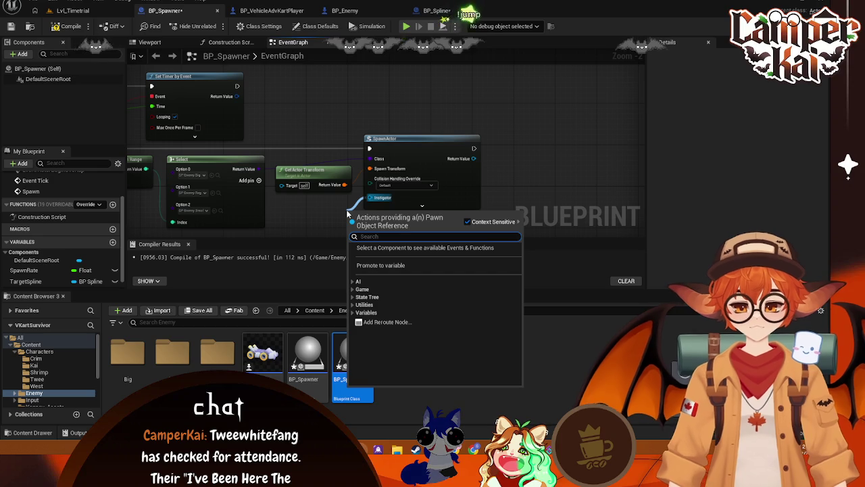
left_click(443, 180)
mouse_move(439, 146)
left_mouse_down()
mouse_move(519, 142)
mouse_move(497, 147)
left_mouse_up()
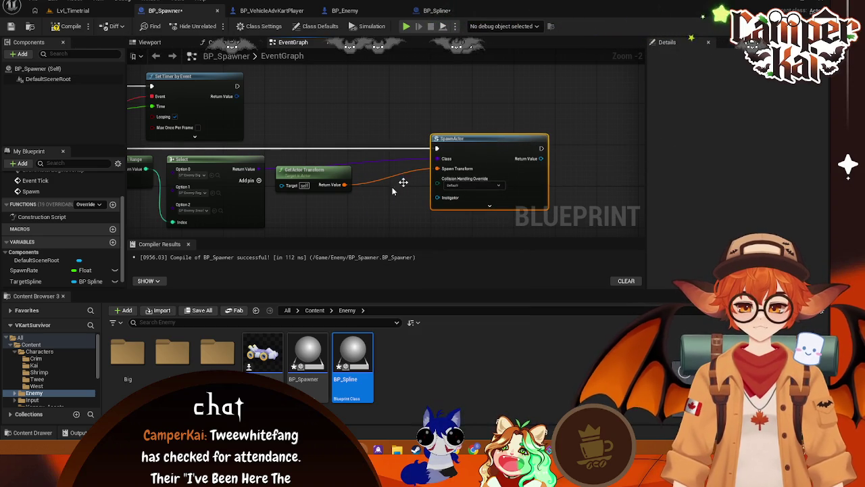
right_click(339, 198)
type("find")
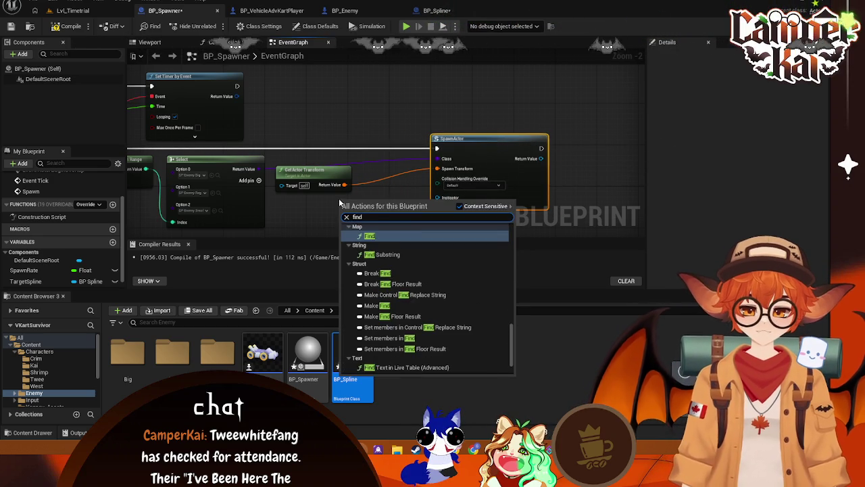
key("BackSpace")
key("BackSpace")
key("BackSpace")
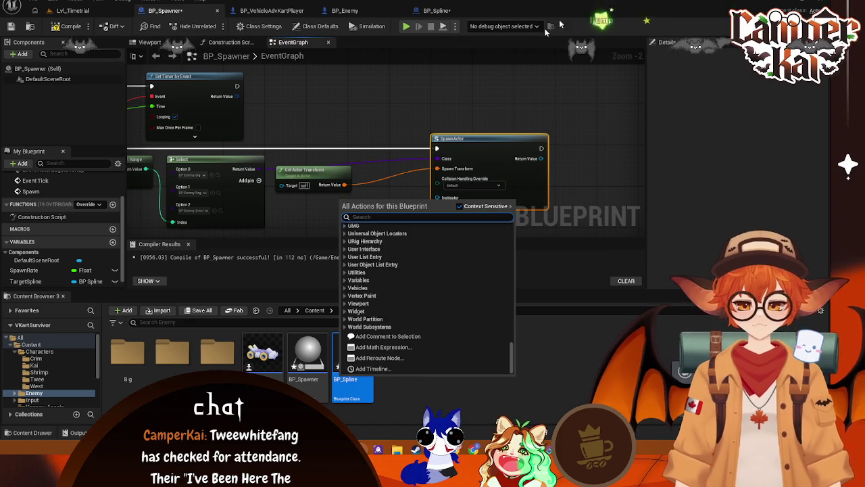
key("Escape")
left_click_drag(436, 197, 347, 219)
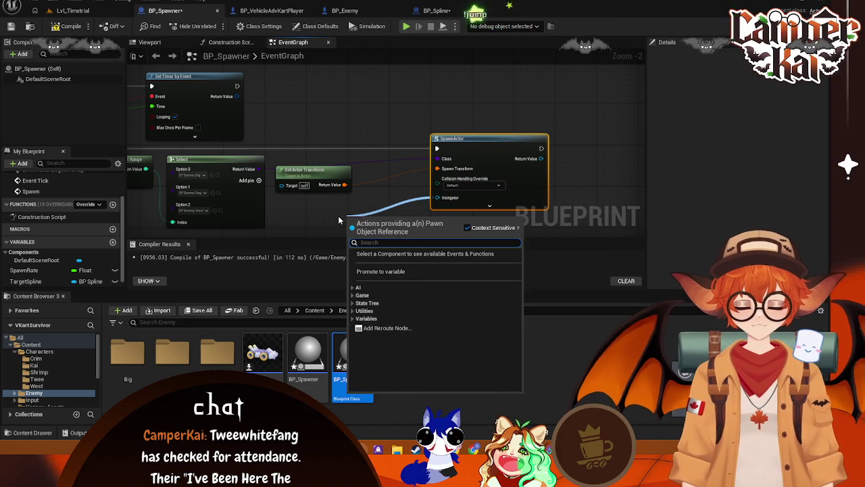
type("clas")
key("BackSpace")
key("BackSpace")
key("BackSpace")
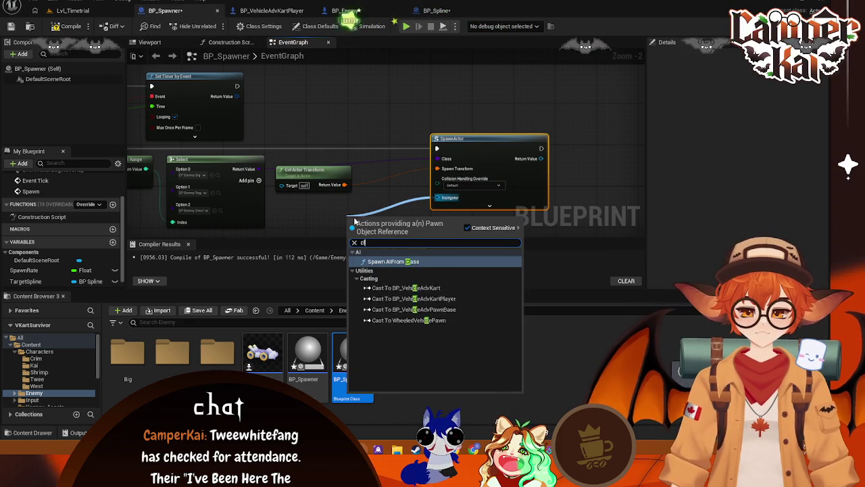
type("c")
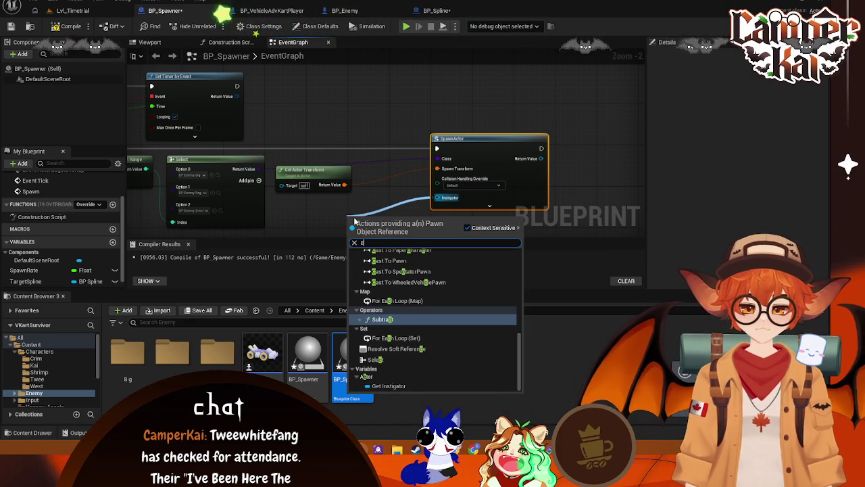
key("BackSpace")
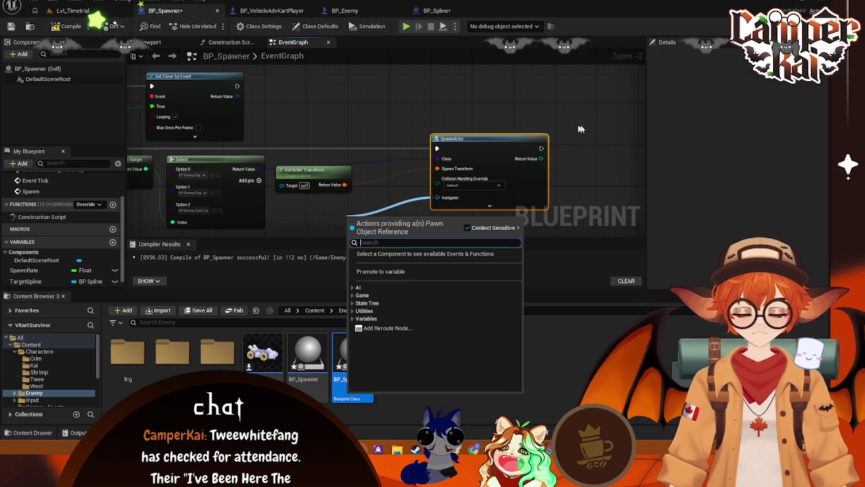
left_click(549, 161)
left_click_drag(25, 281, 441, 203)
left_click(402, 230)
left_click(341, 230)
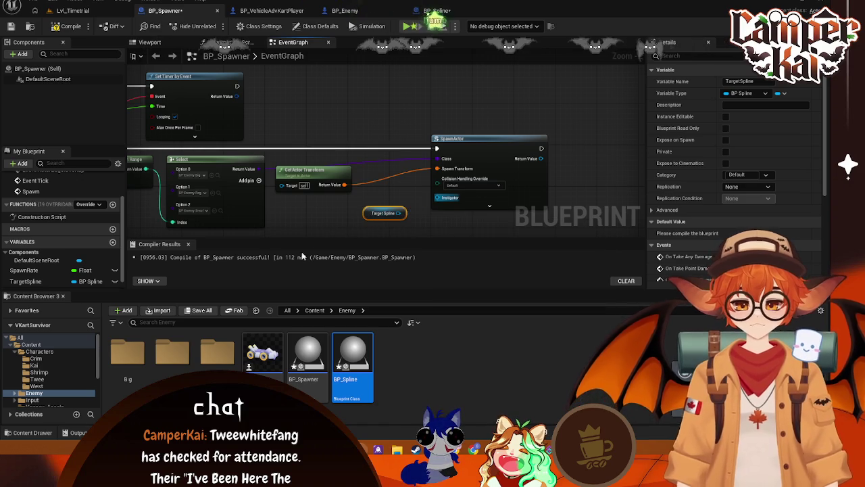
key("Delete")
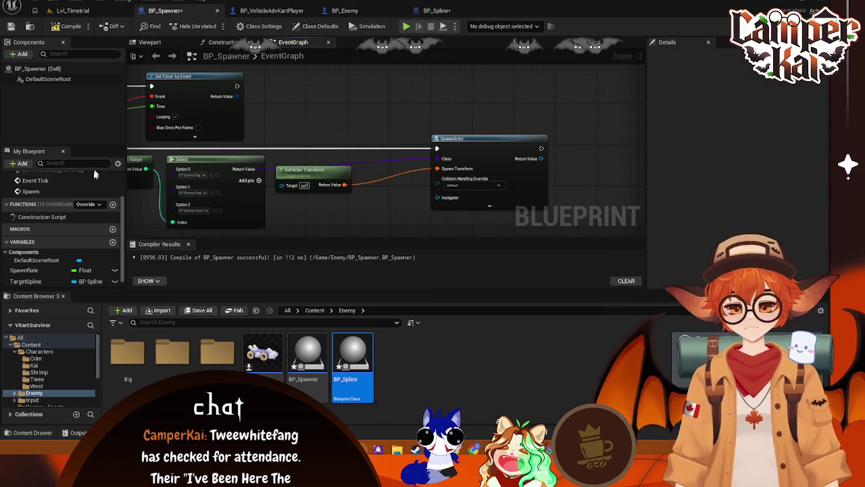
scroll(61, 223, "down", 1)
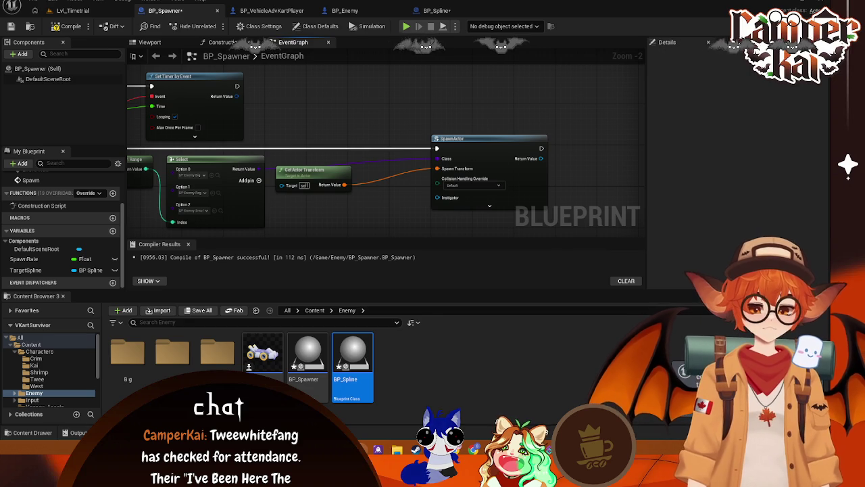
Shift the SpawnActor node slightly left and snip the spawning nodes
left_click_drag(363, 213, 398, 205)
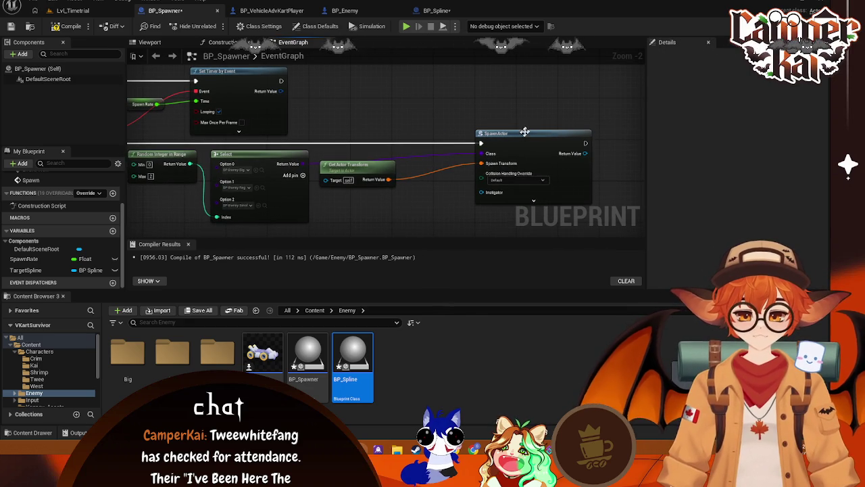
left_click_drag(525, 133, 476, 134)
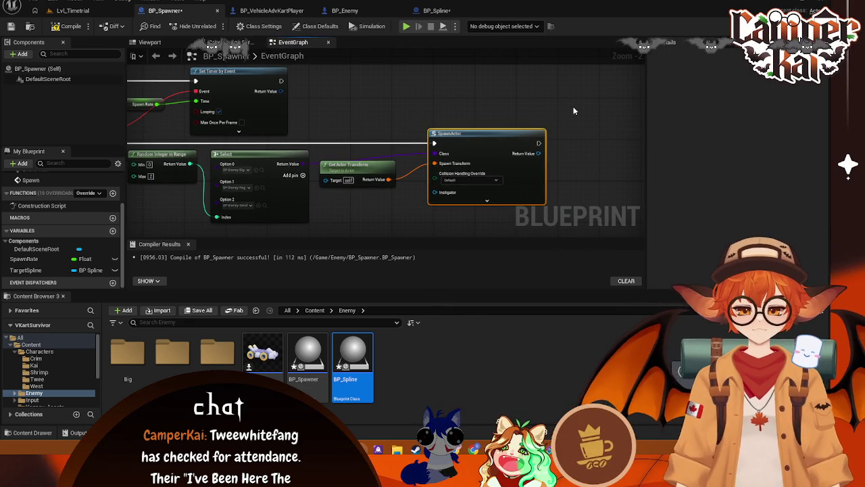
key("shift+super+s")
left_click_drag(578, 107, 318, 210)
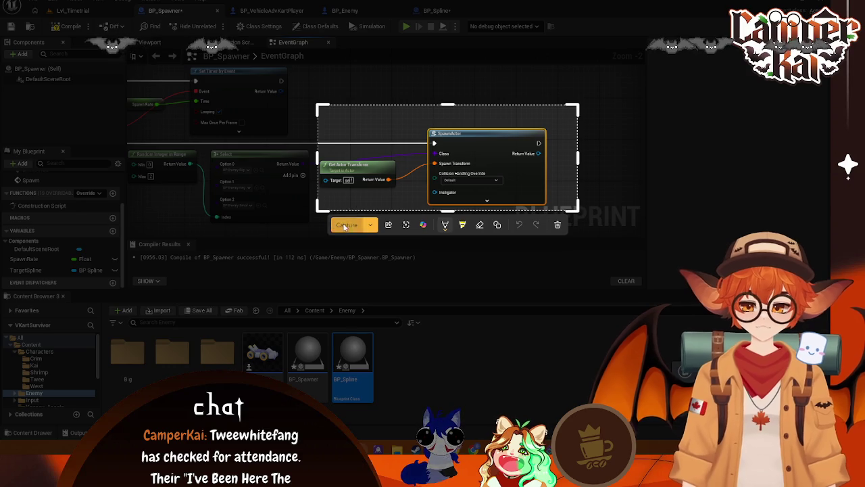
left_click(346, 224)
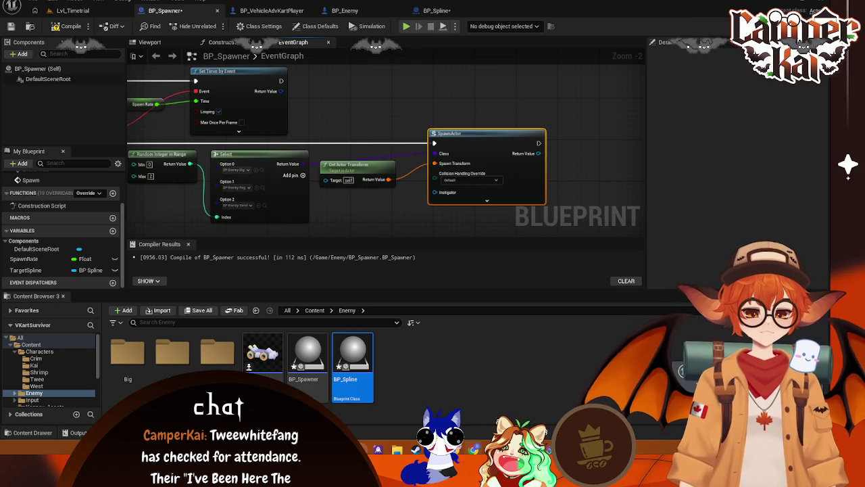
Apply an action from SpawnActor's context menu, then switch over to the BP_Enemy blueprint
right_click(472, 145)
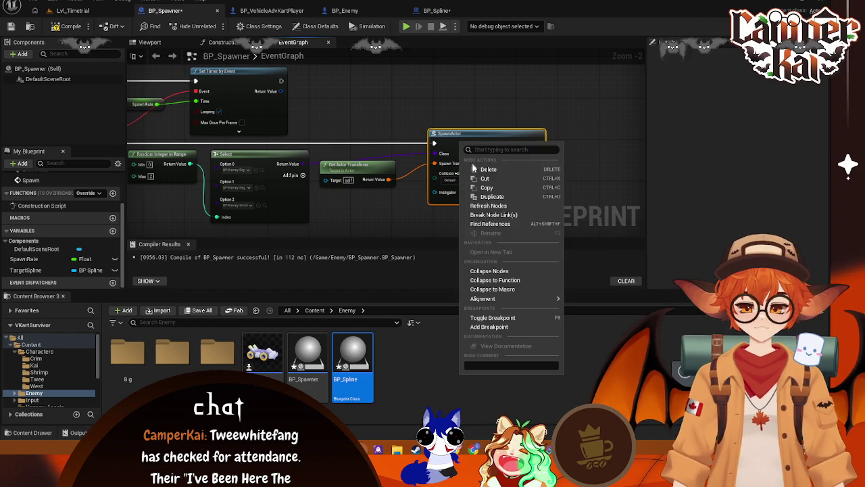
left_click(482, 202)
left_click(514, 110)
left_click(318, 11)
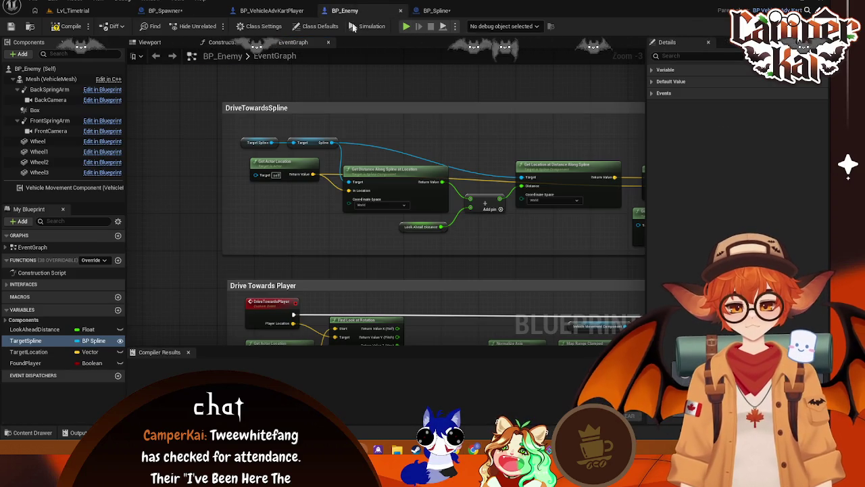
left_click(168, 11)
left_click(346, 11)
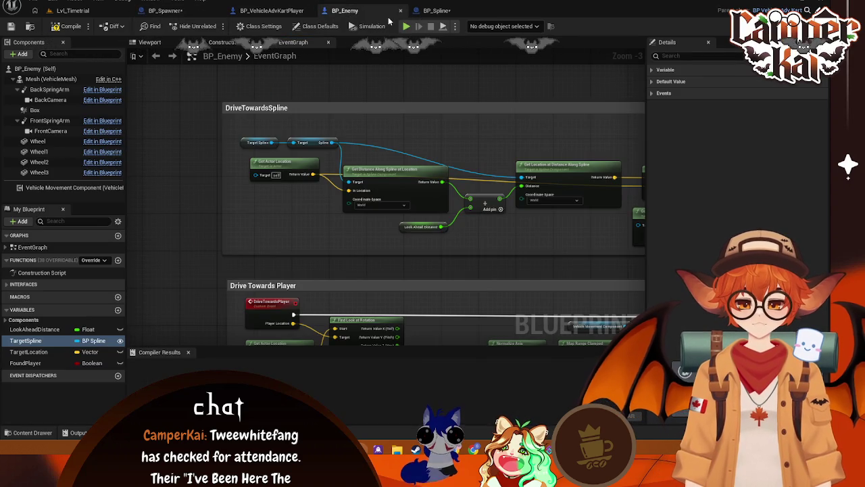
Return to BP_Spawner and refresh the SpawnActor node from its context menu
left_click(264, 10)
left_click(198, 12)
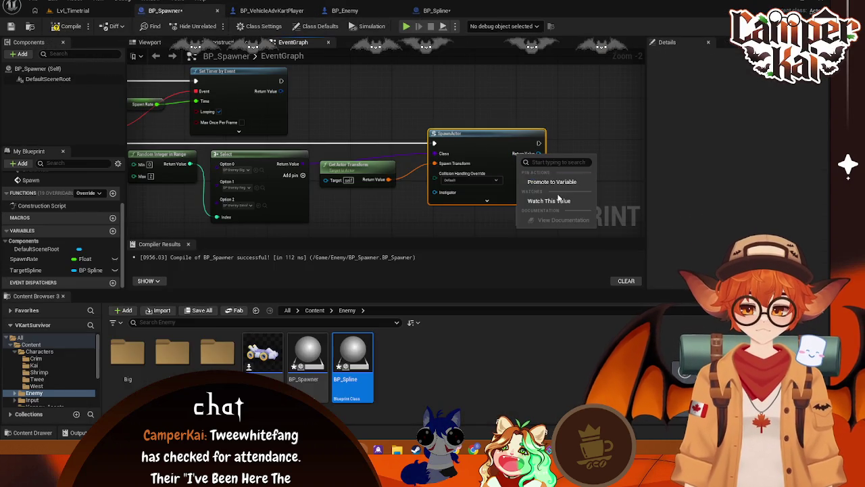
right_click(491, 140)
left_click(514, 197)
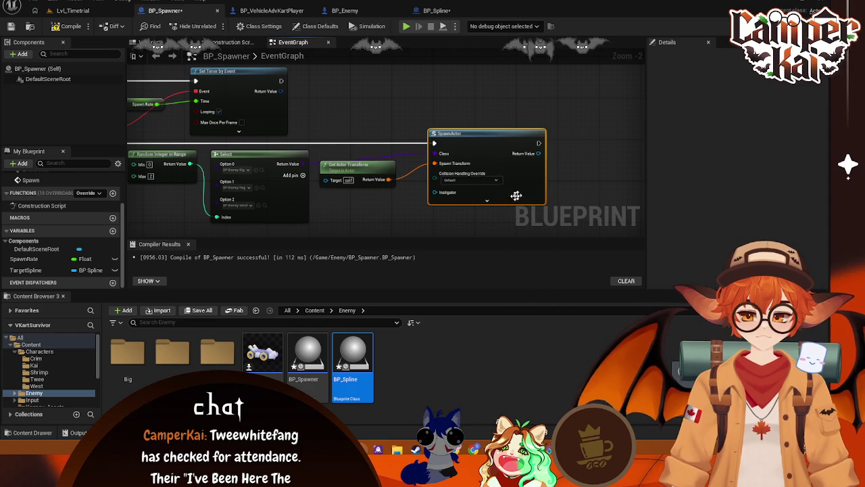
left_click(490, 200)
right_click(478, 140)
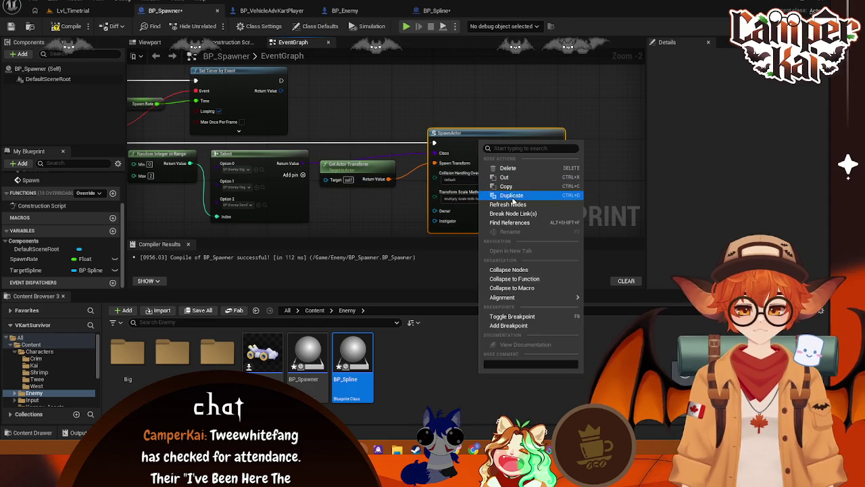
left_click(513, 194)
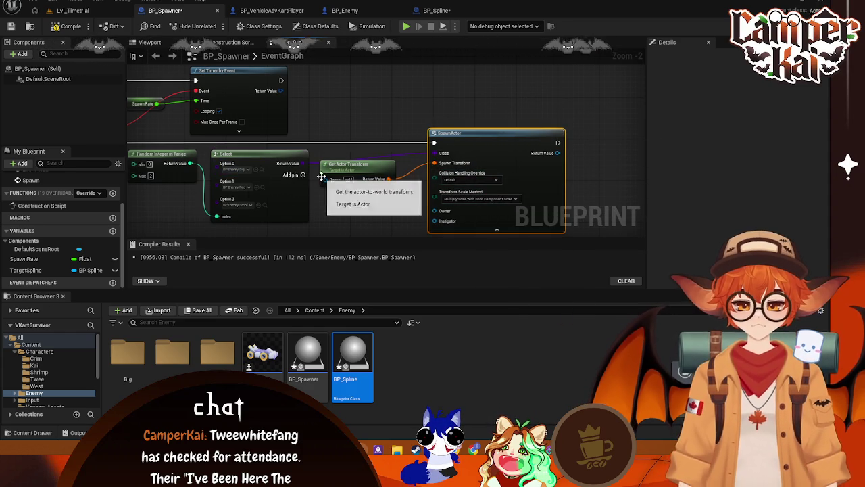
Recentre the graph and refresh SpawnActor again to reveal Transform Scale Method and Owner pins
left_click_drag(296, 192, 311, 162)
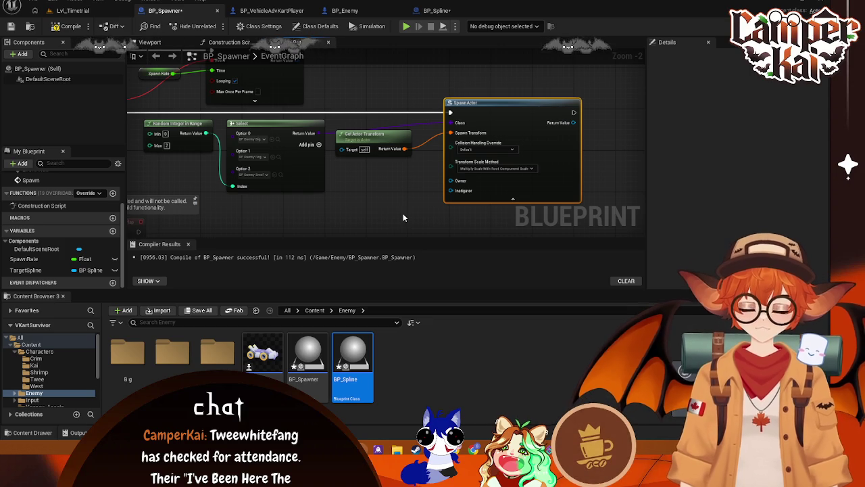
key("super+shift+s")
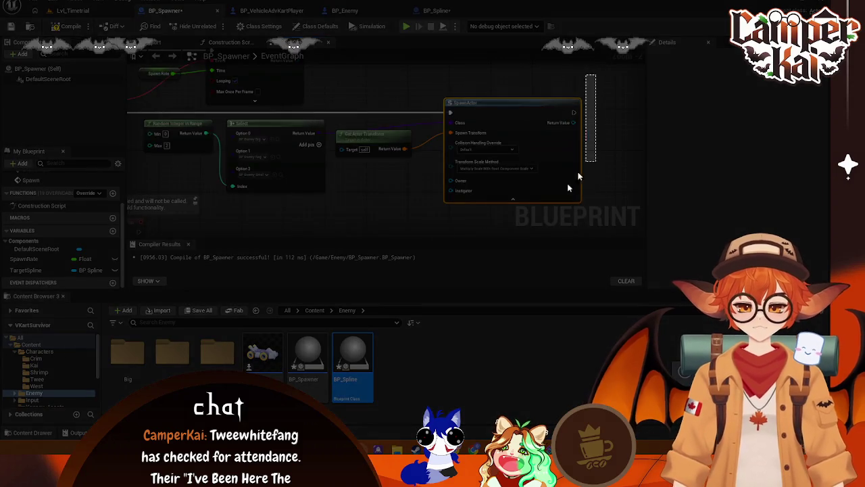
left_click_drag(596, 75, 137, 235)
key("Return")
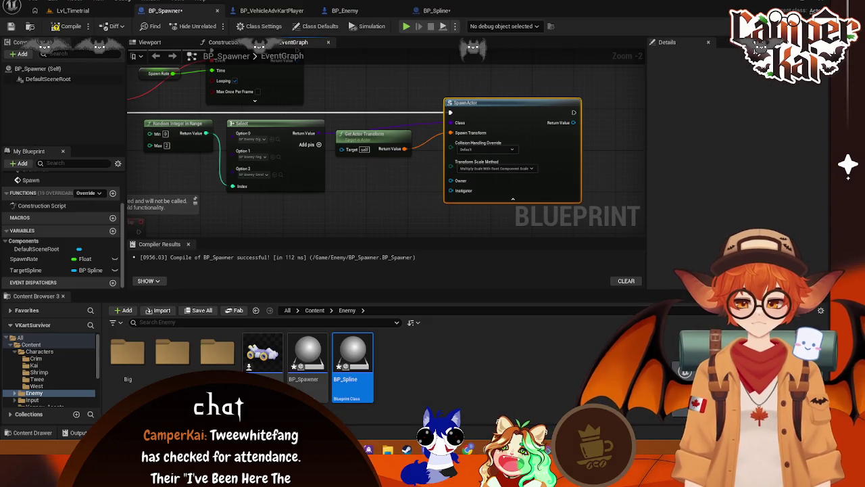
right_click(259, 126)
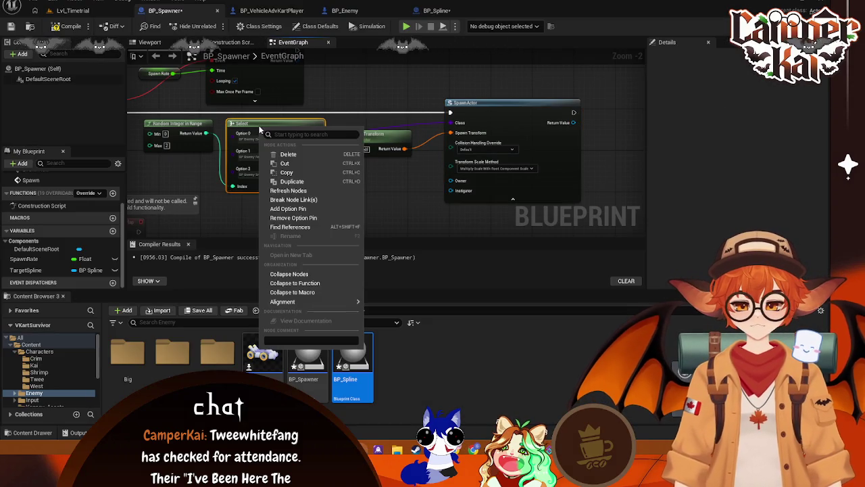
left_click(299, 192)
right_click(519, 116)
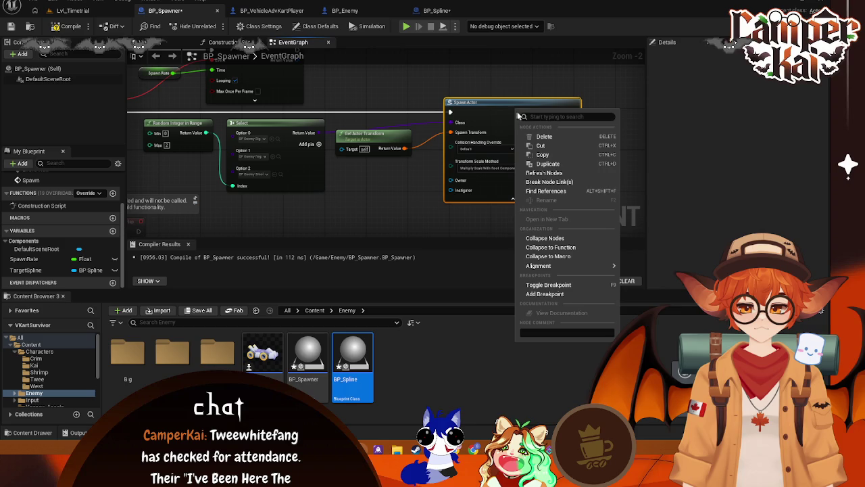
left_click(548, 173)
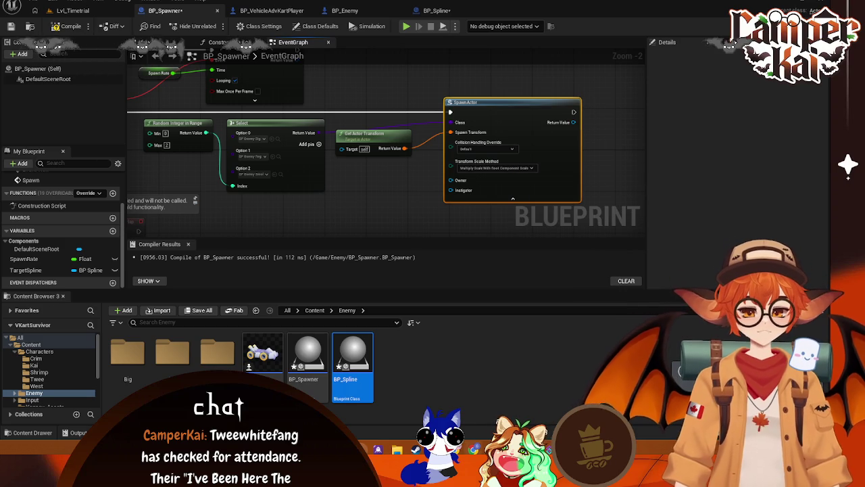
Review TargetSpline's Variable details in BP_Enemy, then select BP_Spline's BP_Spawner child component
left_click(348, 11)
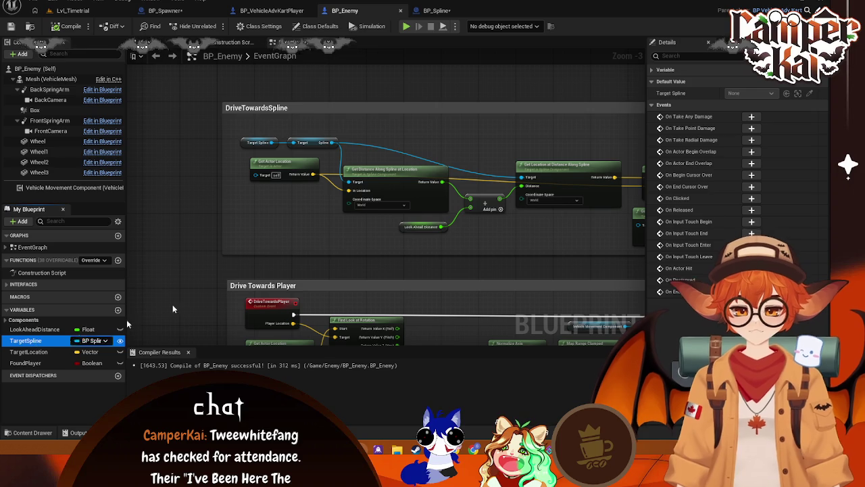
key("F2")
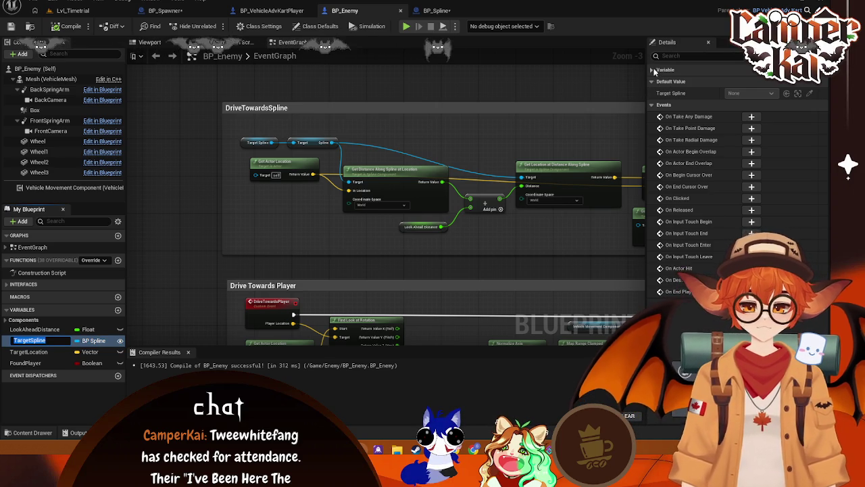
left_click(665, 69)
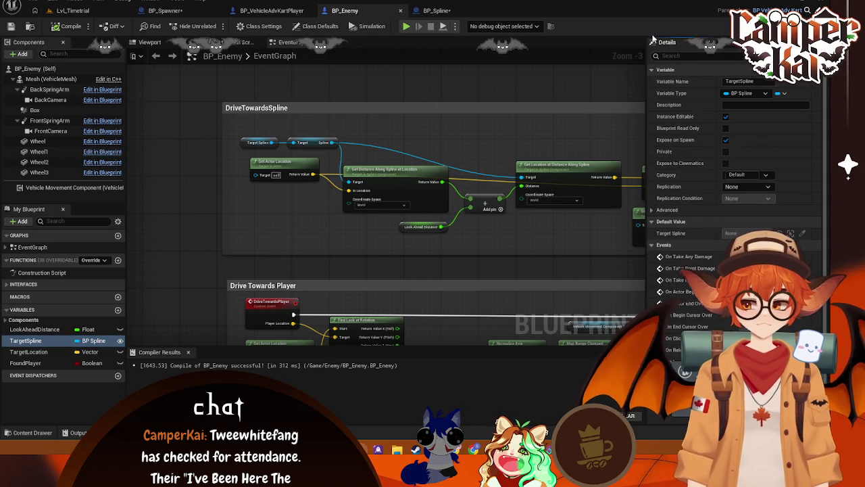
key("Print")
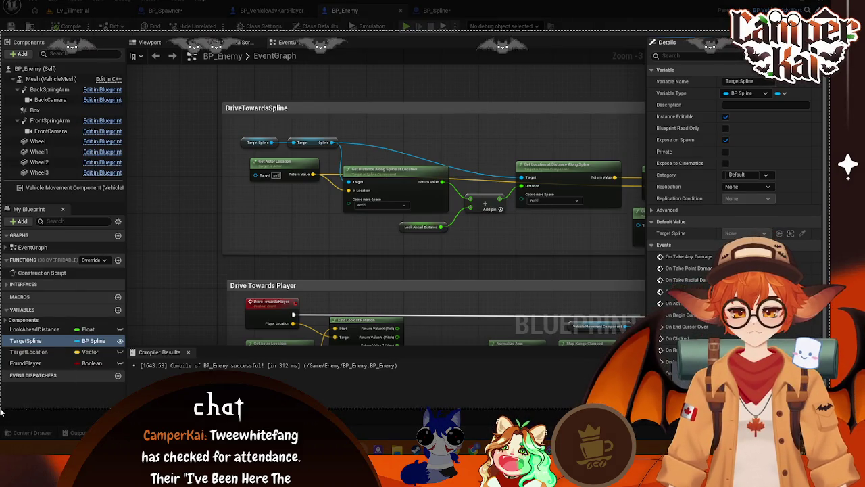
left_click(412, 423)
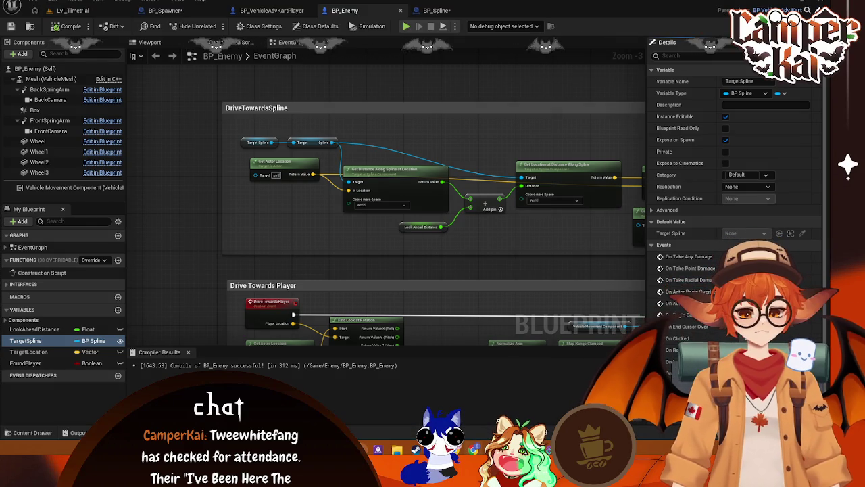
left_click(419, 12)
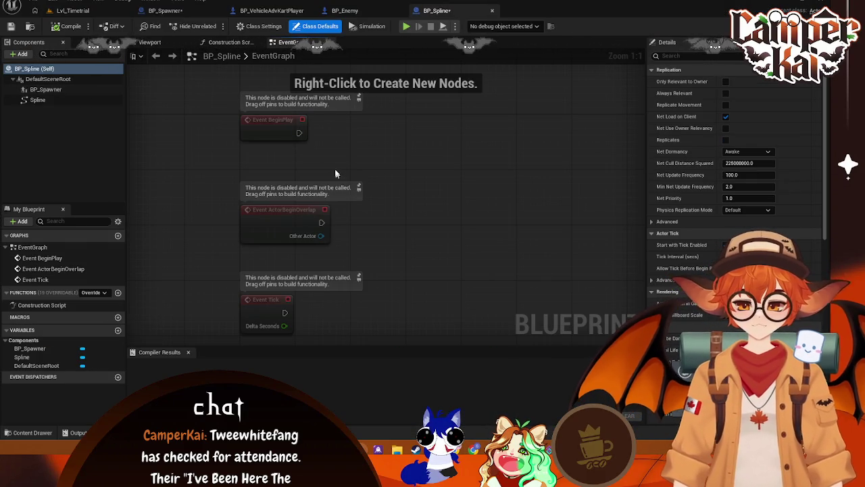
left_click(74, 90)
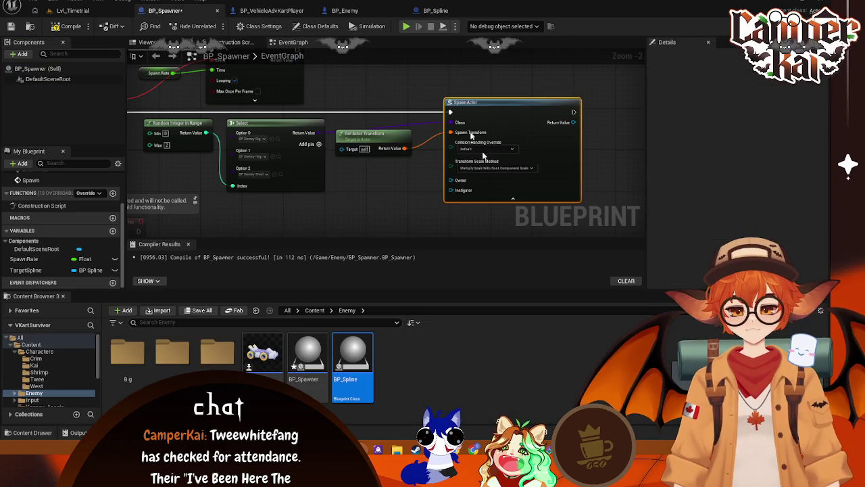
Replace the old SpawnActor with a new one created from the Get Actor Transform output
left_click(378, 221)
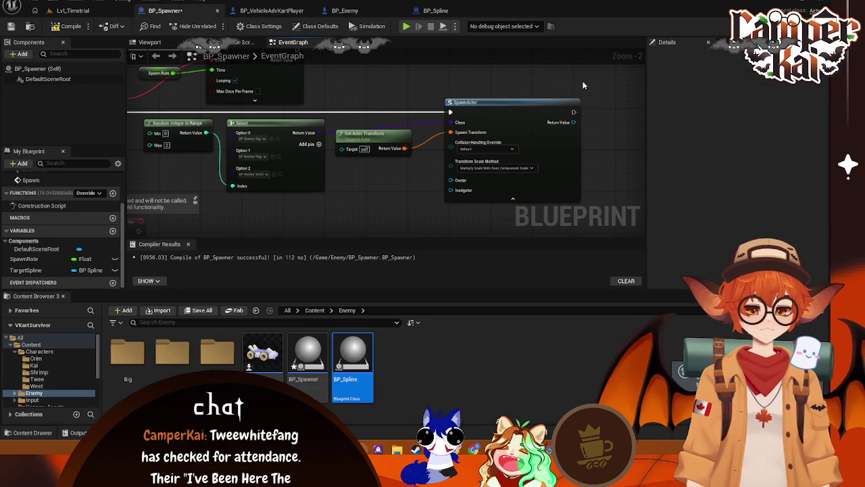
right_click(484, 109)
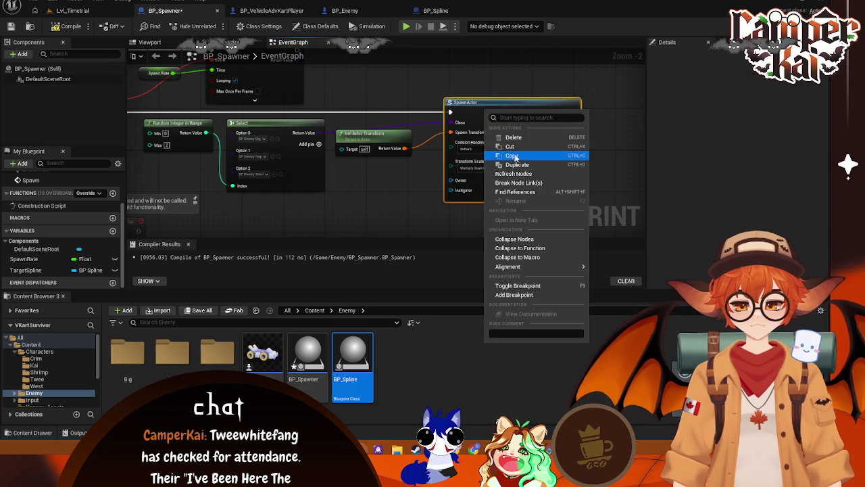
left_click(523, 177)
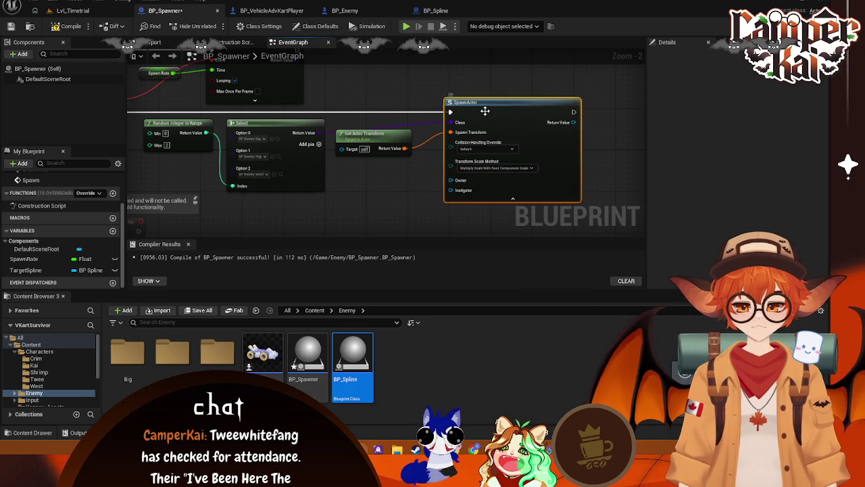
key("Delete")
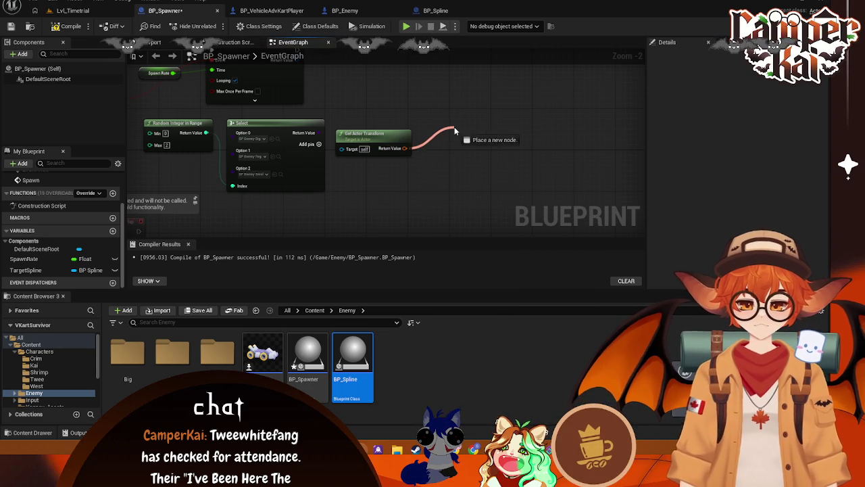
left_click_drag(455, 129, 457, 132)
type("spa")
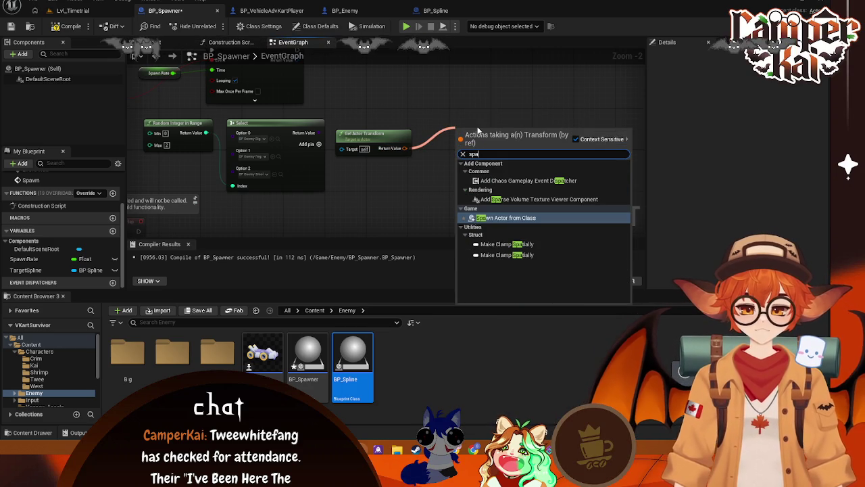
key("Return")
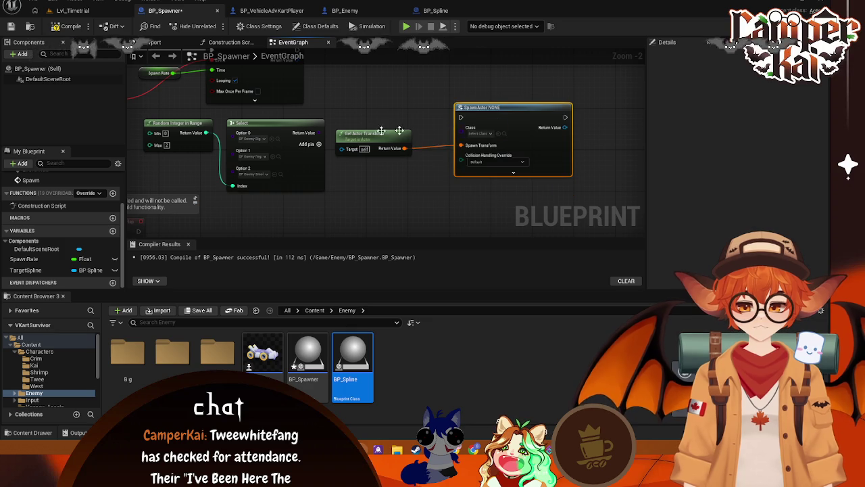
Wire Select's Return Value into SpawnActor's Class and the Spawn event into its exec input
left_click_drag(319, 133, 461, 128)
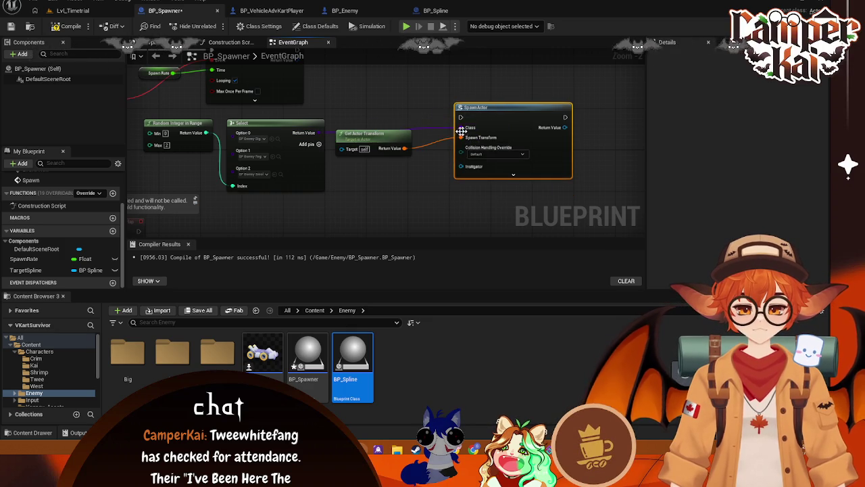
scroll(232, 181, "down", 1)
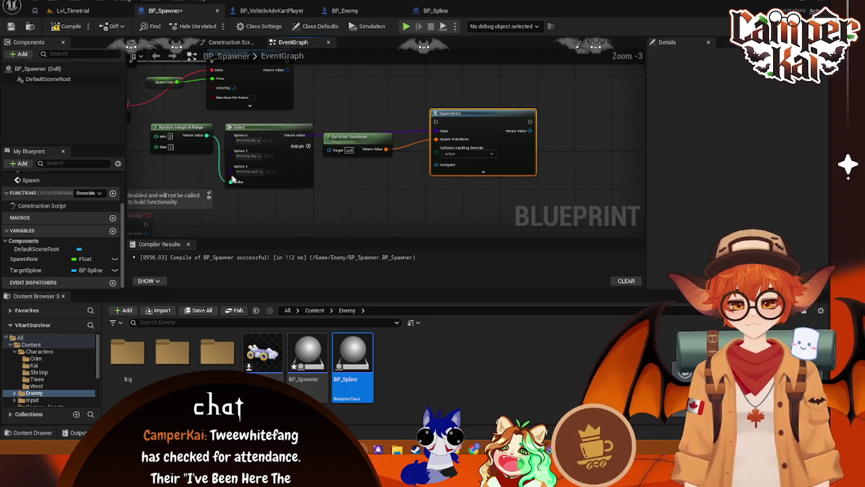
left_click_drag(179, 111, 493, 123)
left_click_drag(546, 105, 541, 108)
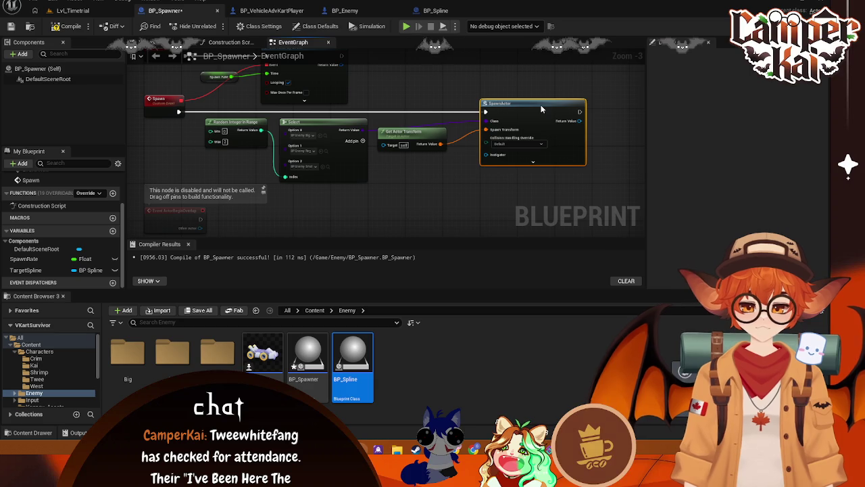
Check SpawnActor's advanced pins, nudge the node slightly left, and pan to the graph's left side
left_click(534, 162)
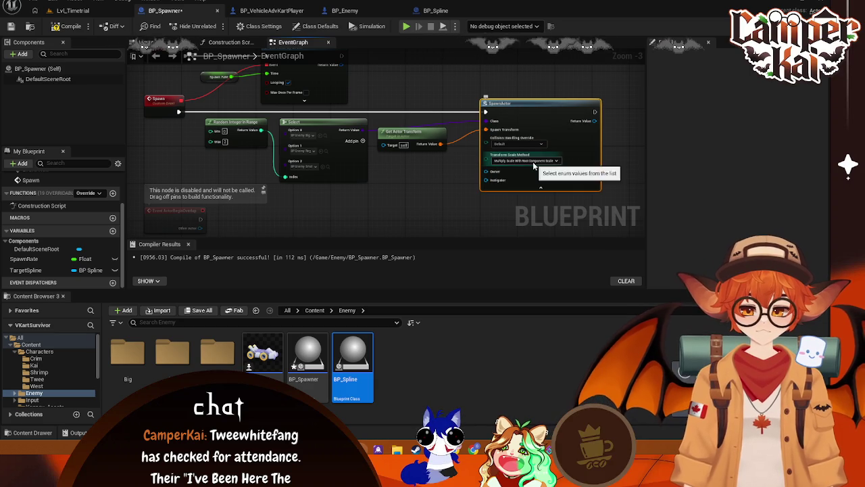
right_click(551, 127)
left_click(568, 177)
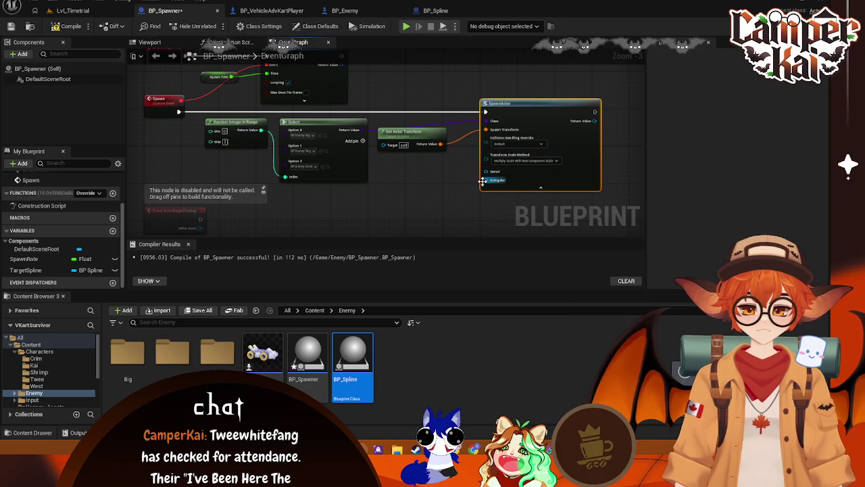
left_click(540, 188)
scroll(493, 196, "up", 2)
left_click_drag(547, 87, 535, 87)
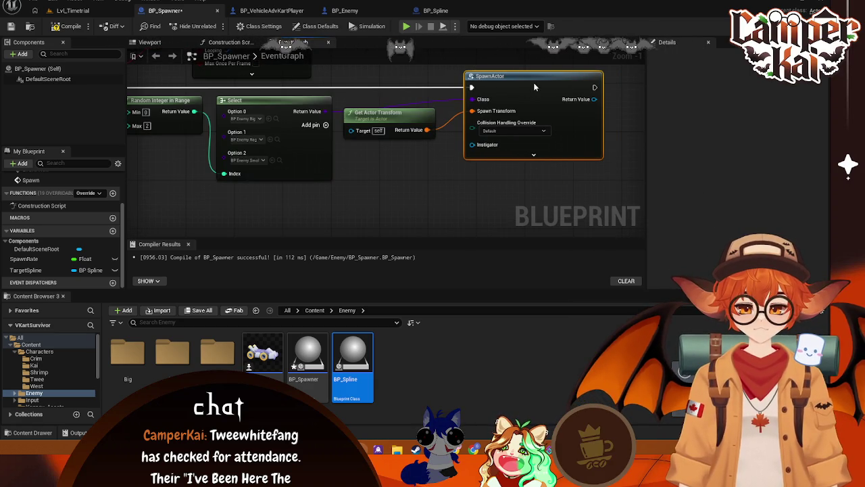
left_click(330, 198)
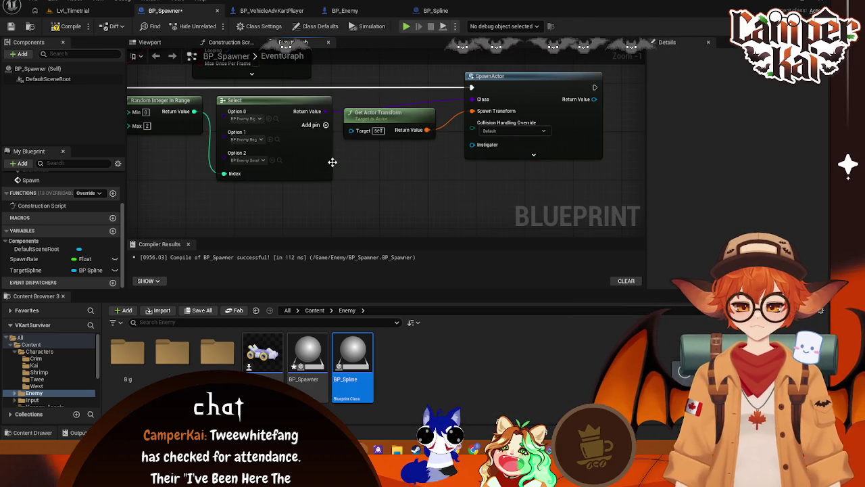
mouse_move(332, 163)
left_mouse_down()
mouse_move(373, 163)
mouse_move(362, 163)
left_mouse_up()
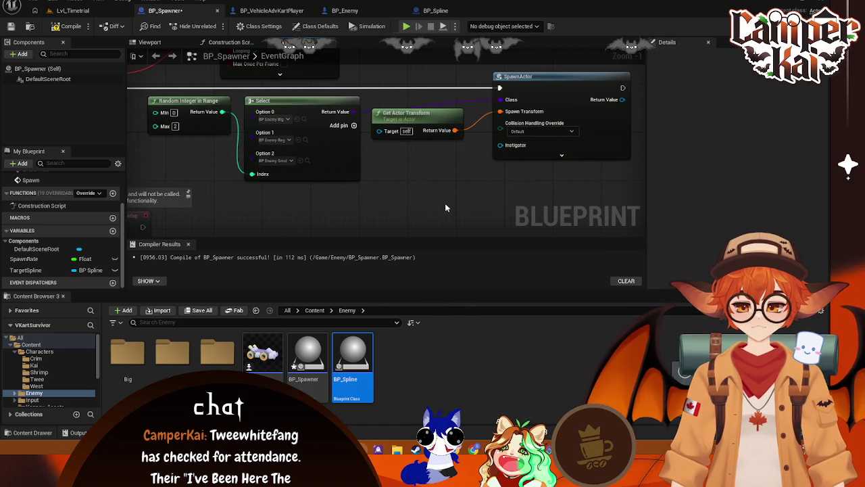
key("super")
key("super")
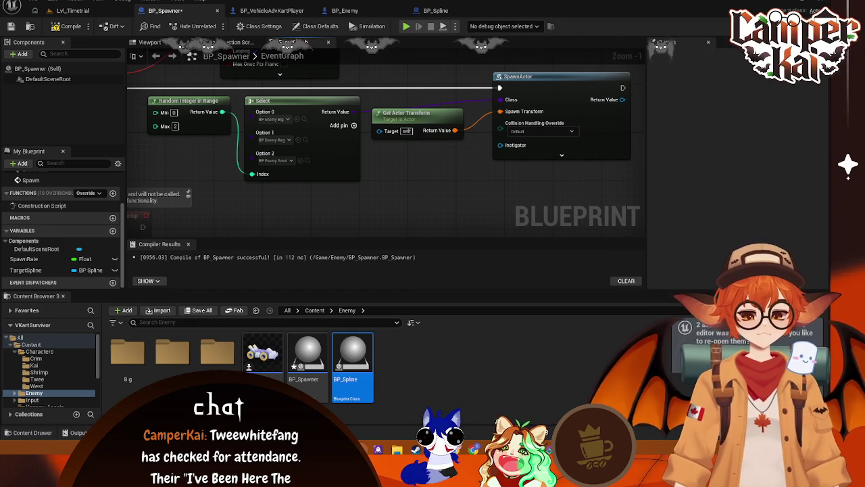
Break SpawnActor's Class link, set Class to BP_Enemy, then reconnect Select's Return Value
right_click(501, 103)
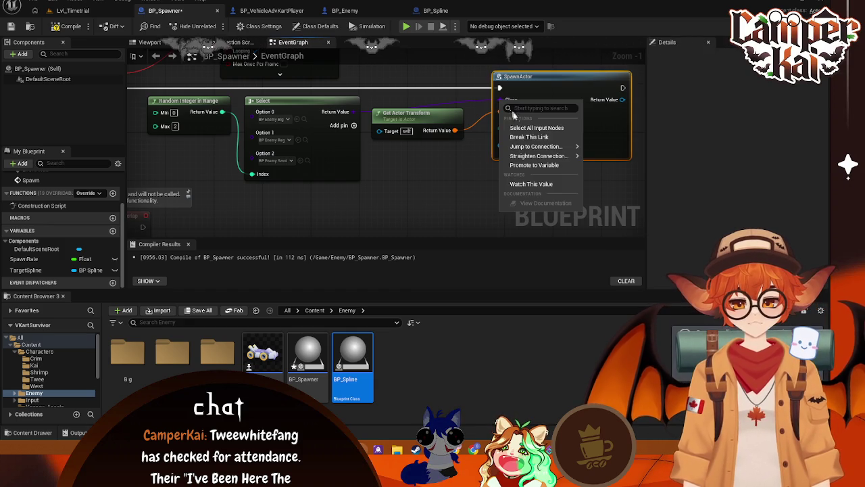
left_click(526, 137)
left_click(527, 107)
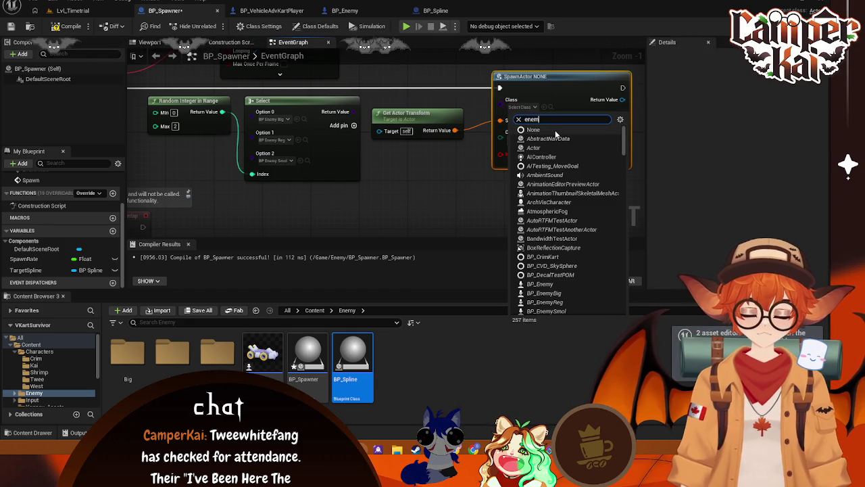
left_click(541, 147)
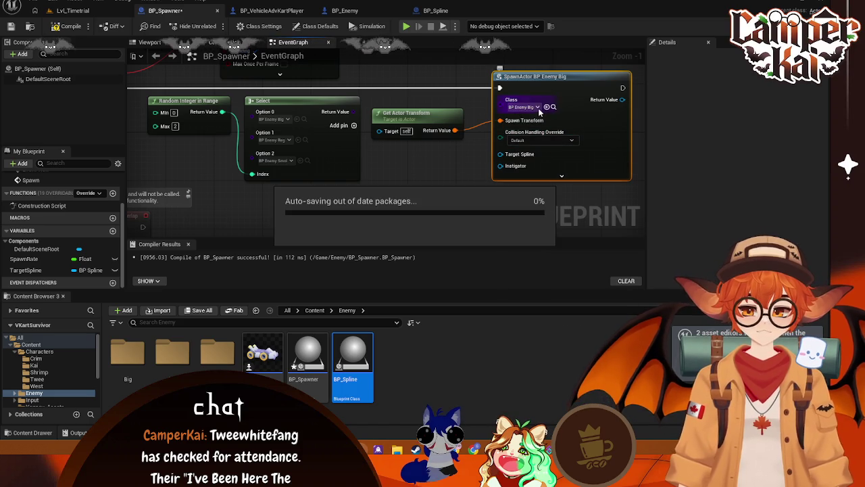
left_click(537, 107)
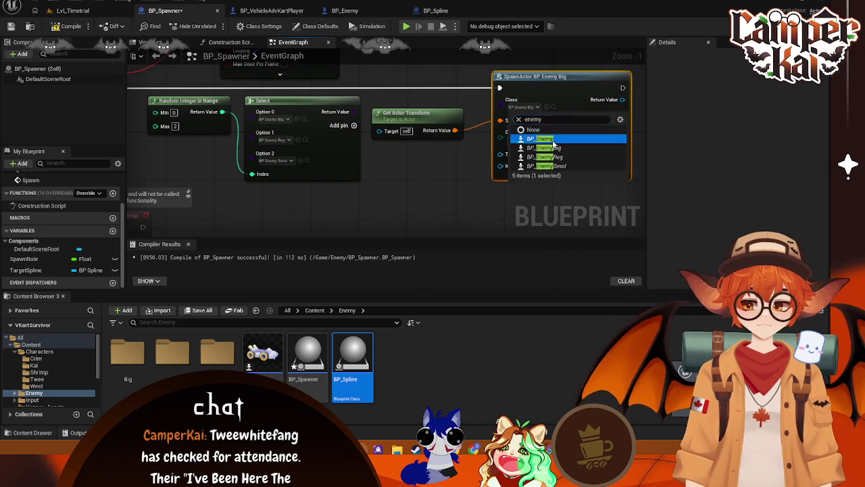
left_click(541, 139)
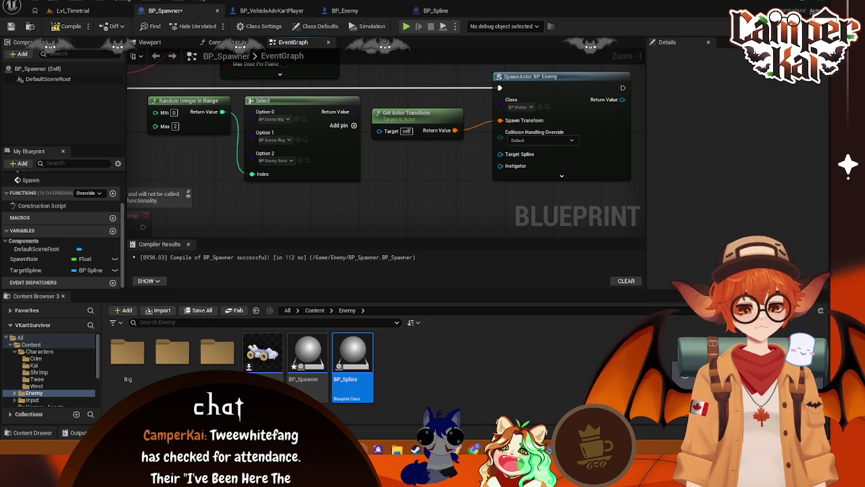
left_click_drag(360, 117, 501, 99)
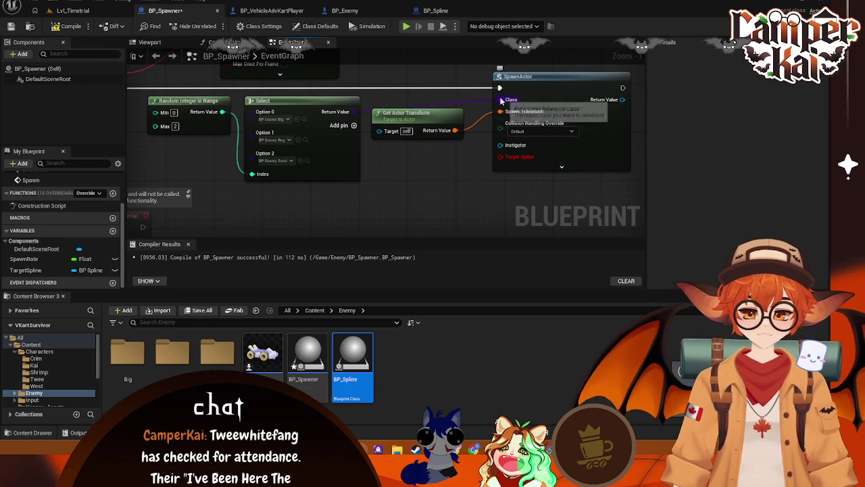
Take a screenshot of the spawning nodes showing the new Target Spline input
right_click(501, 79)
key("Escape")
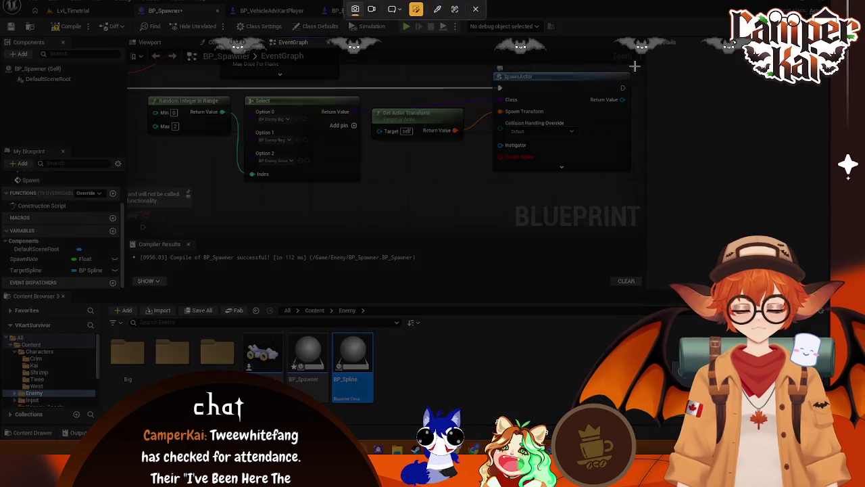
left_click_drag(634, 66, 235, 199)
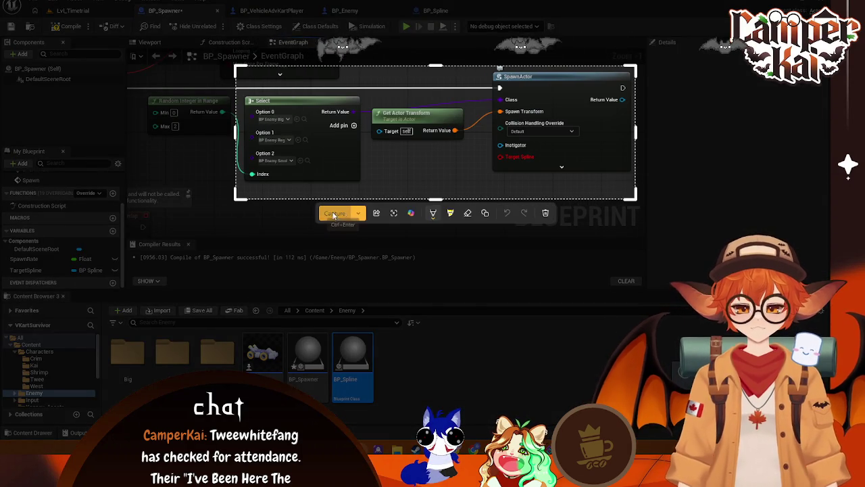
left_click(333, 214)
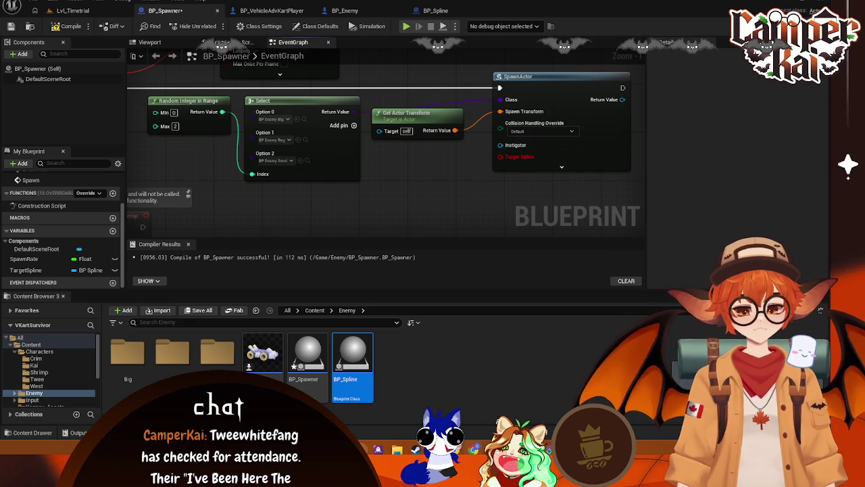
scroll(430, 153, "down", 1)
Delete the SpawnActor node and the Select node from BP_Spawner's graph
scroll(435, 155, "up", 1)
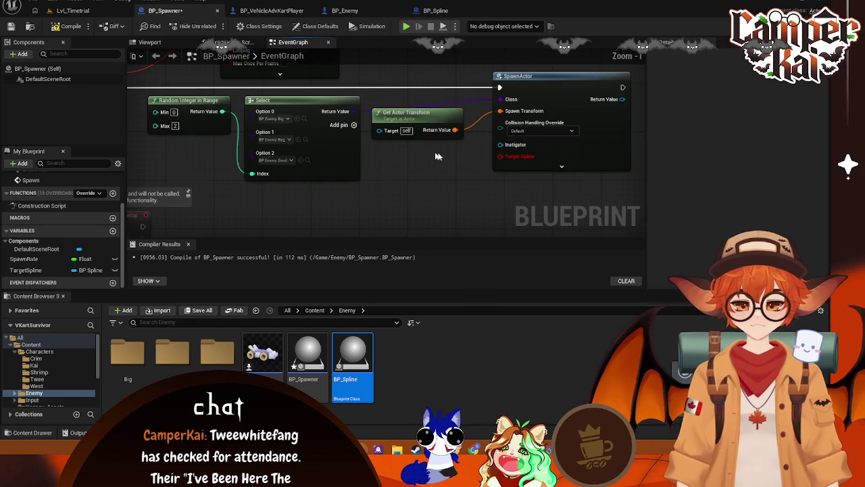
left_click_drag(459, 162, 415, 118)
left_click(435, 100)
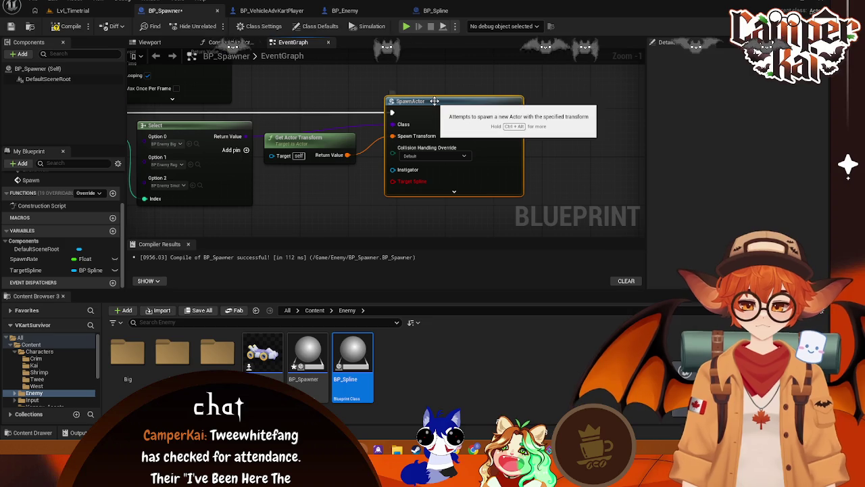
key("Delete")
left_click_drag(321, 167, 459, 160)
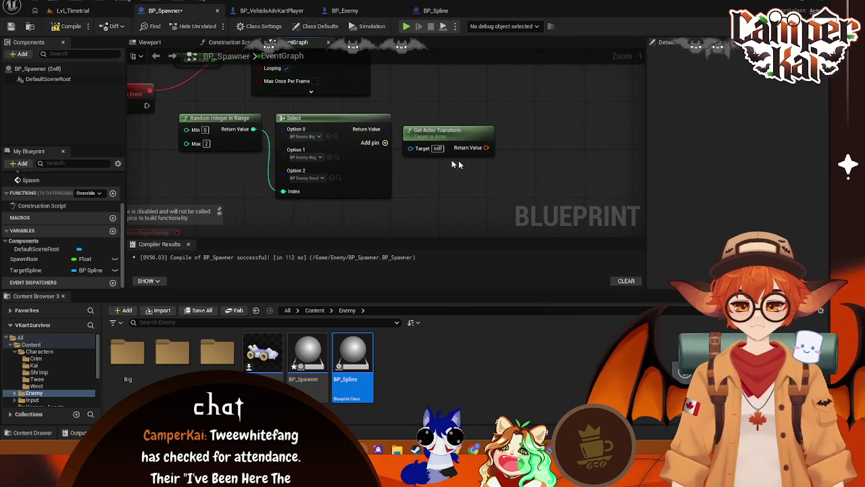
left_click(342, 118)
key("Delete")
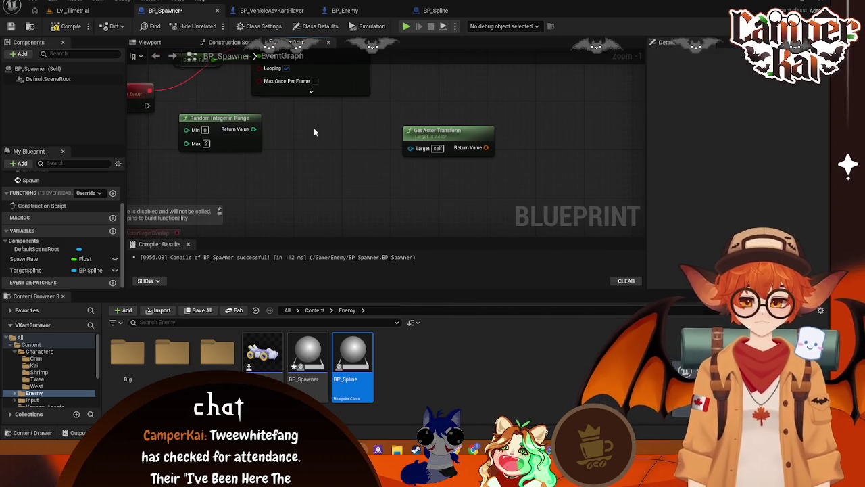
Search the node list for 'branch' then 'swit', closing it without adding a node
right_click(313, 127)
type("branch")
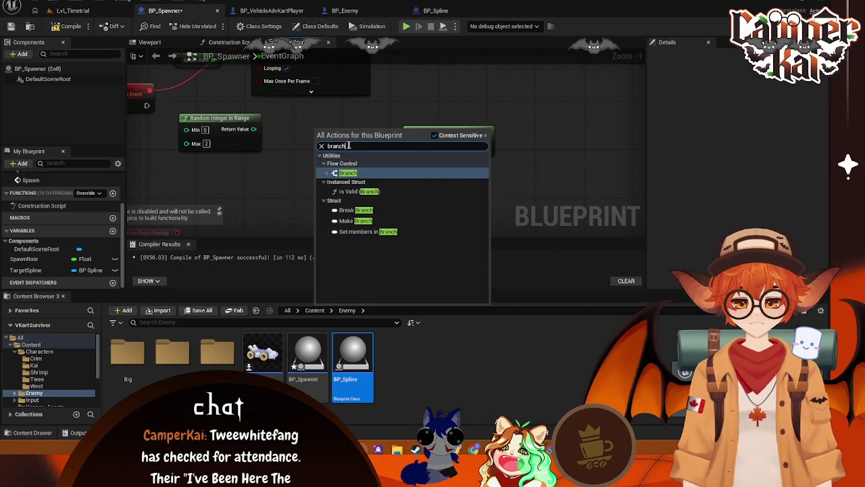
left_click_drag(349, 145, 311, 143)
type("swit")
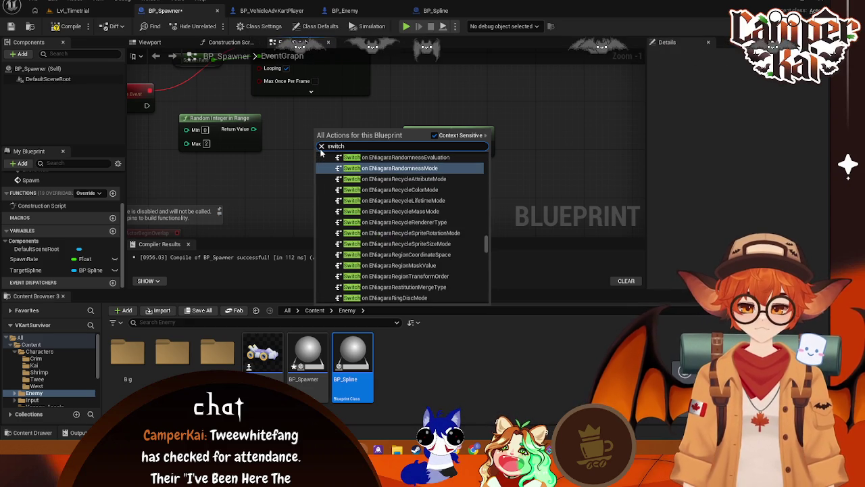
left_click_drag(485, 243, 487, 130)
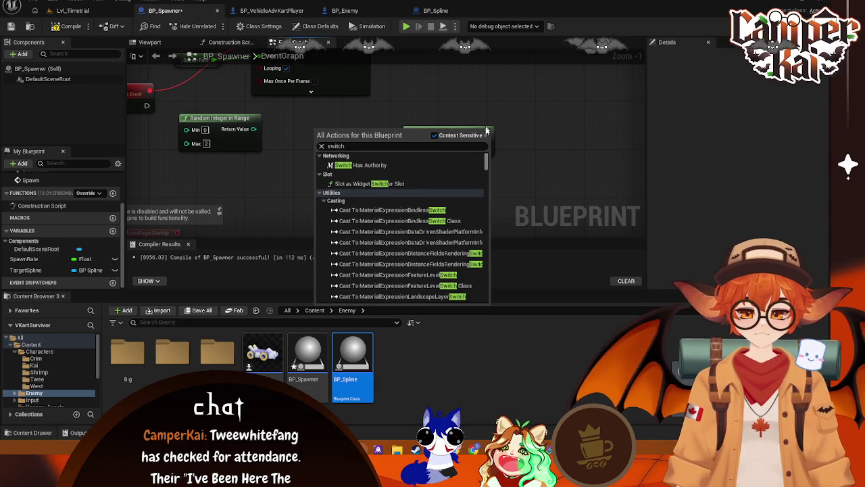
mouse_move(485, 166)
left_mouse_down()
mouse_move(487, 181)
mouse_move(493, 164)
left_mouse_up()
left_click(524, 141)
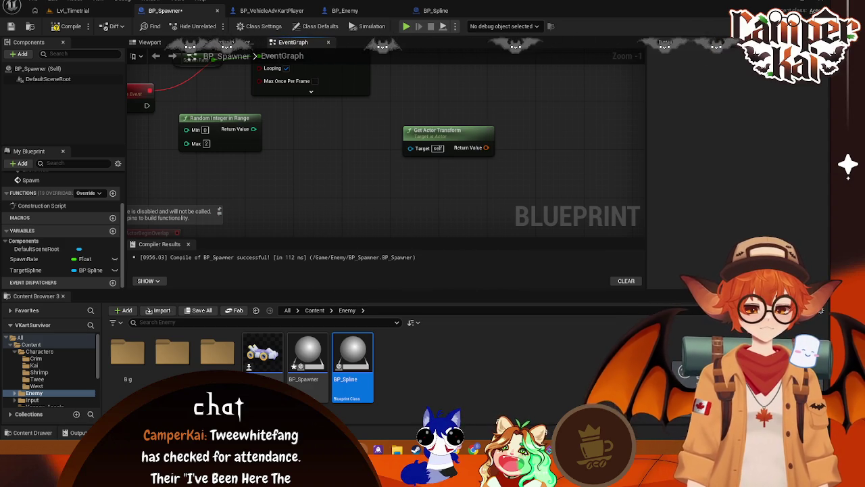
Add a Switch on Int driven by the Spawn event, with Random Integer in Range feeding Selection
right_click(356, 150)
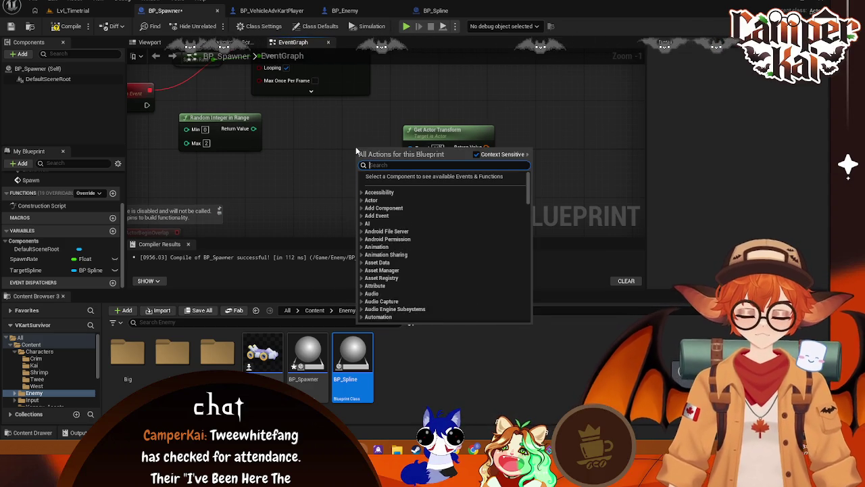
type("switch on int")
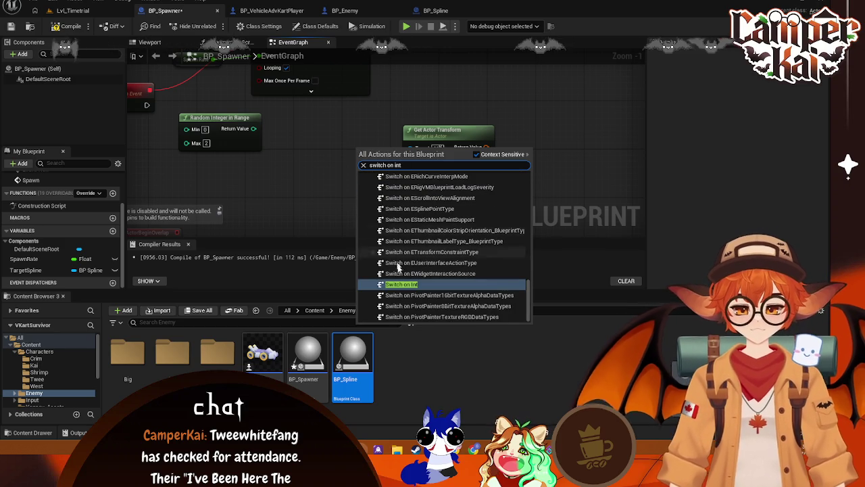
left_click(412, 284)
mouse_move(363, 147)
left_mouse_down()
mouse_move(302, 133)
mouse_move(284, 154)
left_mouse_up()
left_click_drag(203, 118, 177, 136)
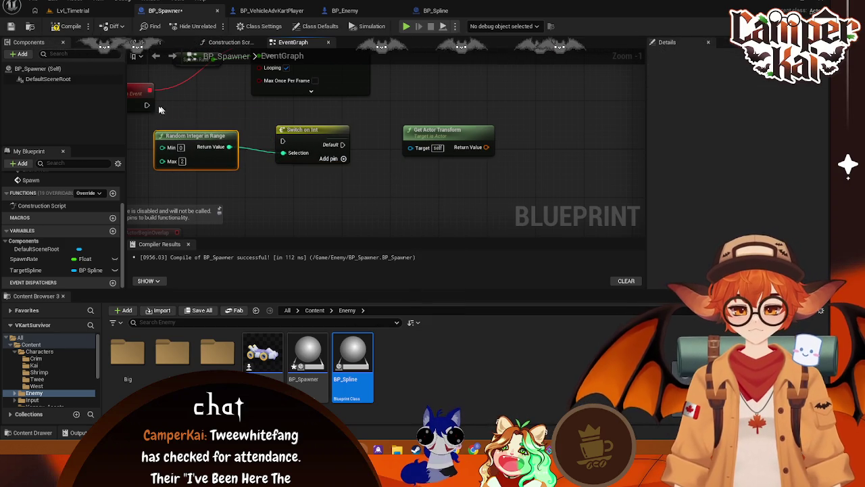
mouse_move(147, 105)
left_mouse_down()
mouse_move(281, 142)
mouse_move(309, 108)
left_mouse_up()
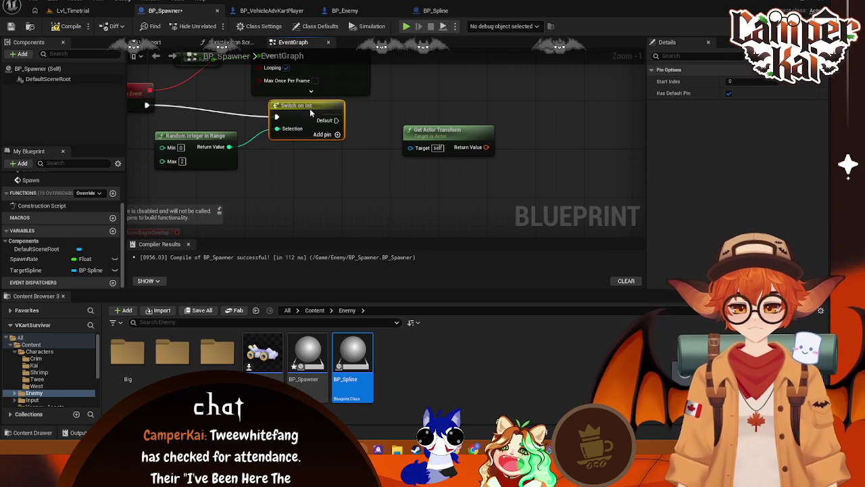
left_click_drag(232, 135, 243, 130)
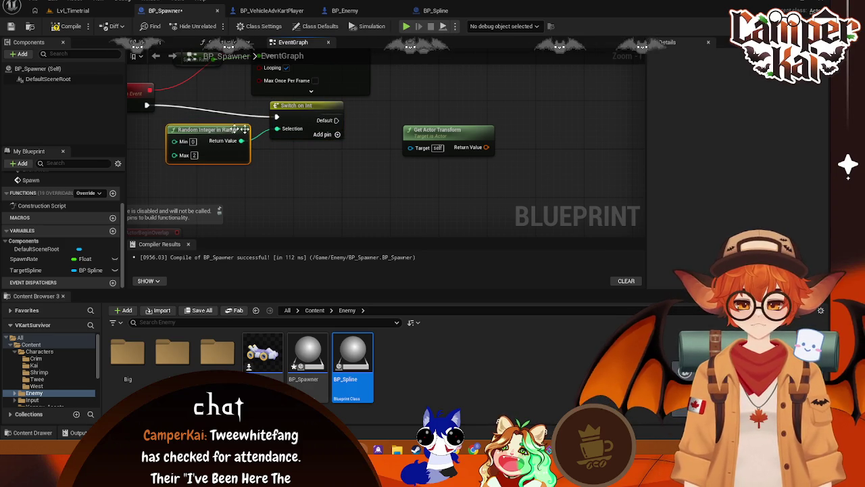
Add numbered outputs 0–2 to Switch on Int and delete the Get Actor Transform node
left_click(338, 134)
left_click(336, 158)
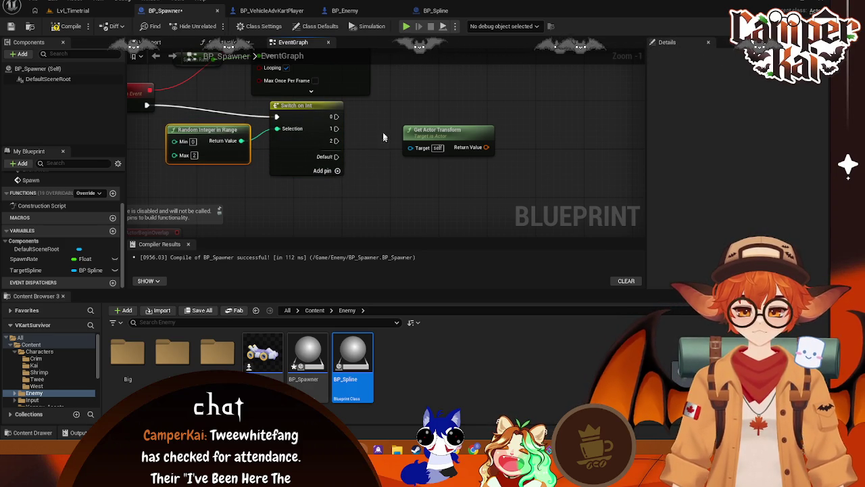
mouse_move(443, 131)
left_mouse_down()
mouse_move(484, 107)
mouse_move(491, 125)
left_mouse_up()
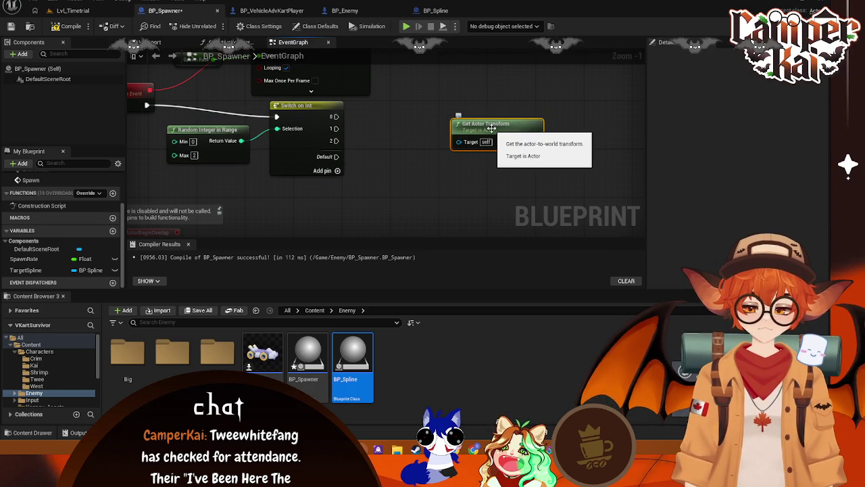
key("Delete")
scroll(386, 140, "down", 1)
left_click_drag(306, 124, 400, 121)
Add a Spawn Actor from Class node for Switch output 0 with class BP_EnemyBig
type("spawn")
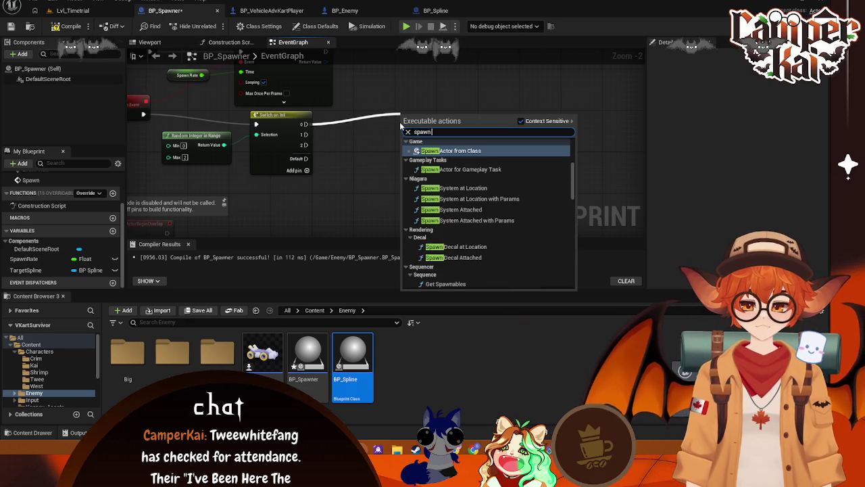
left_click(473, 151)
left_click_drag(457, 117, 483, 111)
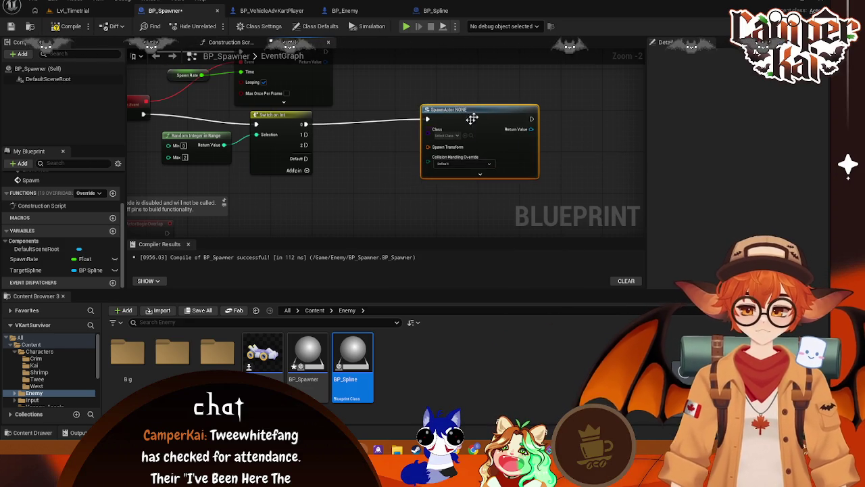
left_click(457, 136)
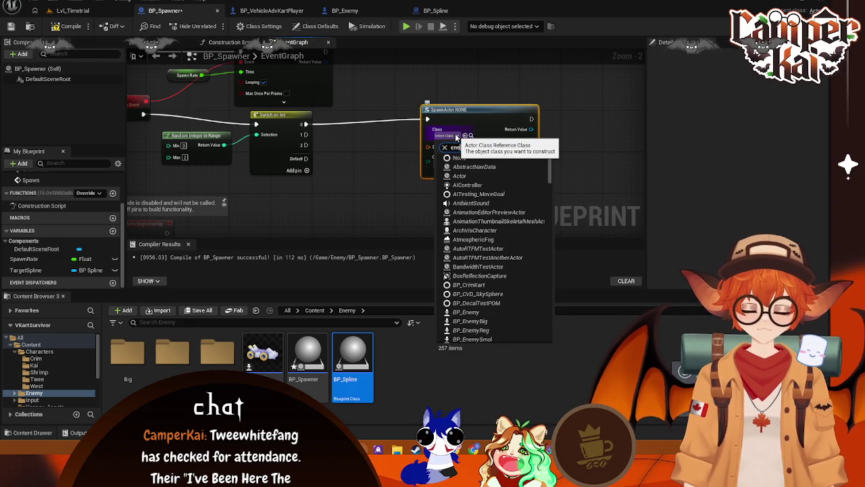
left_click(488, 176)
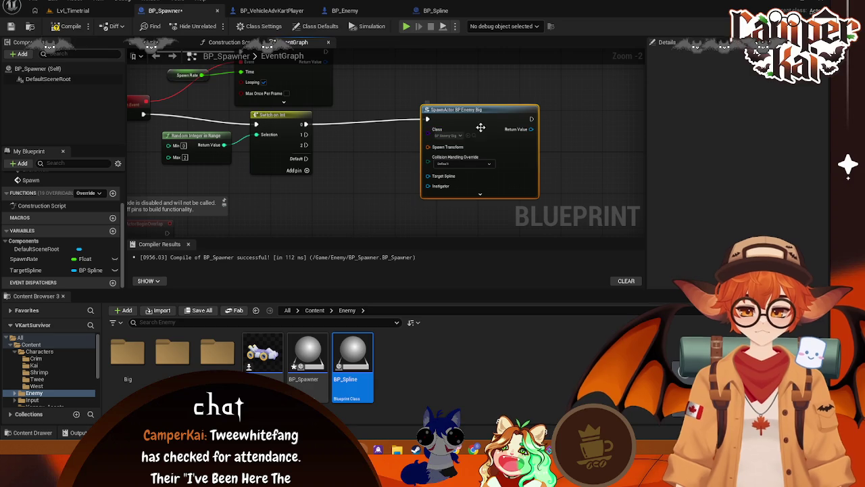
left_click_drag(491, 116, 528, 101)
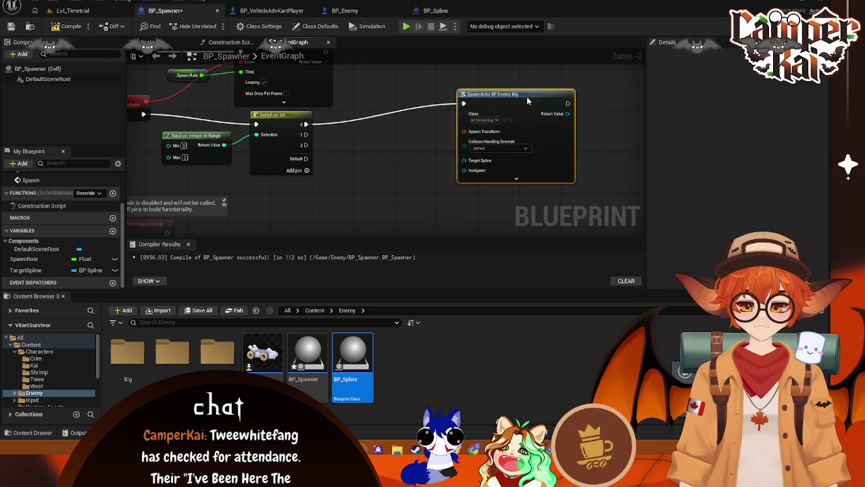
From Switch output 1, add a Spawn Actor from Class node spawning BP_EnemyReg
left_click_drag(305, 134, 456, 199)
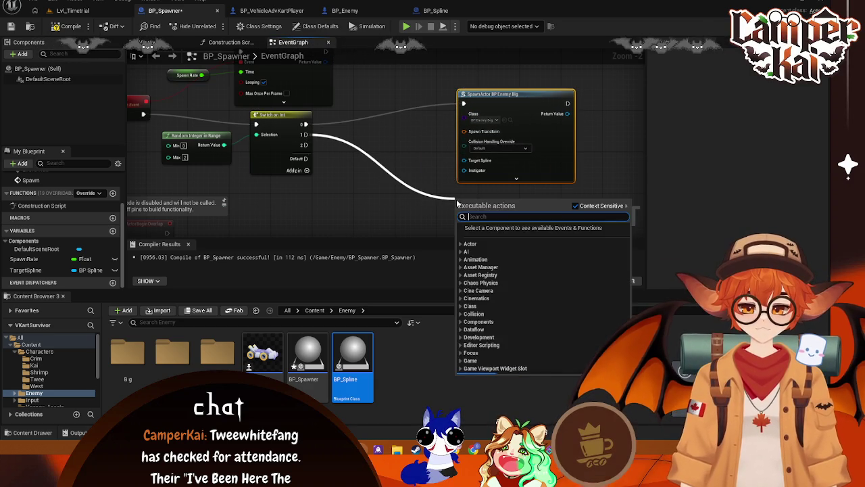
type("spawn a")
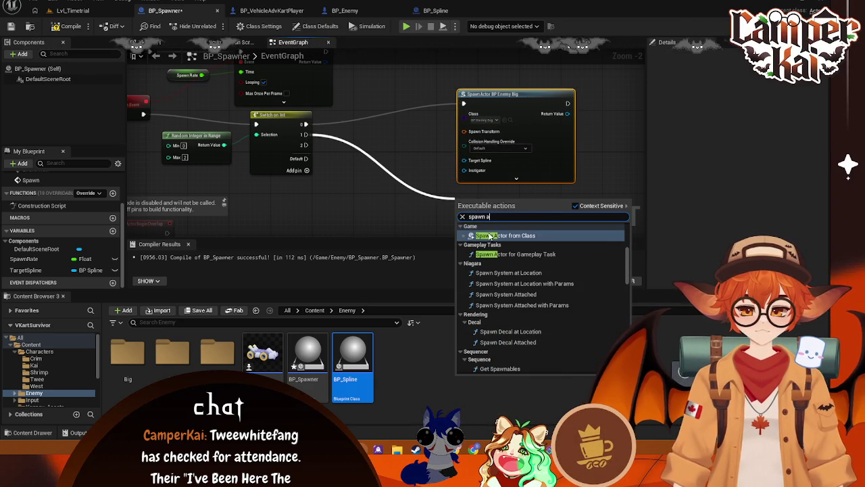
left_click(499, 236)
left_click(478, 229)
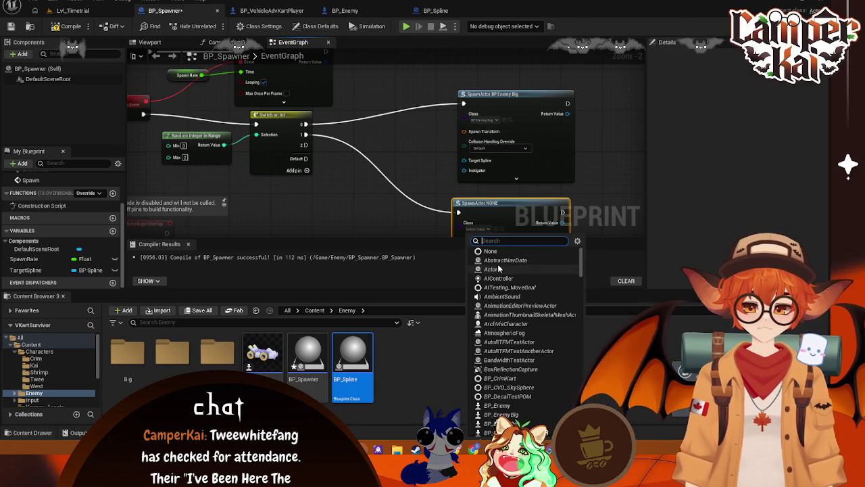
type("enemy")
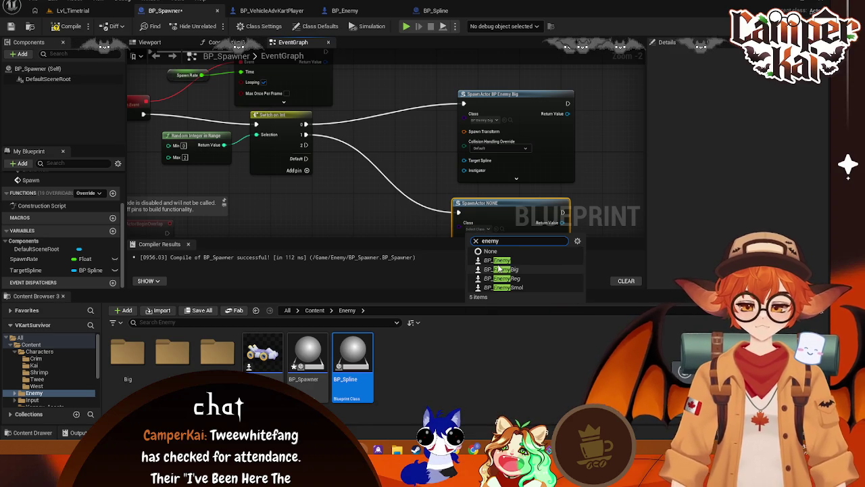
left_click(508, 278)
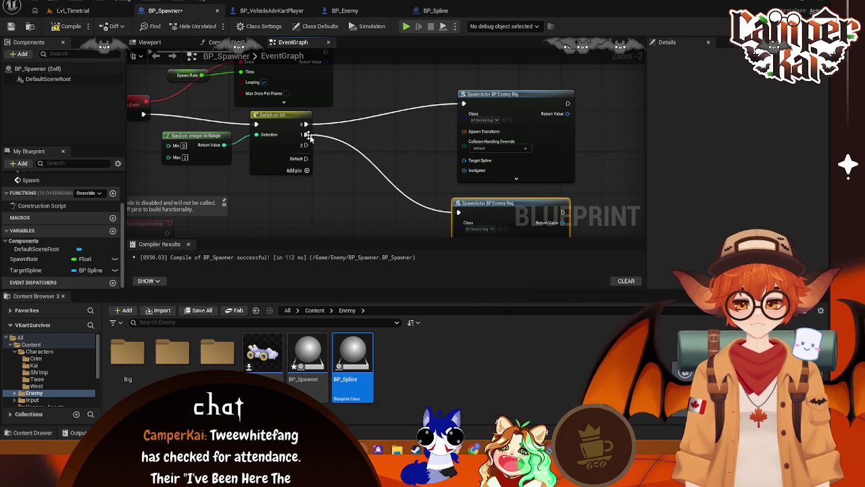
From Switch output 2, add a Spawn Actor from Class node spawning BP_EnemySmol, placed below Enemy Reg
left_click_drag(303, 146, 393, 223)
type("s")
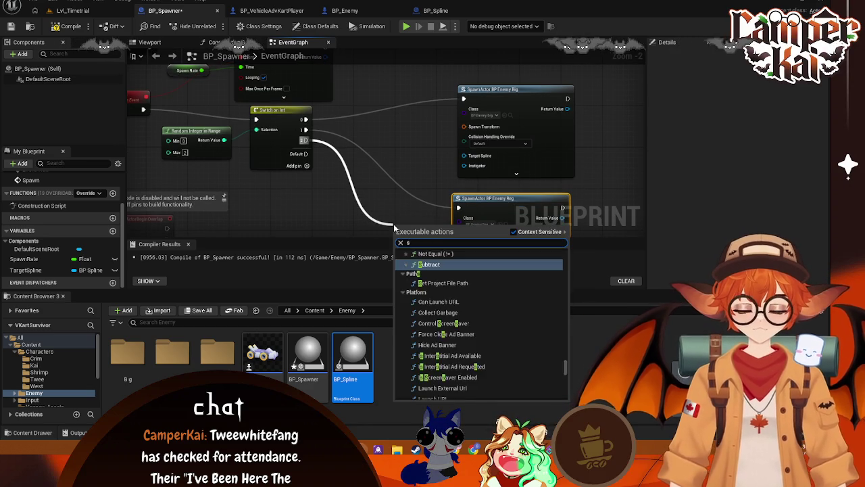
type("pawn a")
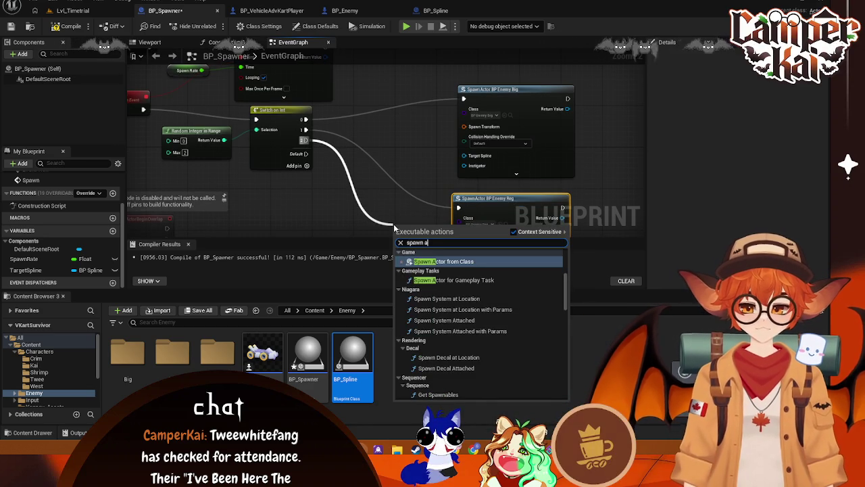
left_click(459, 262)
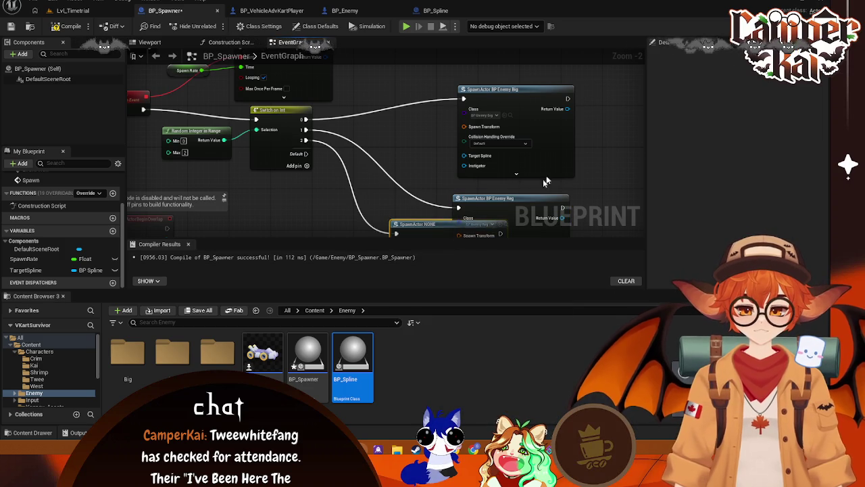
left_click(375, 166)
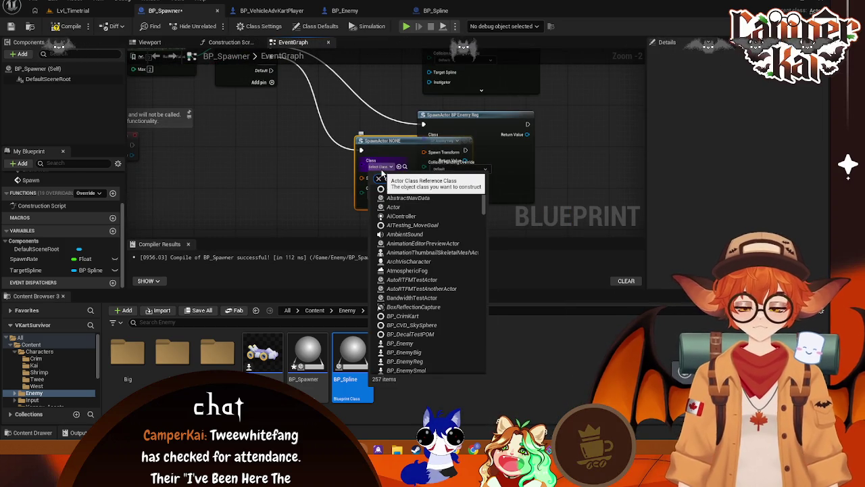
type("enemy")
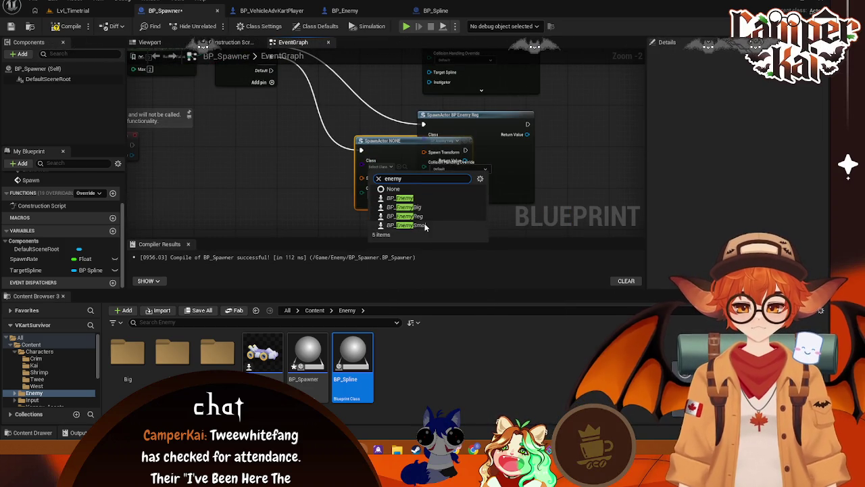
left_click(406, 224)
left_click_drag(401, 140, 468, 210)
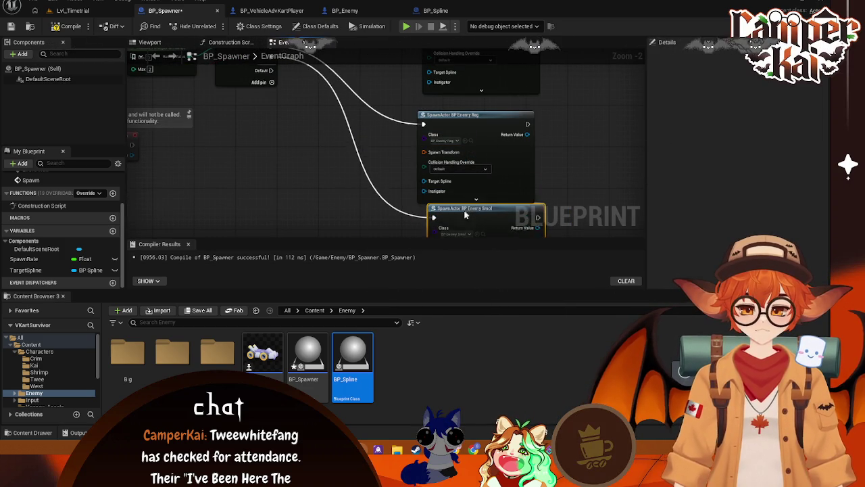
Line up the Enemy Reg and Enemy Smol spawn nodes and bring the Switch on Int into view
scroll(491, 187, "down", 3)
scroll(491, 187, "up", 1)
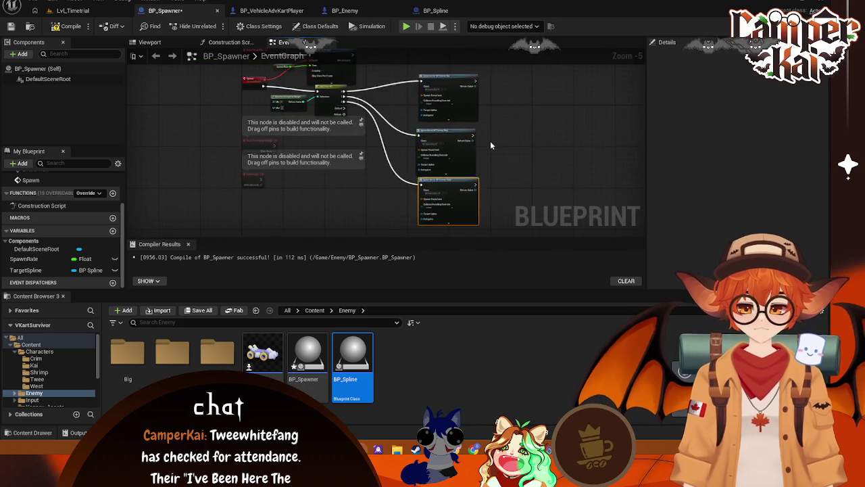
left_click(432, 124)
left_click_drag(433, 124, 433, 125)
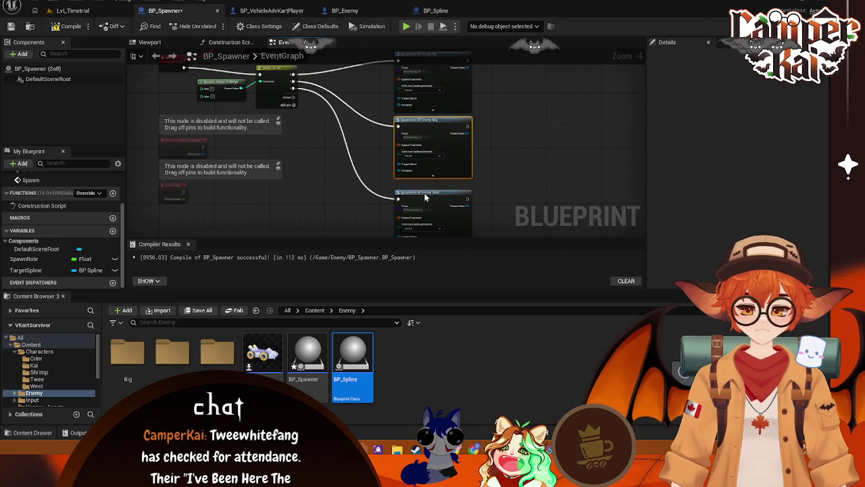
left_click_drag(425, 196, 424, 192)
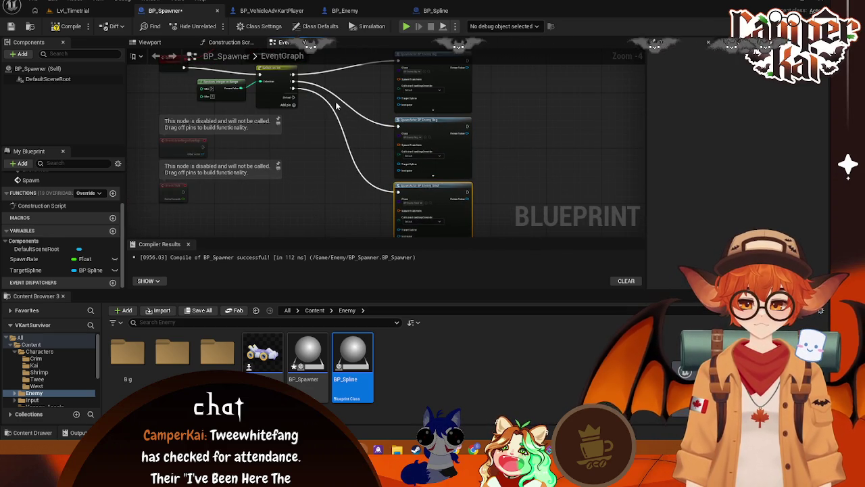
left_click_drag(337, 106, 329, 179)
scroll(329, 179, "up", 1)
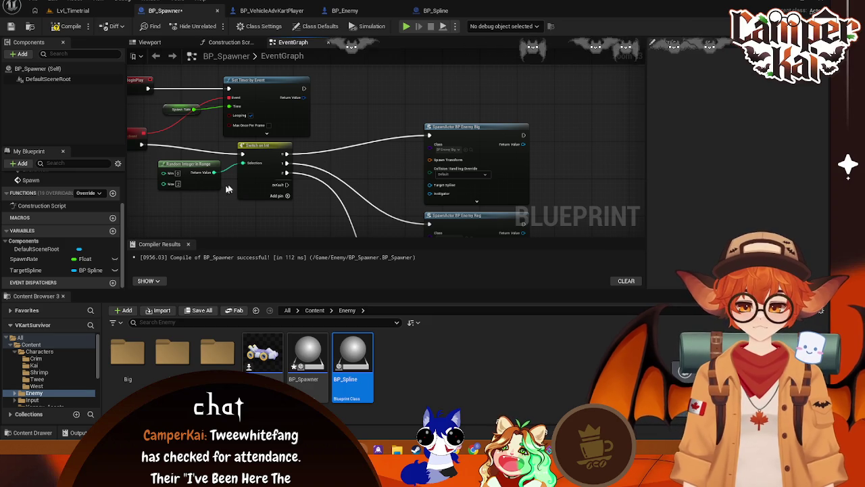
left_click_drag(594, 148, 575, 102)
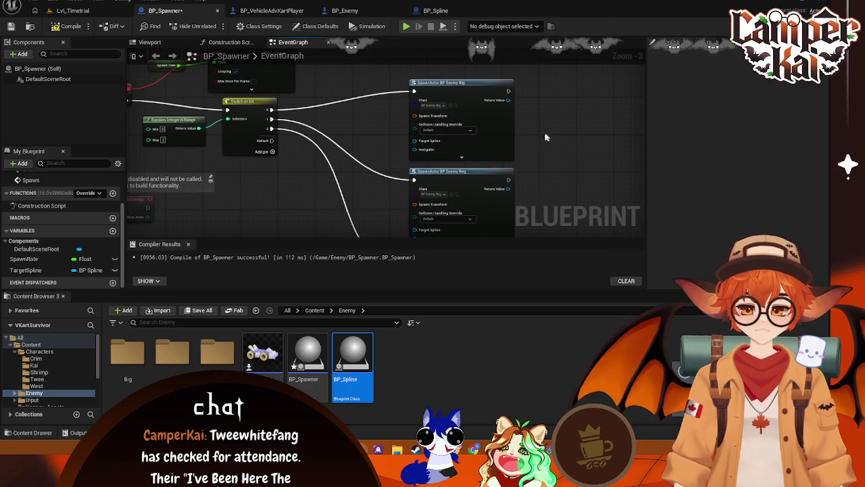
Add a Get Actor Transform node feeding Enemy Big's Spawn Transform pin
left_click_drag(419, 117, 345, 181)
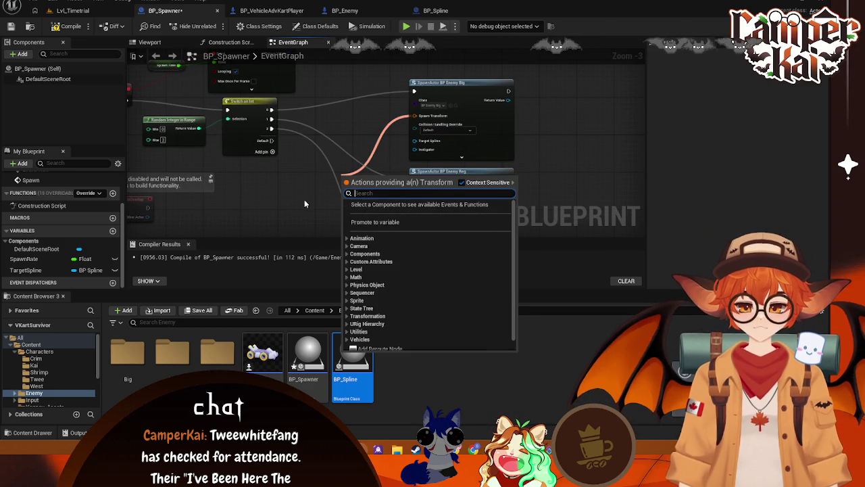
left_click(307, 152)
mouse_move(271, 129)
left_mouse_down()
mouse_move(338, 173)
mouse_move(375, 105)
mouse_move(341, 191)
left_mouse_up()
type("se")
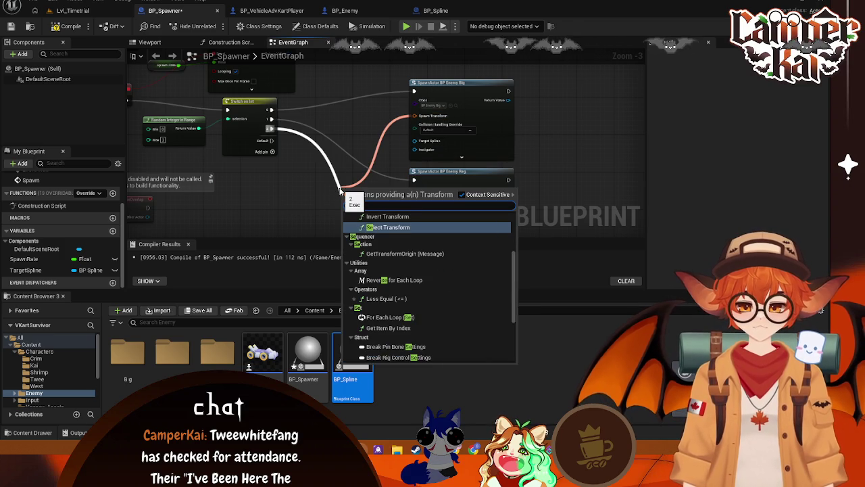
key("BackSpace")
key("BackSpace")
type("get")
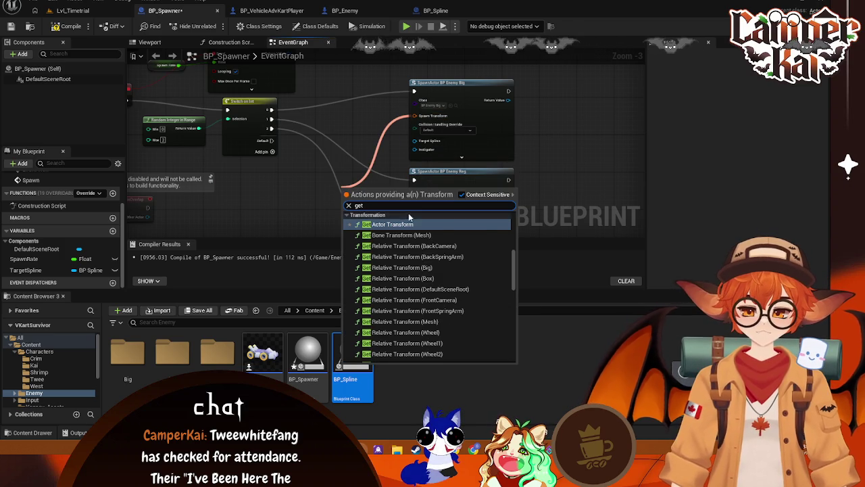
left_click(408, 224)
mouse_move(341, 196)
left_mouse_down()
mouse_move(331, 199)
mouse_move(363, 207)
mouse_move(368, 127)
left_mouse_up()
Wire the actor transform into the Enemy Reg and Enemy Smol Spawn Transform pins
left_click_drag(423, 126, 422, 127)
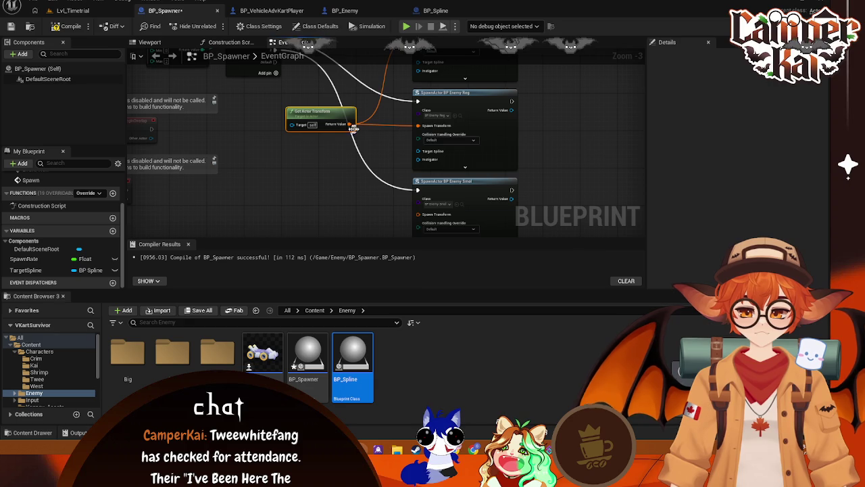
left_click_drag(417, 215, 420, 207)
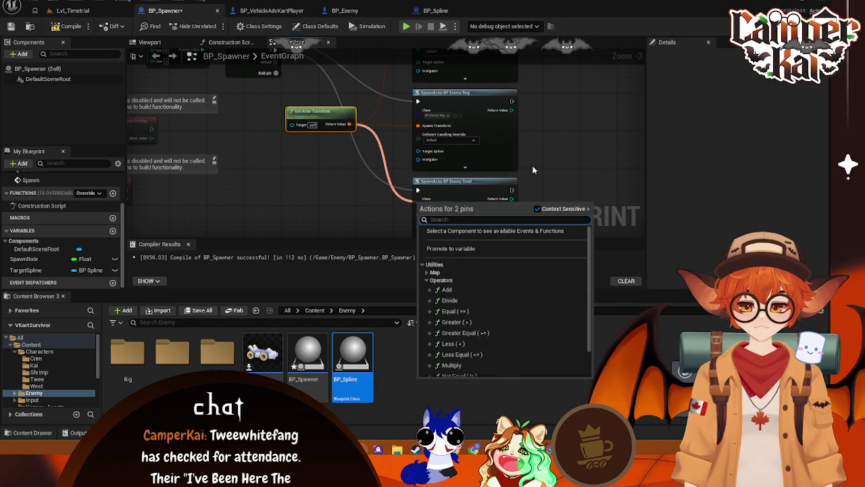
key("Escape")
left_click_drag(349, 125, 362, 144)
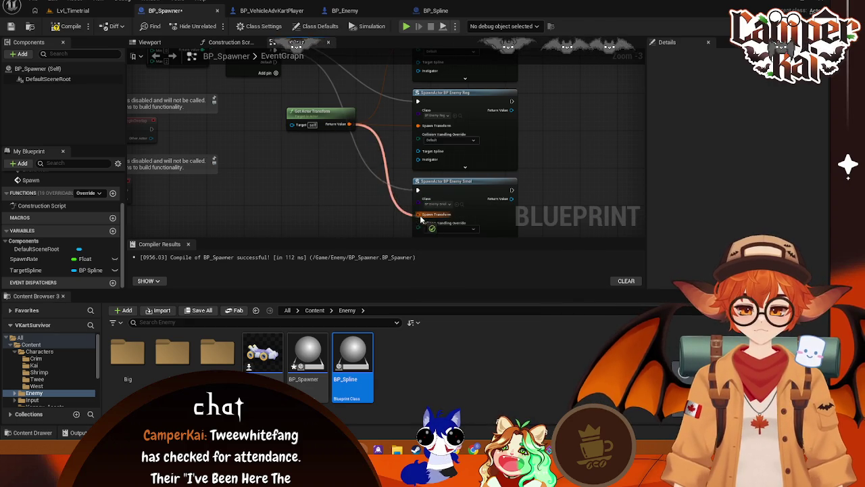
left_click_drag(420, 215, 420, 215)
mouse_move(272, 194)
left_mouse_down()
mouse_move(319, 206)
mouse_move(280, 150)
left_mouse_up()
right_click(295, 163)
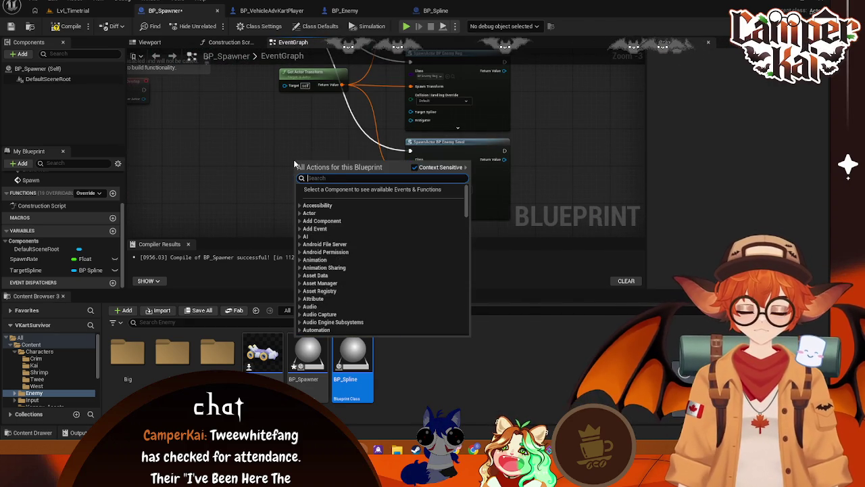
type("find o")
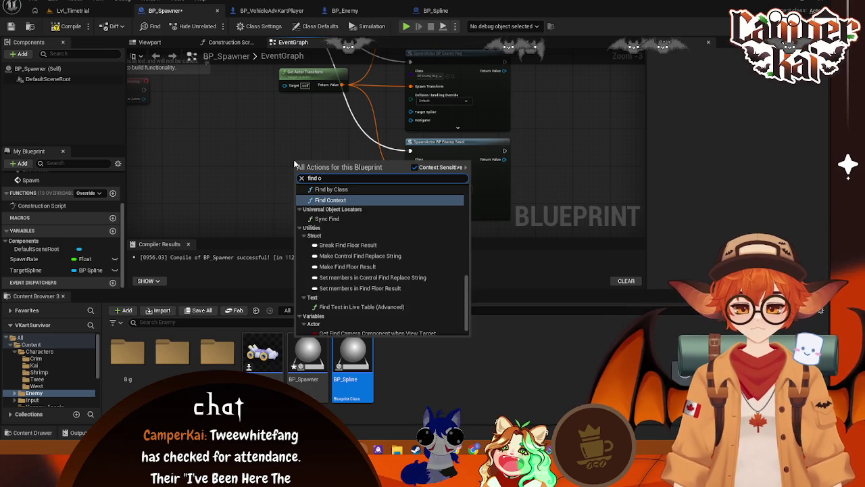
type("bjk")
key("BackSpace")
key("BackSpace")
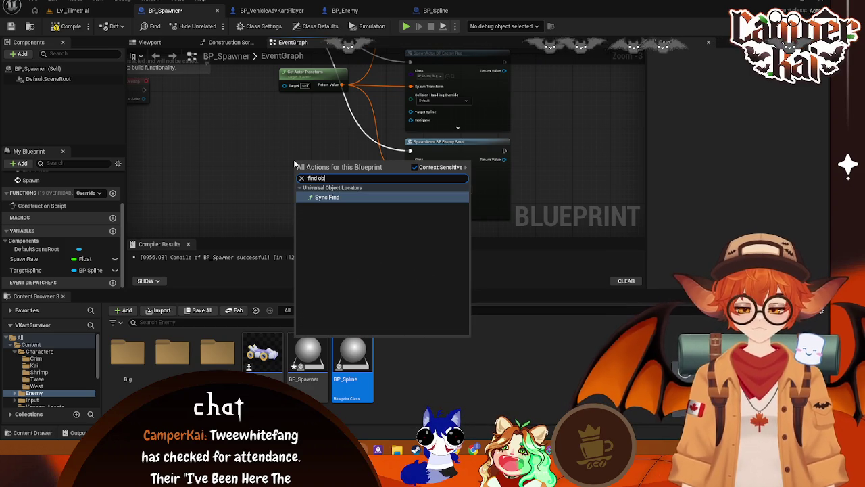
type("jec")
key("BackSpace")
key("BackSpace")
key("BackSpace")
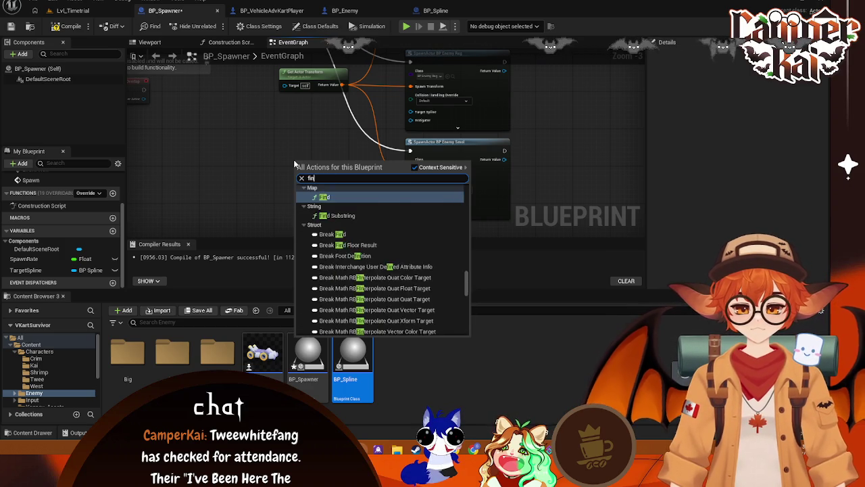
type("find cl")
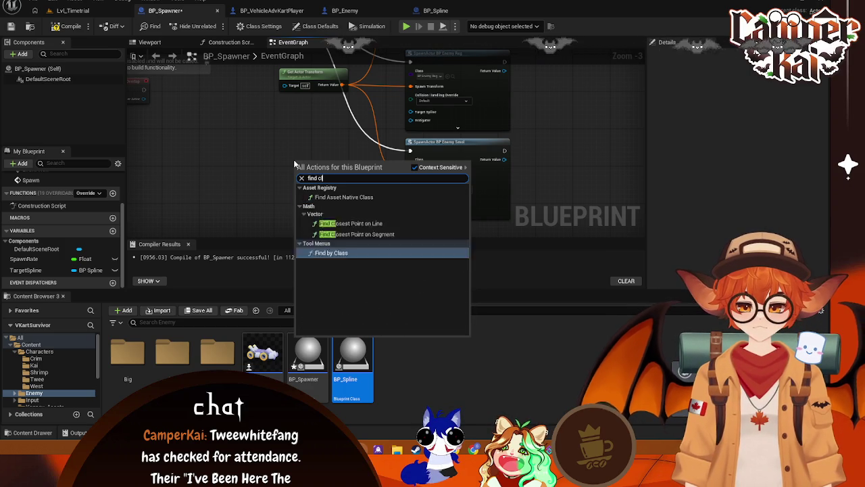
key("BackSpace")
key("BackSpace")
key("BackSpace")
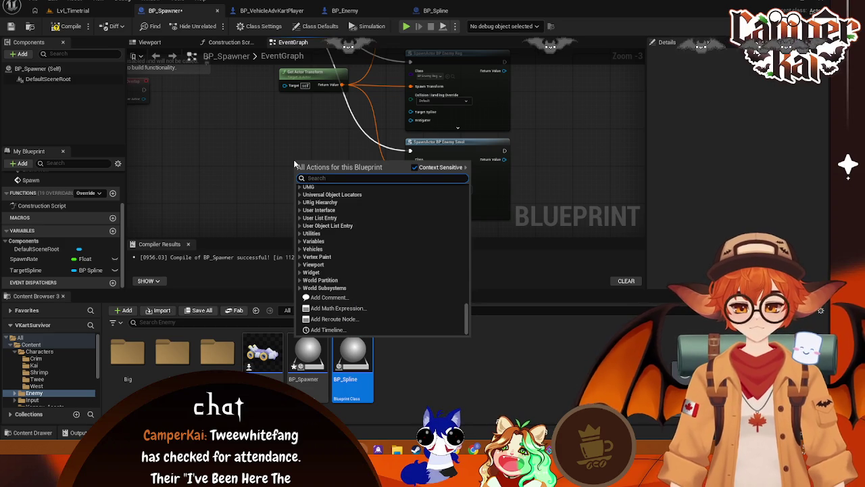
left_click(243, 118)
scroll(442, 123, "down", 1)
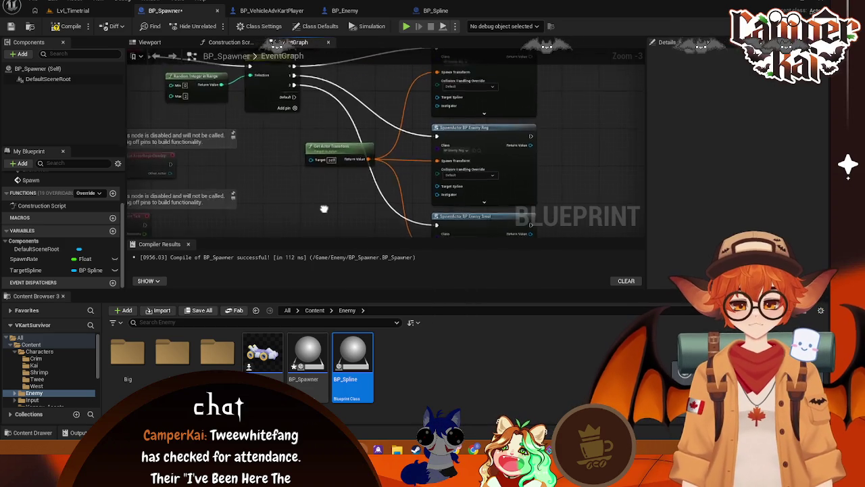
left_click_drag(443, 122, 341, 157)
scroll(341, 161, "down", 1)
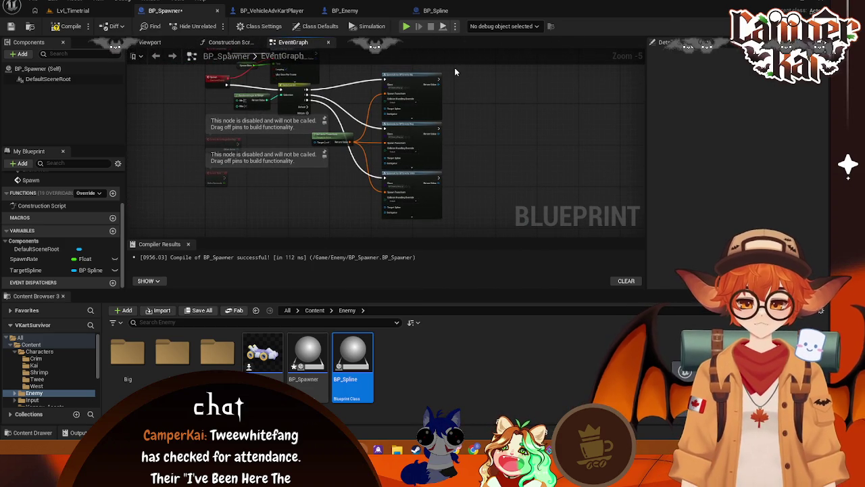
mouse_move(449, 69)
left_mouse_down()
mouse_move(358, 194)
mouse_move(215, 225)
left_mouse_up()
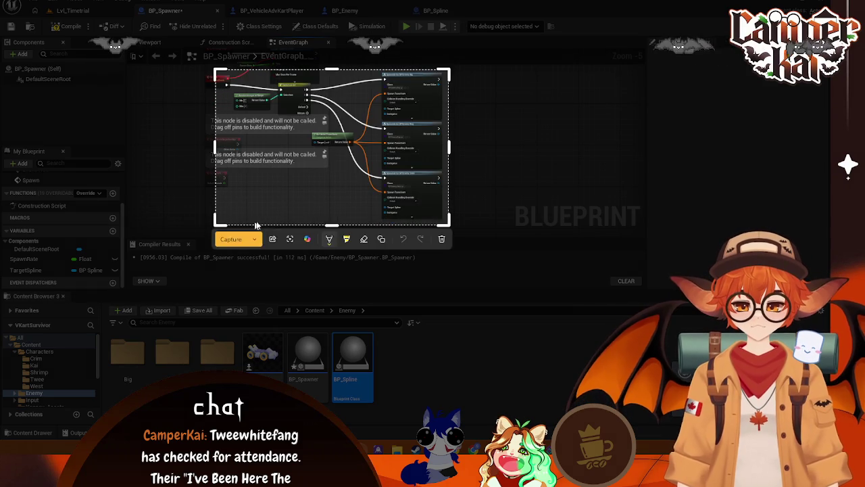
left_click(231, 240)
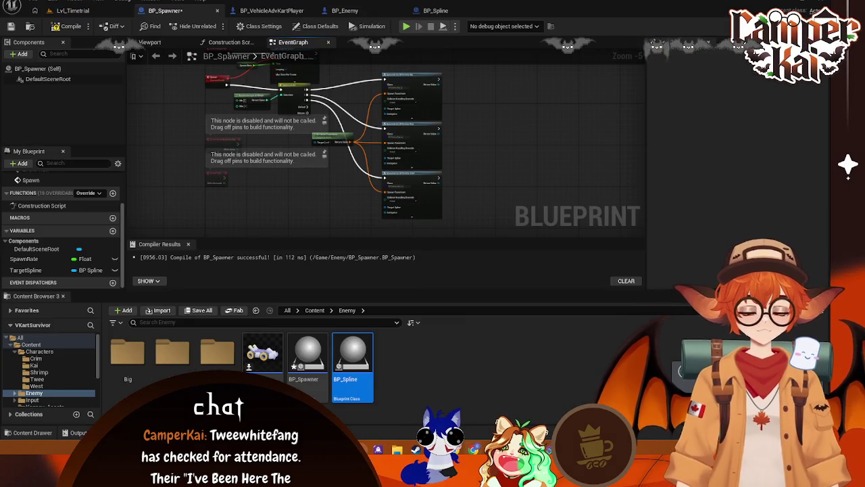
scroll(531, 160, "up", 1)
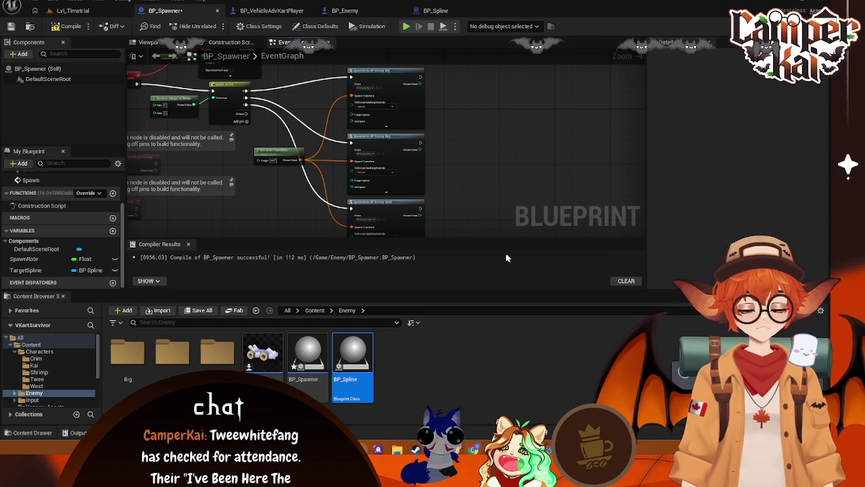
Place a TargetSpline getter beside the SpawnActor enemy nodes
mouse_move(27, 270)
left_mouse_down()
mouse_move(263, 198)
mouse_move(352, 117)
left_mouse_up()
left_click(316, 208)
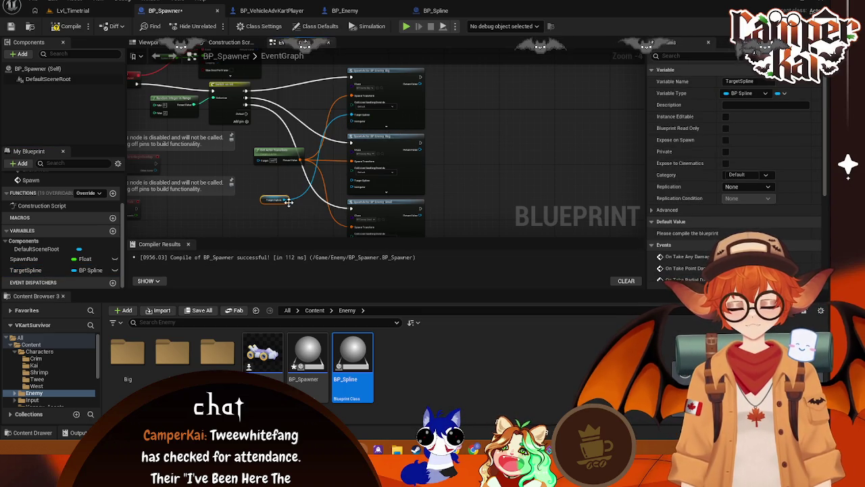
mouse_move(289, 202)
left_mouse_down()
mouse_move(328, 179)
mouse_move(379, 189)
mouse_move(354, 182)
mouse_move(352, 234)
mouse_move(357, 188)
left_mouse_up()
scroll(410, 157, "up", 2)
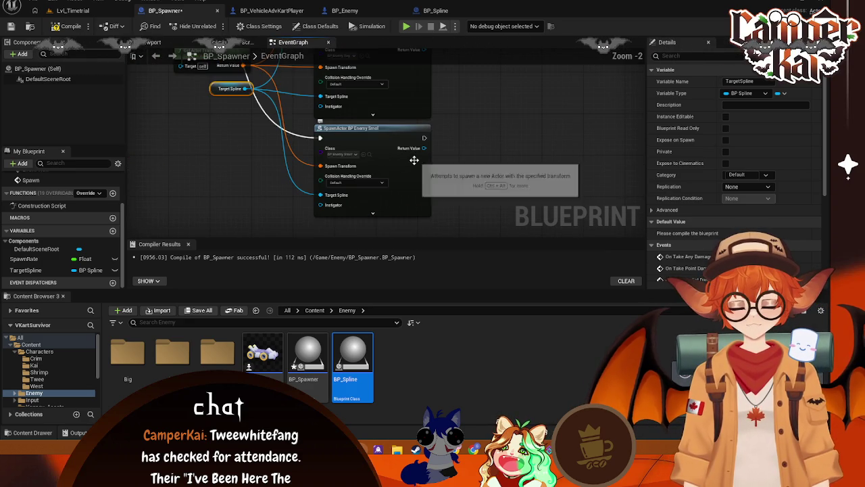
scroll(472, 123, "down", 1)
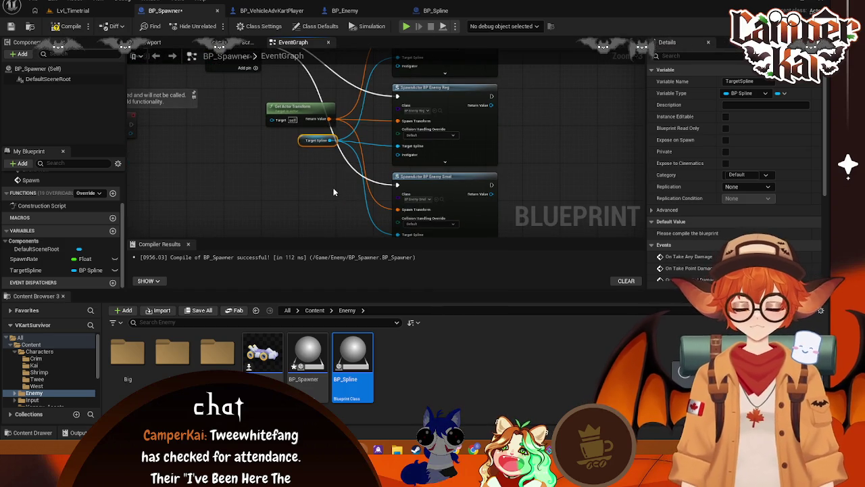
left_click(313, 202)
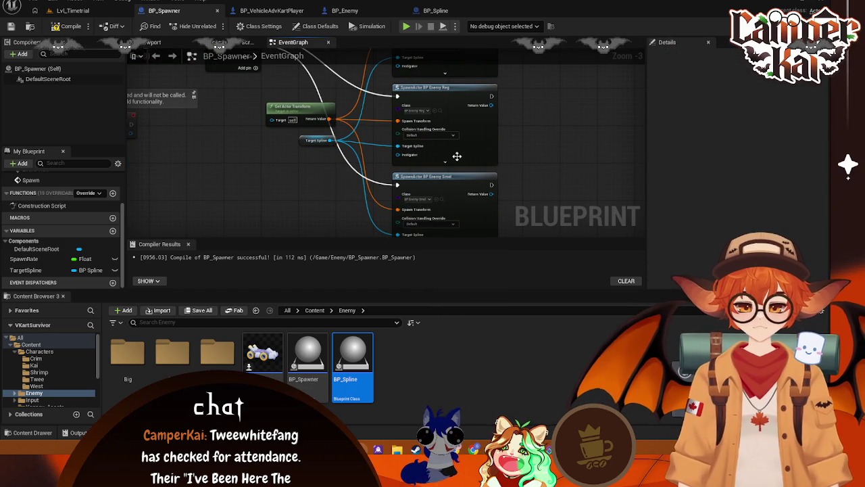
Review the Switch on Int and Get Actor Transform nodes, then bring up BP_Spline
mouse_move(327, 158)
left_mouse_down()
mouse_move(319, 209)
mouse_move(331, 181)
left_mouse_up()
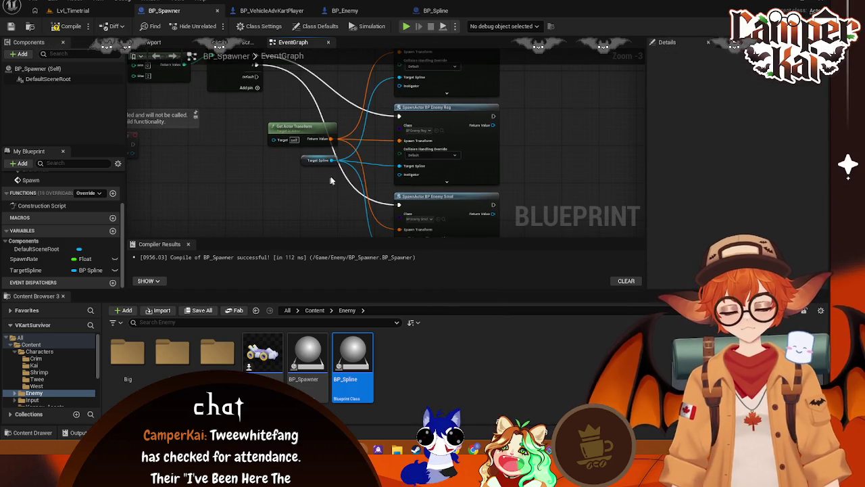
left_click(310, 128)
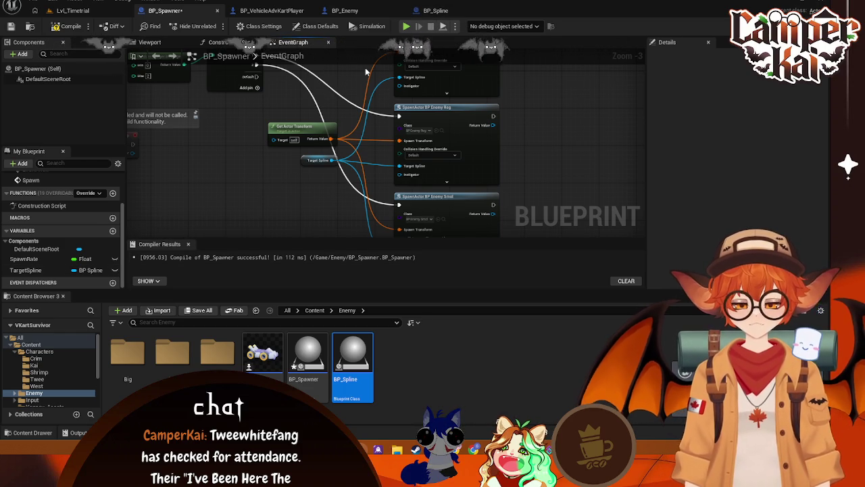
left_click(425, 11)
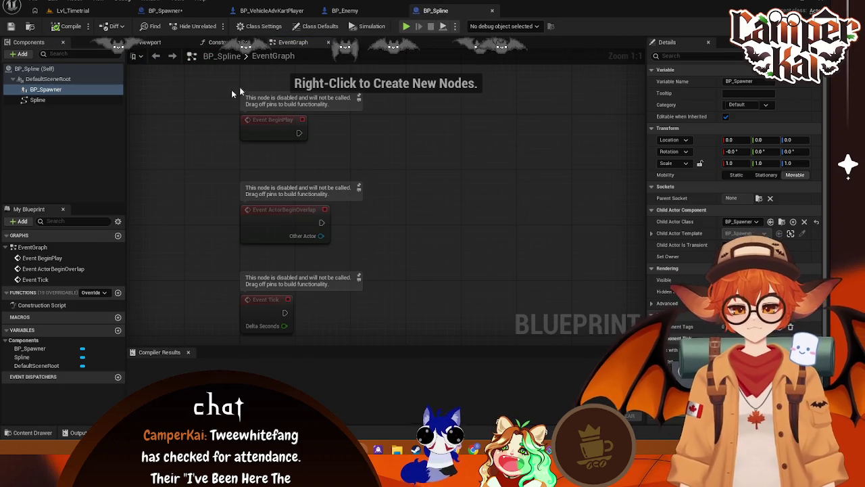
Look over BP_Spline's 3D preview, then run a brief play test of Lvl_Timetrial
left_click(173, 13)
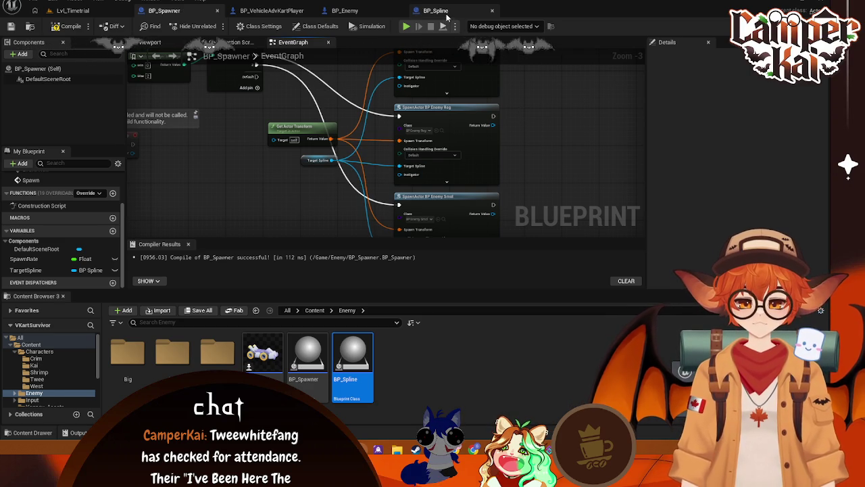
left_click(436, 11)
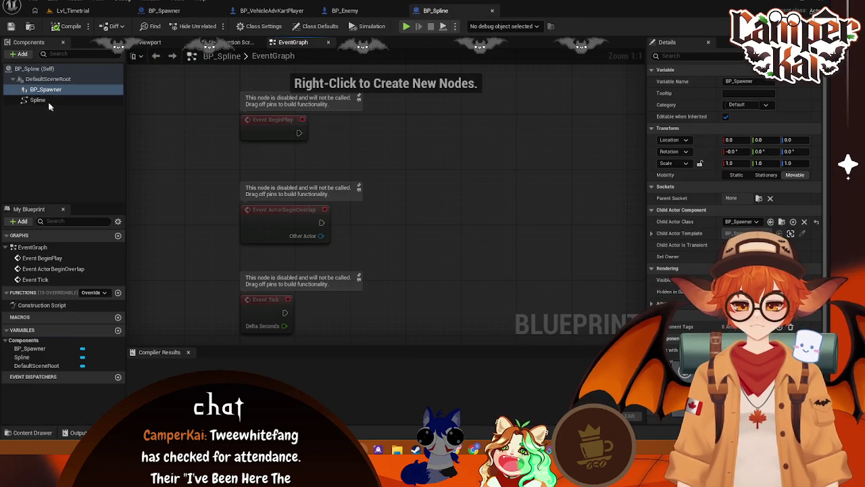
left_click(150, 42)
left_click(430, 186)
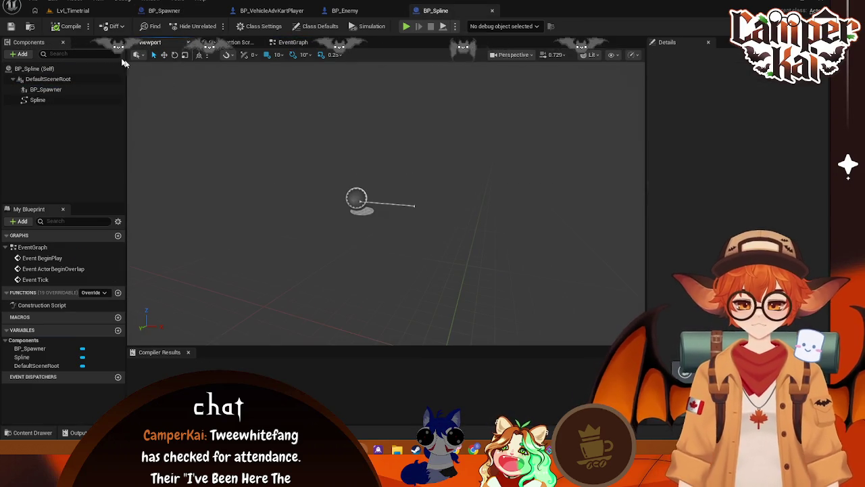
left_click(73, 11)
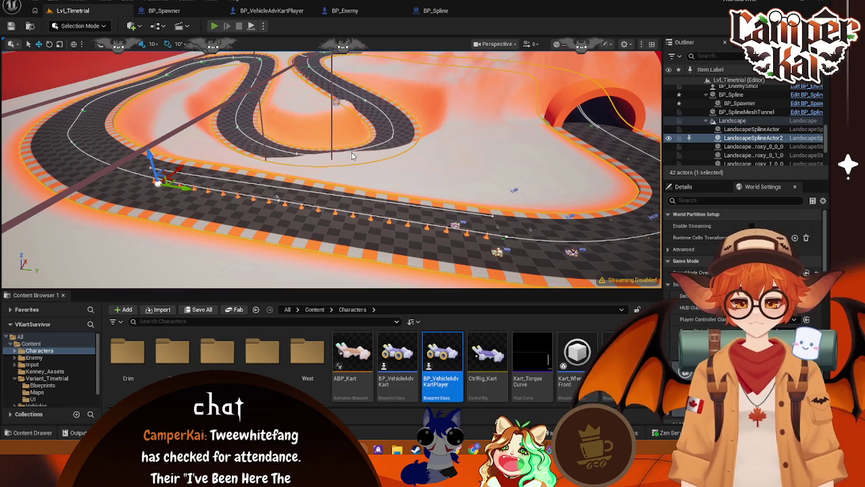
key("alt+p")
key("Escape")
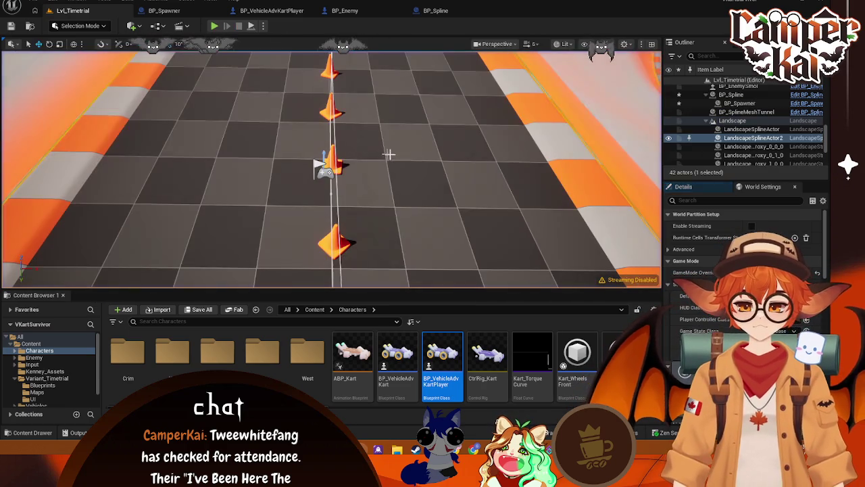
Delete the three pre-placed enemy karts from the track and start playing the level
mouse_move(389, 154)
left_mouse_down()
mouse_move(409, 172)
mouse_move(332, 215)
left_mouse_up()
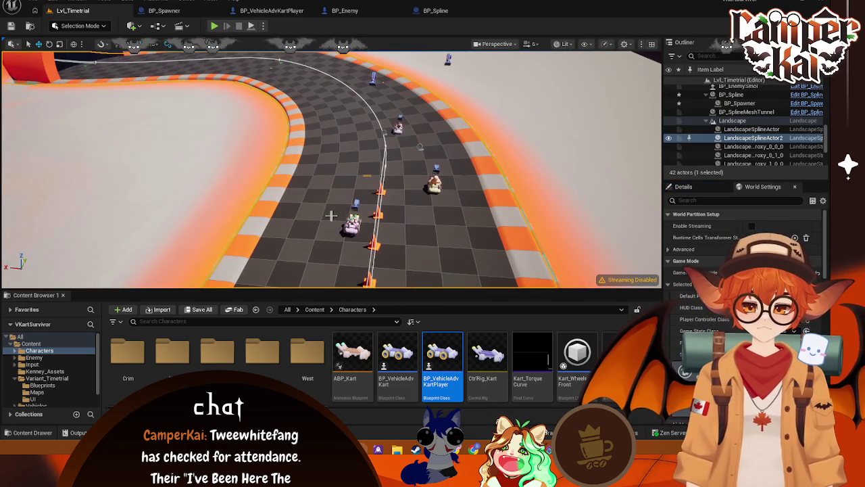
left_click(352, 223)
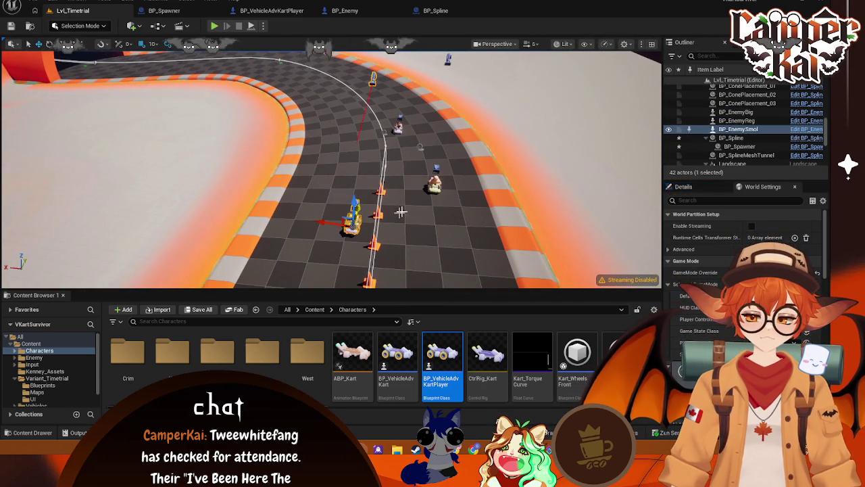
key("Delete")
left_click(434, 184)
key("Delete")
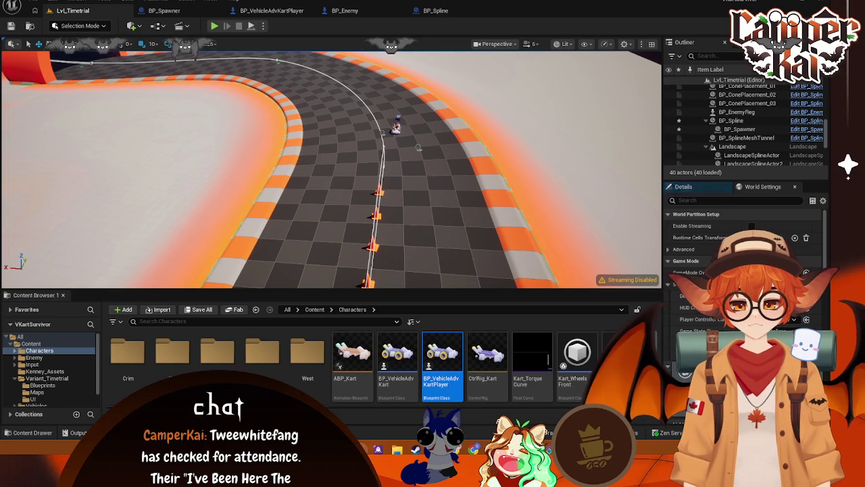
left_click(396, 127)
key("Delete")
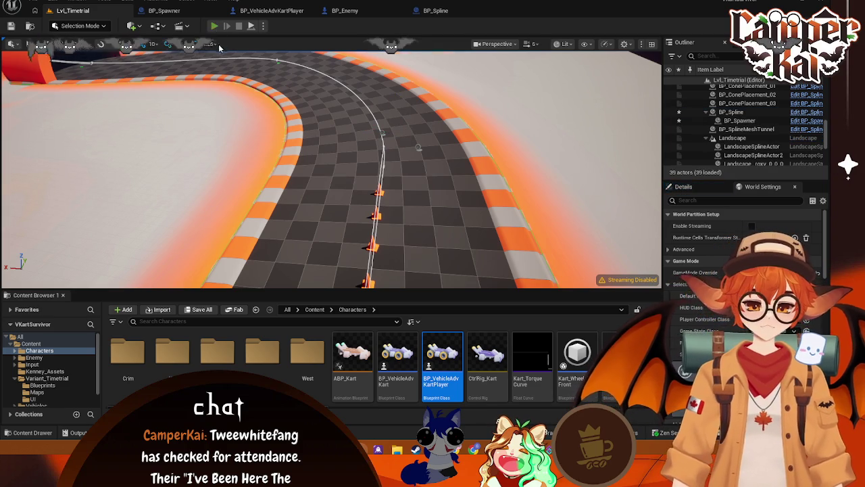
left_click(214, 25)
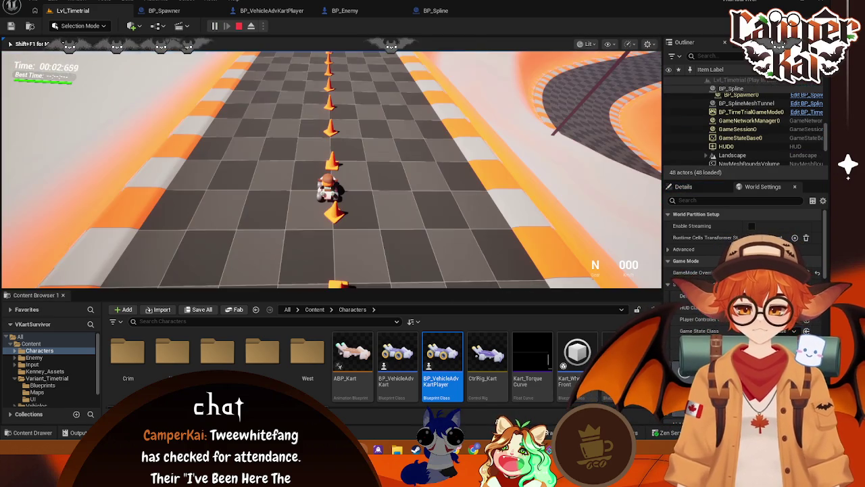
Stop the play test, close the TargetSpline 'Accessed None' error log, replay, and stop again
key("Escape")
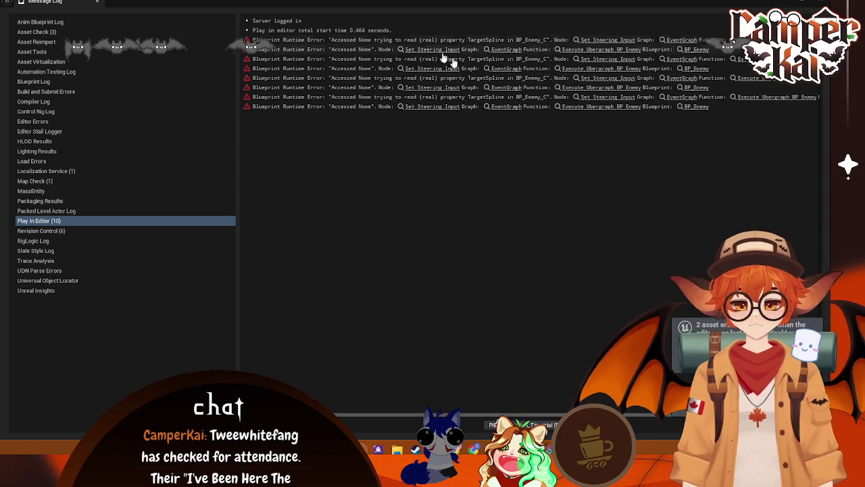
key("alt+p")
left_click(97, 1)
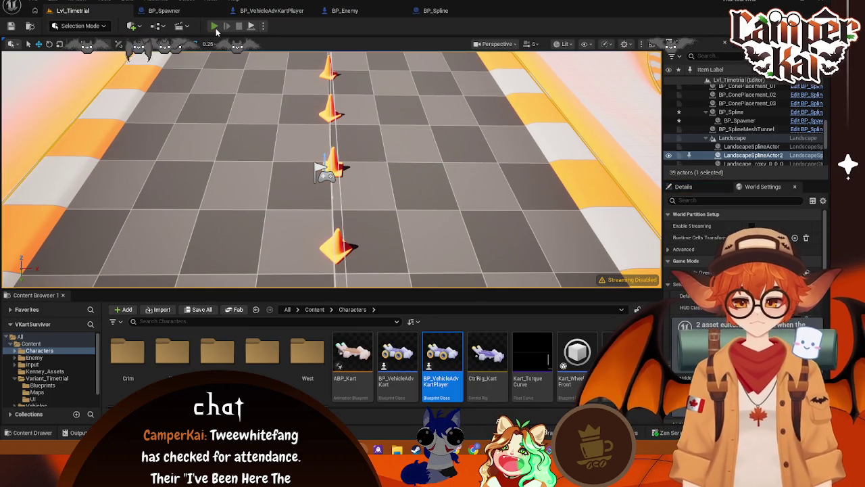
left_click(215, 27)
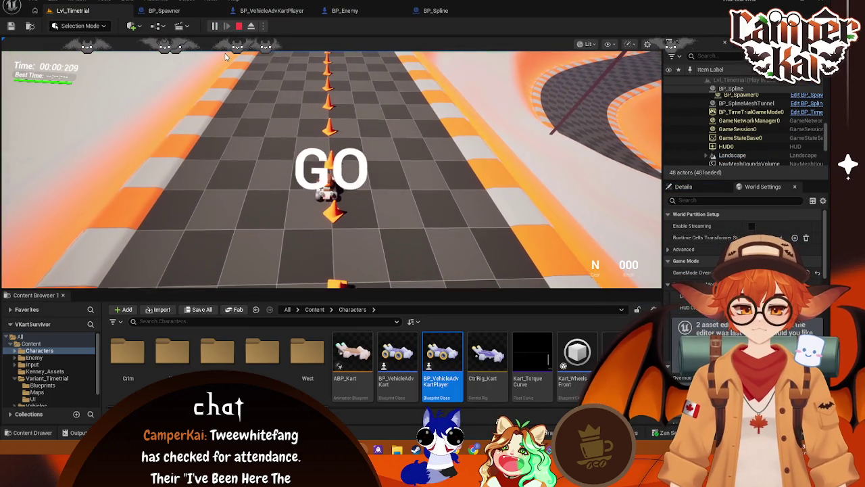
left_click(226, 57)
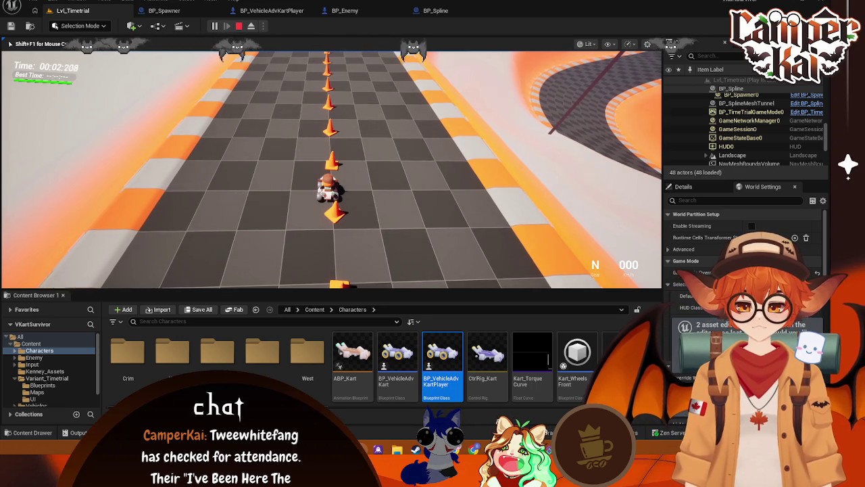
key("Escape")
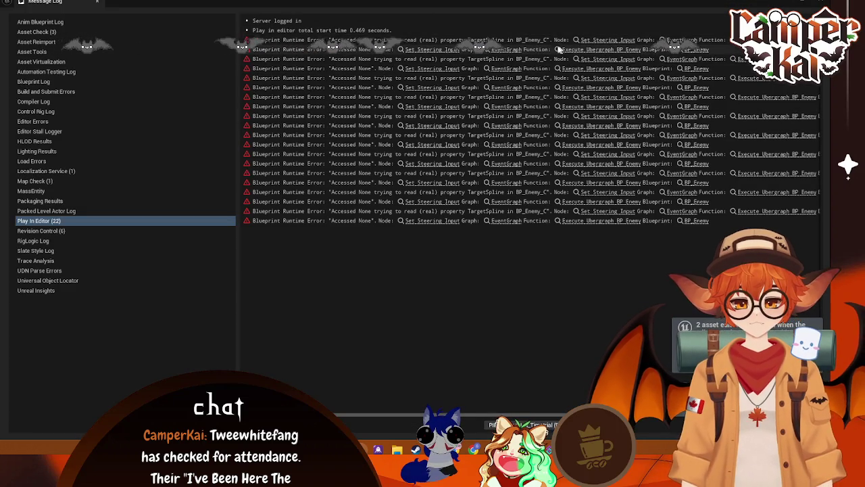
left_click(809, 9)
Delete the Target Spline getter node from BP_Spawner's graph
left_click(371, 11)
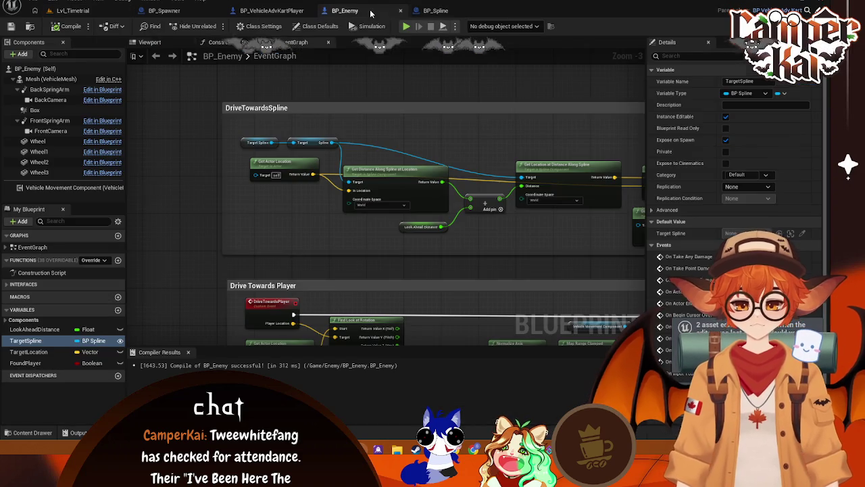
left_click_drag(387, 88, 306, 72)
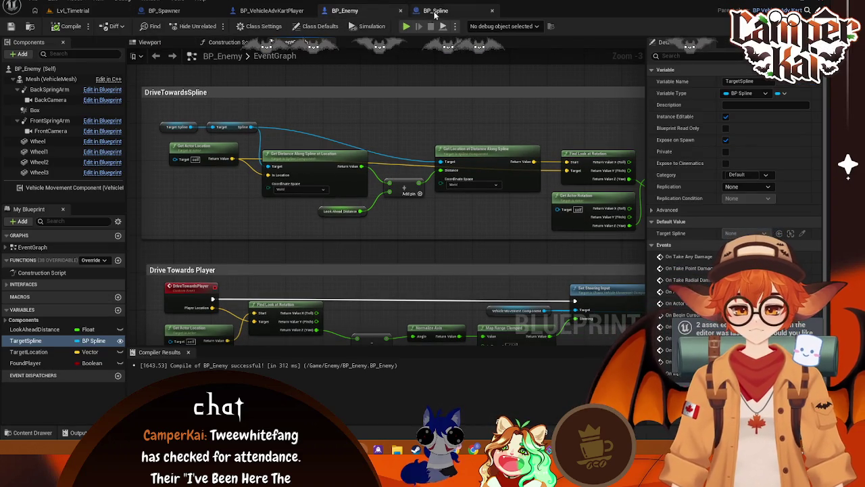
mouse_move(325, 128)
left_mouse_down()
mouse_move(348, 172)
mouse_move(339, 266)
mouse_move(357, 134)
left_mouse_up()
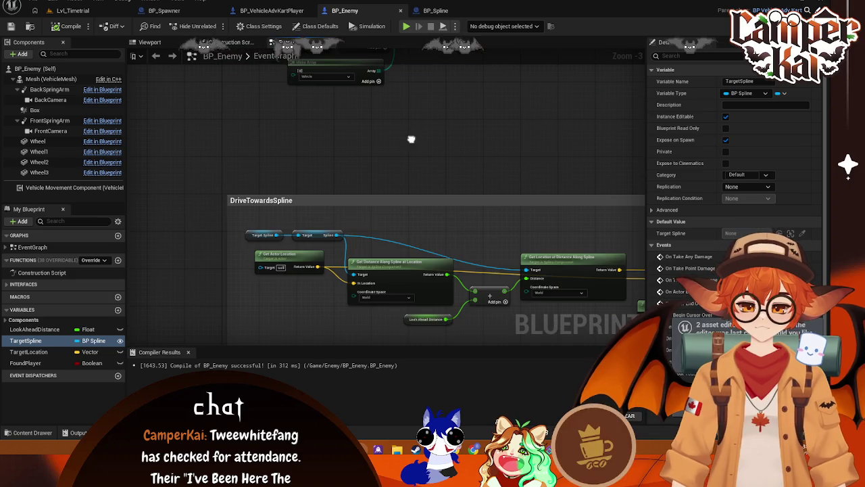
left_click(249, 235)
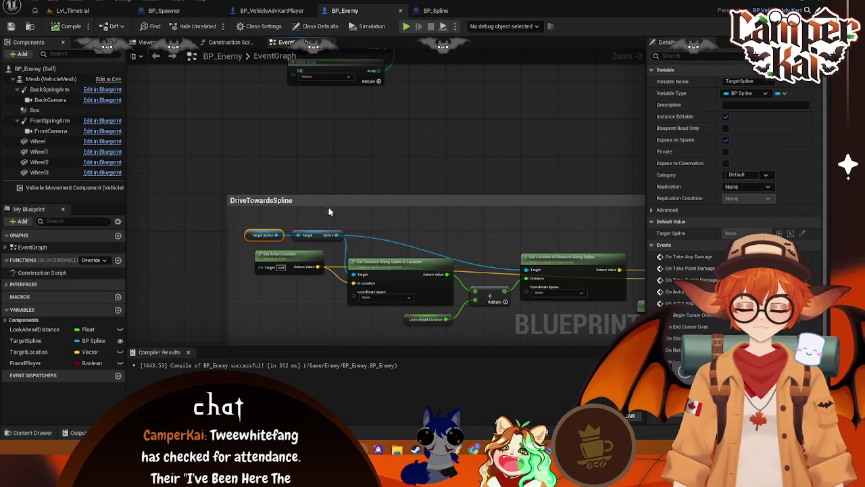
left_click(273, 10)
left_click(178, 11)
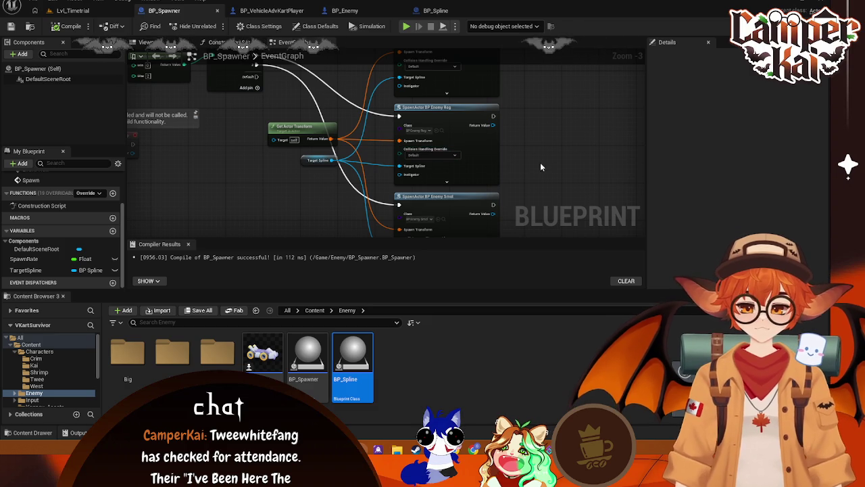
left_click(306, 158)
key("Delete")
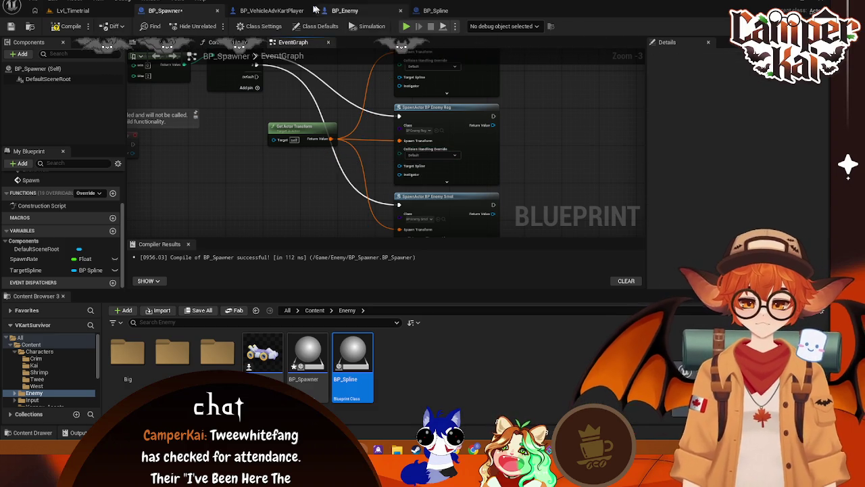
In BP_Enemy, pull a new execution wire from the BeginPlay event
left_click(330, 11)
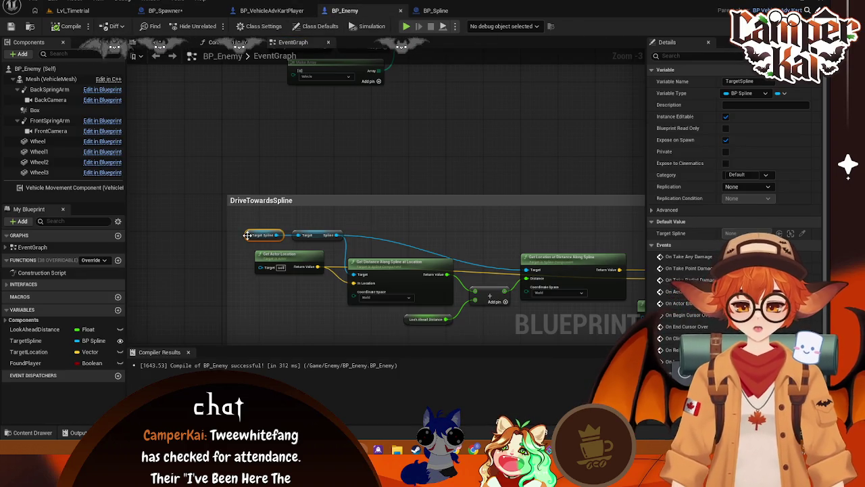
right_click(179, 236)
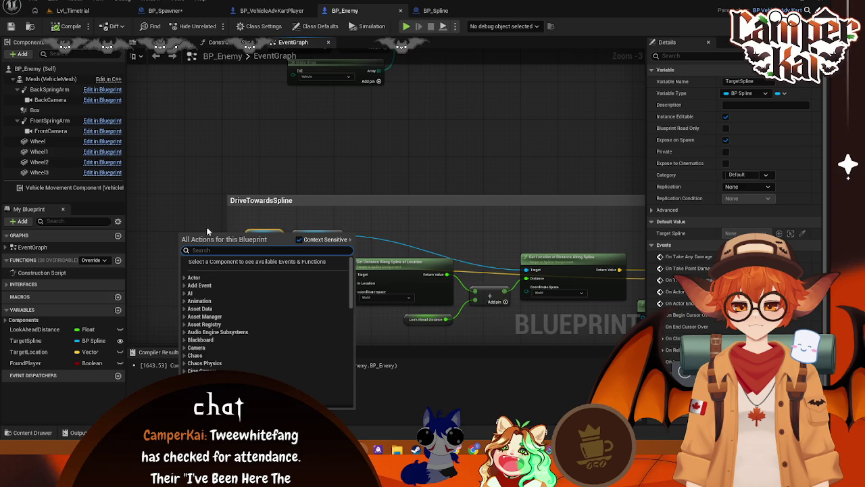
left_click(171, 251)
left_click(24, 341)
mouse_move(447, 112)
left_mouse_down()
mouse_move(426, 155)
mouse_move(405, 135)
mouse_move(422, 226)
left_mouse_up()
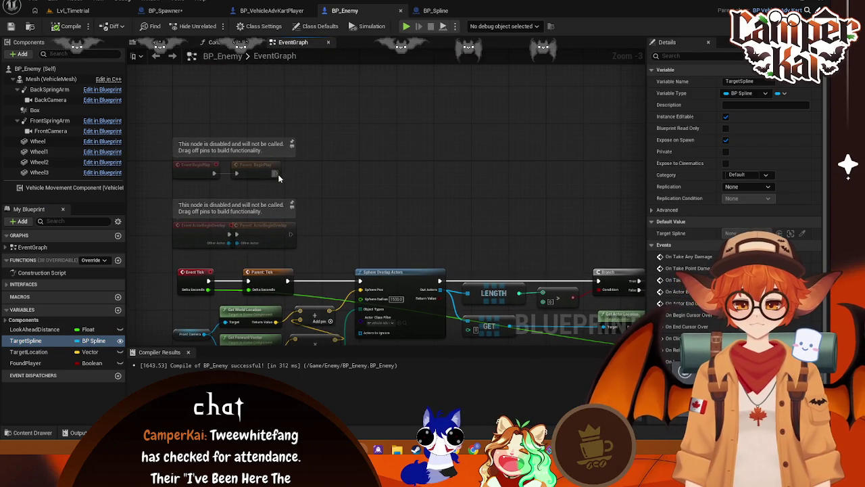
left_click_drag(277, 173, 363, 173)
Add a Get Actor Of Class node after BeginPlay with Actor Class BP_Spline
type("get a")
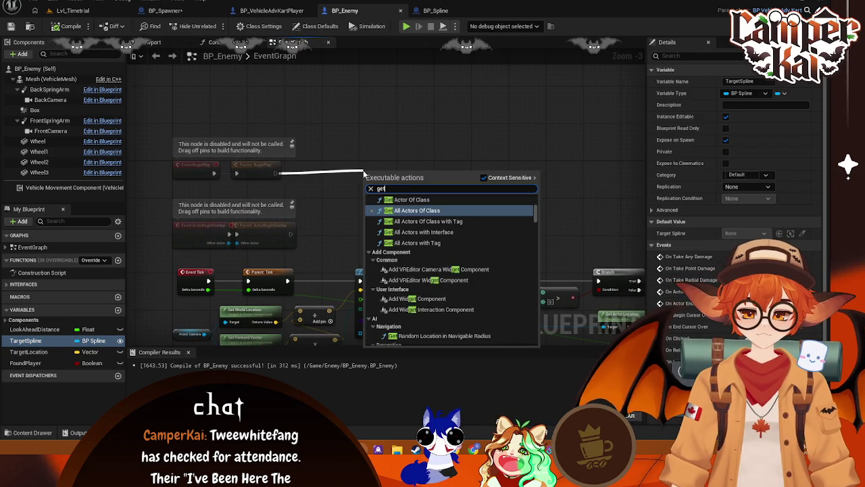
left_click(399, 199)
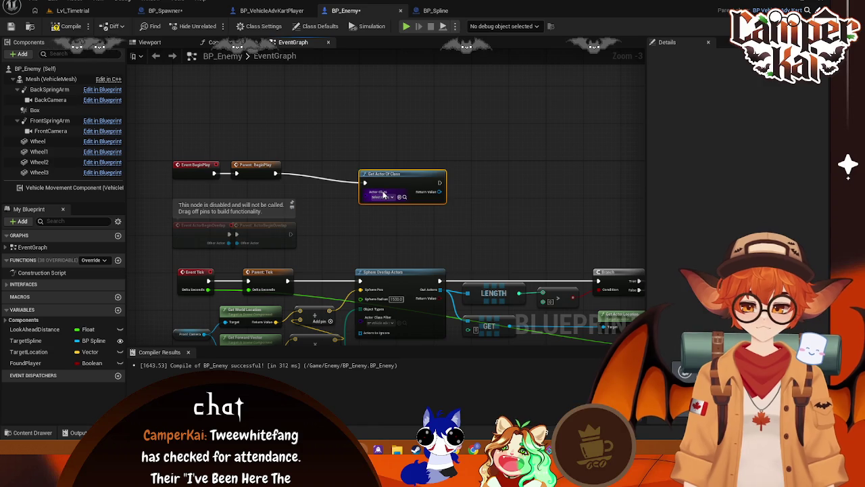
left_click(394, 198)
type("tar")
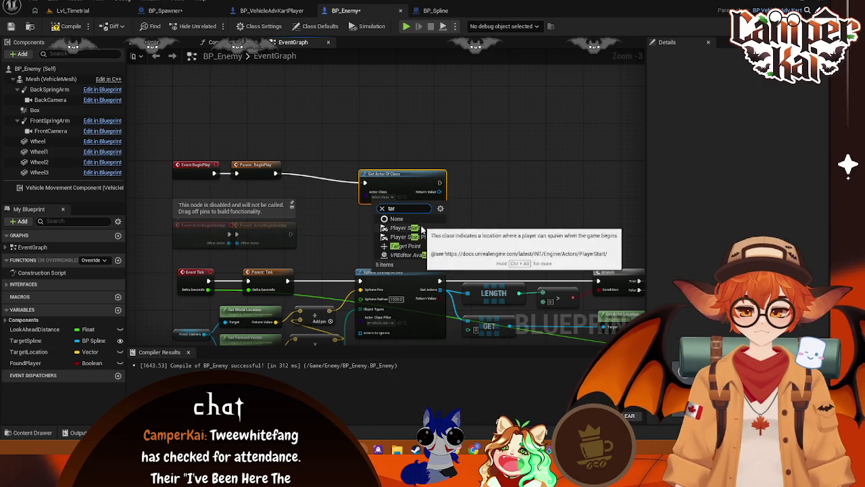
key("BackSpace")
key("BackSpace")
key("BackSpace")
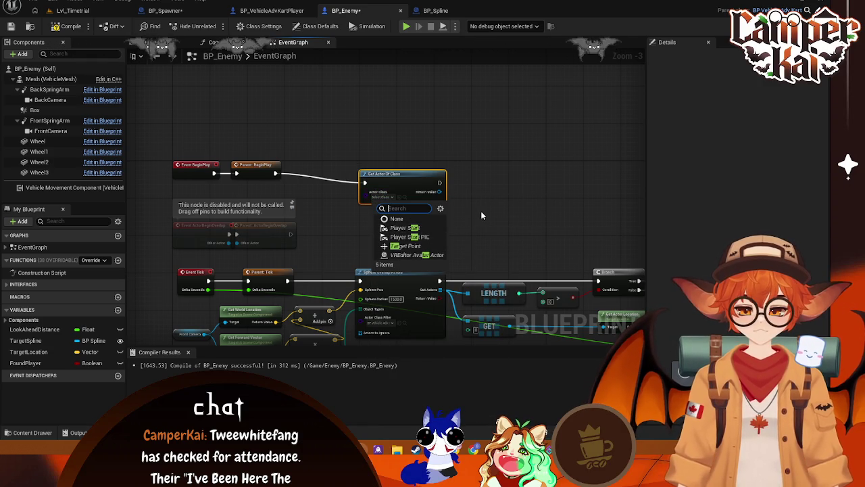
type("sp")
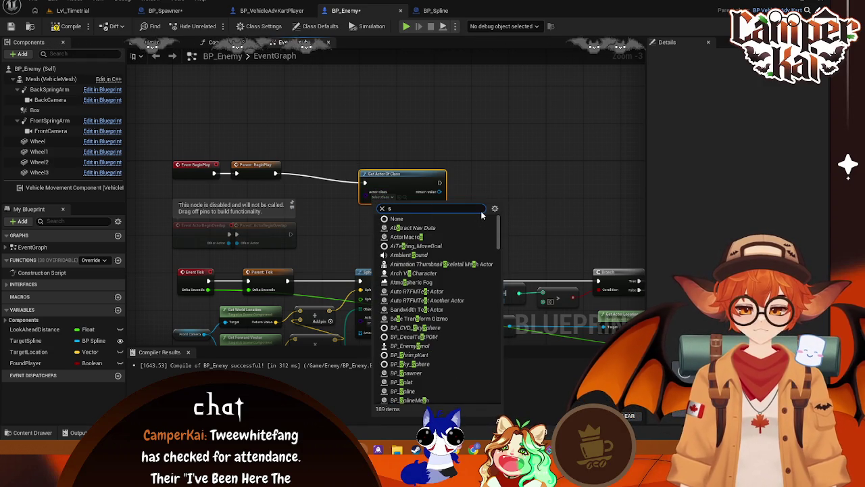
key("BackSpace")
key("BackSpace")
type("BP_s")
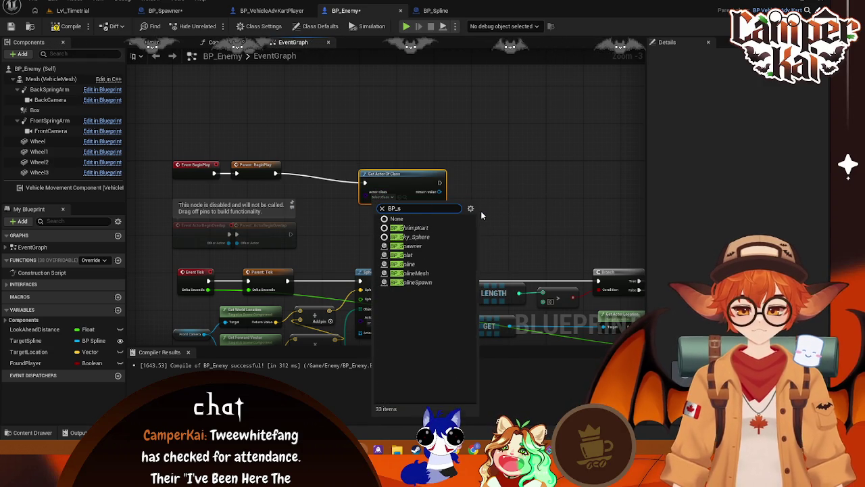
left_click(411, 263)
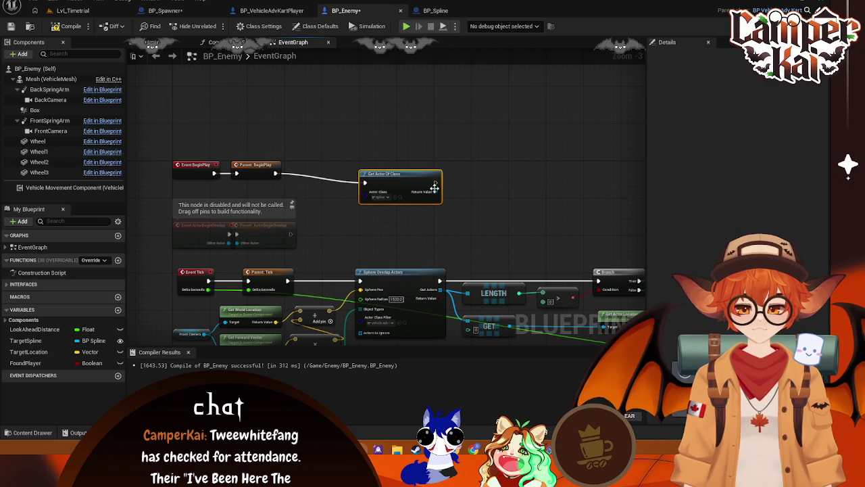
Store the found spline in a TargetSpline setter and move both nodes beside BeginPlay
right_click(39, 343)
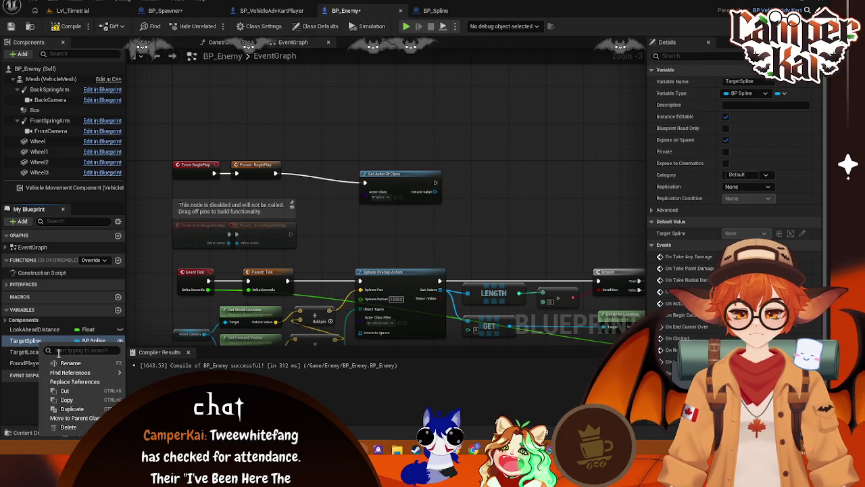
left_click(85, 336)
mouse_move(58, 343)
left_mouse_down()
mouse_move(524, 180)
mouse_move(506, 191)
left_mouse_up()
left_click(522, 213)
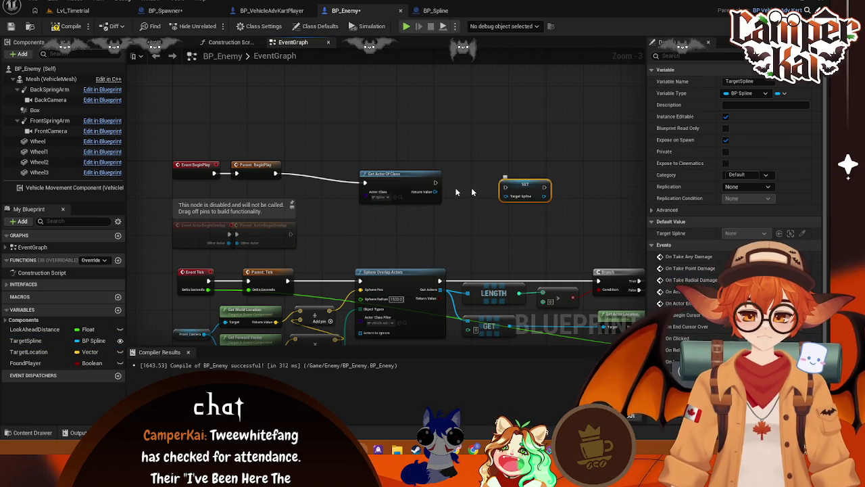
mouse_move(435, 191)
left_mouse_down()
mouse_move(514, 194)
mouse_move(465, 196)
mouse_move(505, 196)
mouse_move(515, 188)
mouse_move(484, 188)
left_mouse_up()
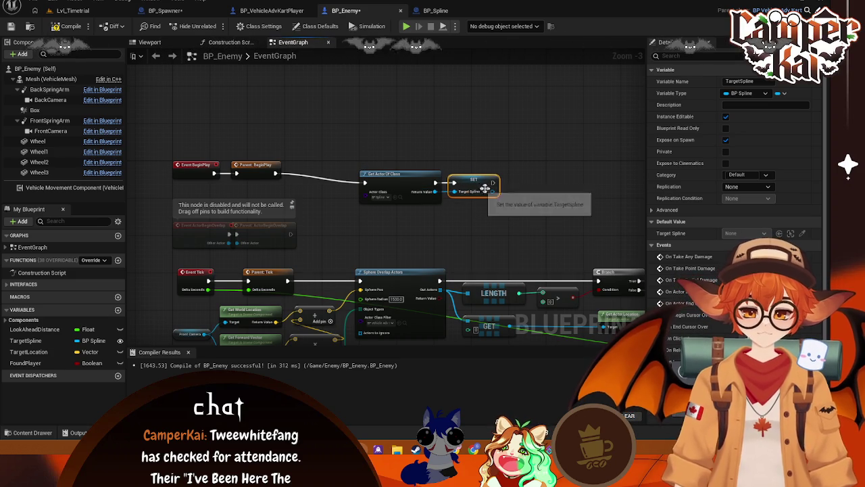
left_click_drag(531, 203, 359, 120)
left_click_drag(398, 171, 346, 167)
left_click(426, 224)
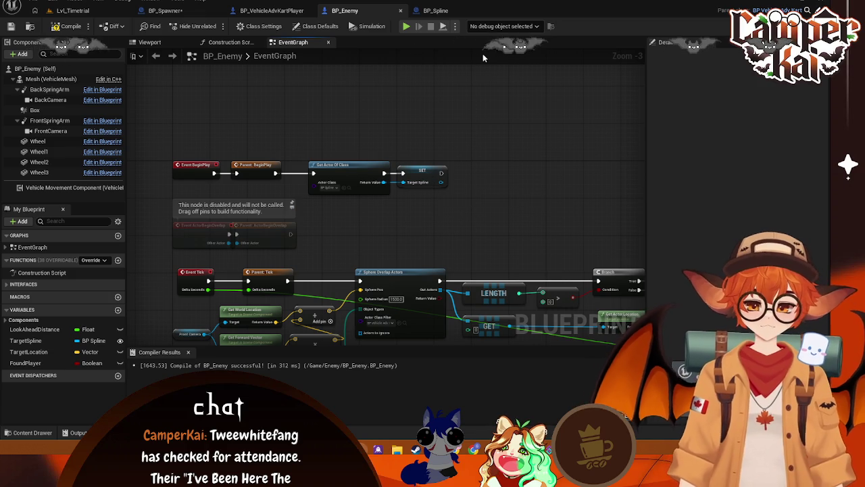
Run a brief Lvl_Timetrial play test, then return to BP_Spawner and save all assets
left_click(434, 8)
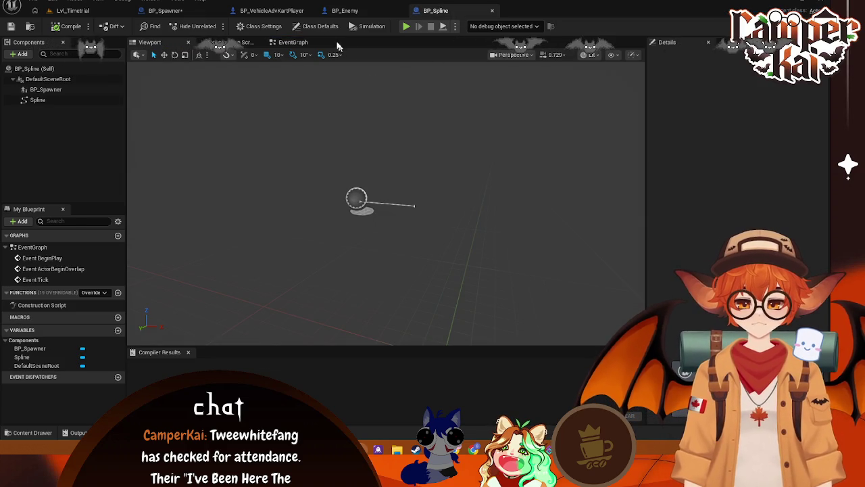
left_click(73, 10)
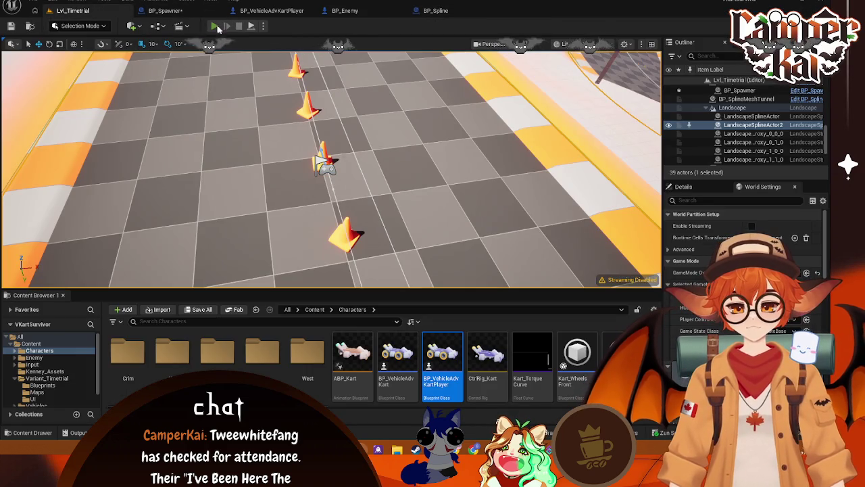
key("alt+p")
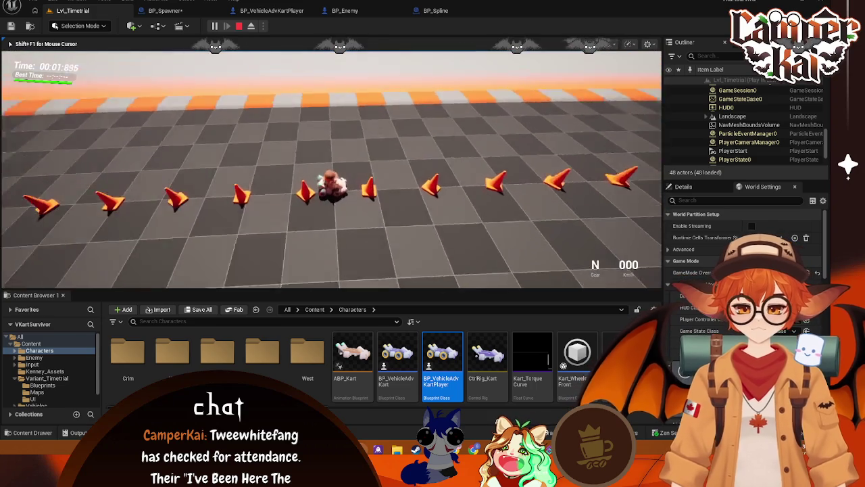
key("Escape")
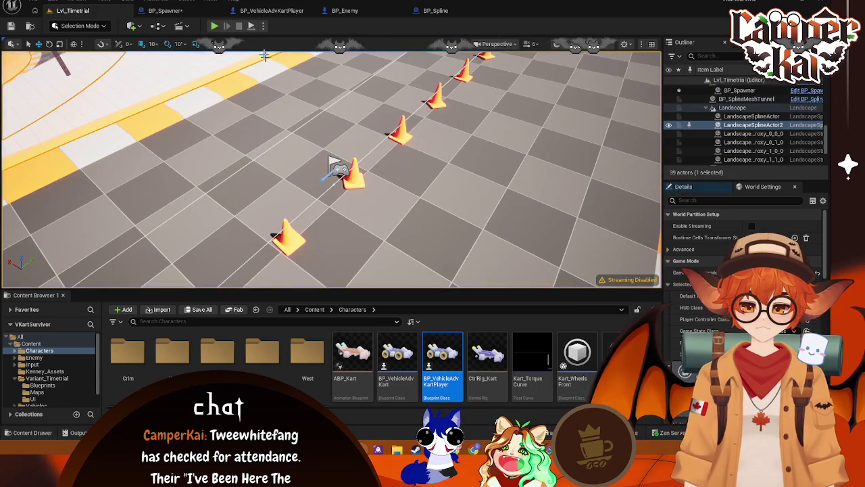
left_click(186, 15)
key("ctrl+s")
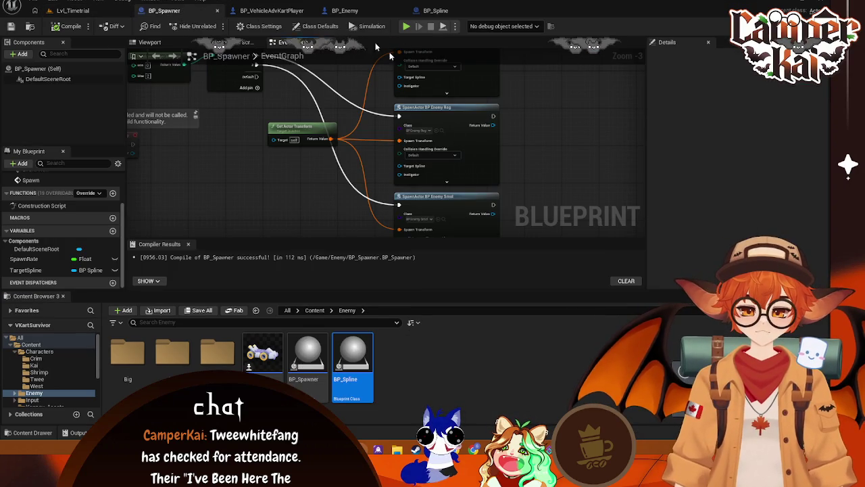
Check BP_Spline's event graph and take a screenshot of BP_Enemy's BeginPlay node chain
left_click(436, 10)
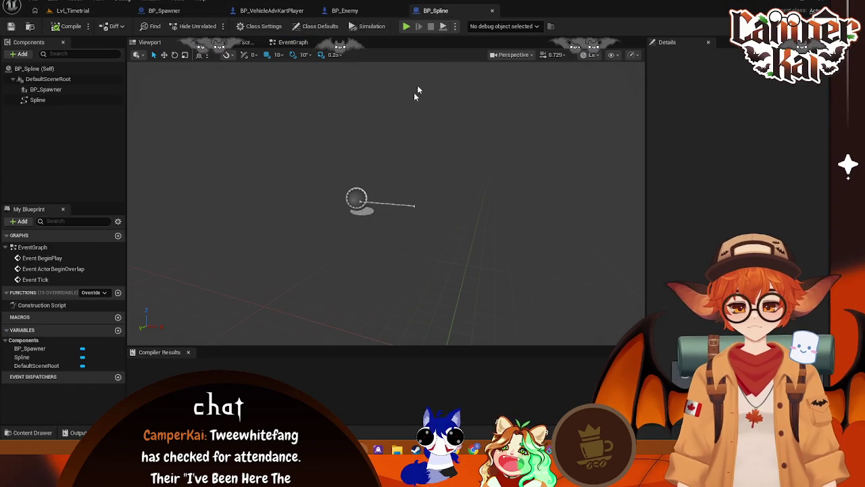
left_click(293, 42)
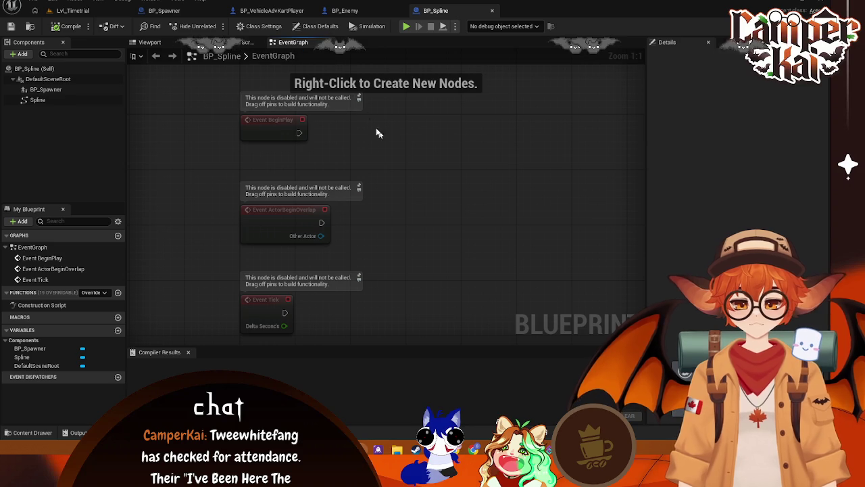
left_click(367, 10)
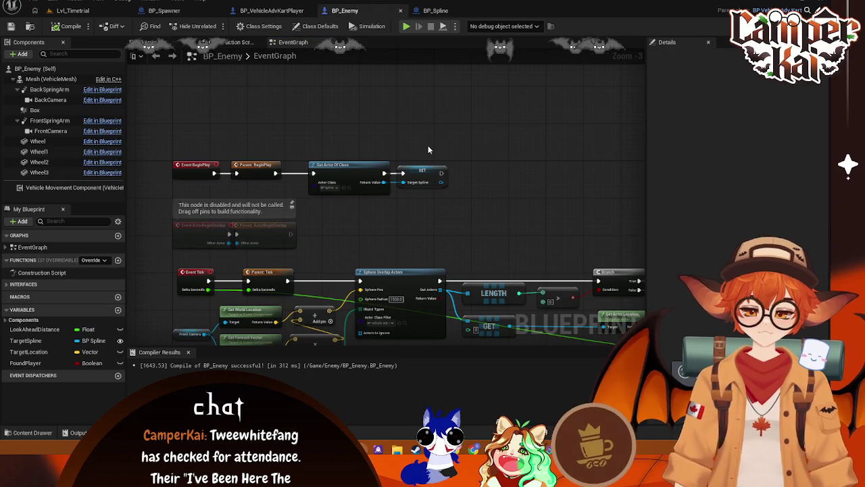
key("super+shift+s")
left_click_drag(163, 133, 475, 225)
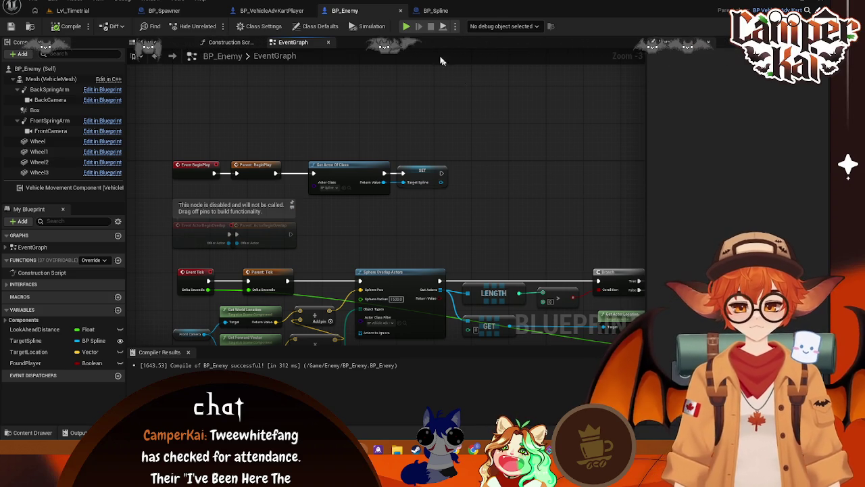
Inspect BP_Spline's viewport and its BP_Spawner child component, then return to BP_Spawner
left_click(436, 11)
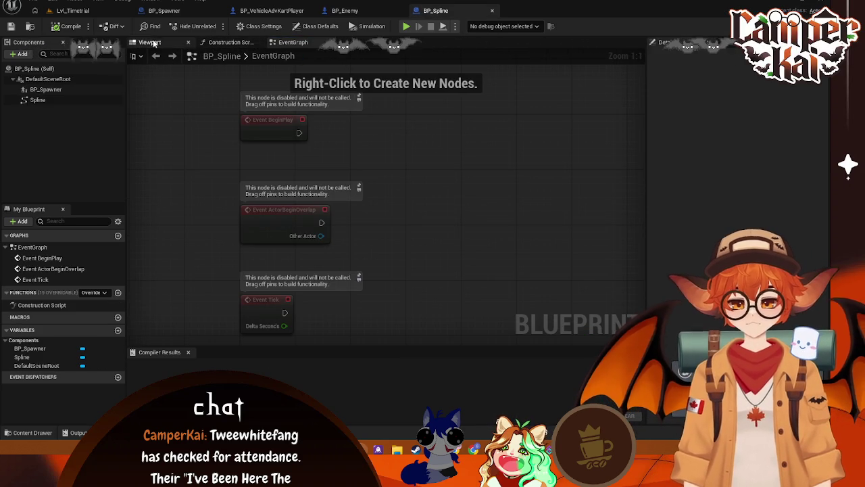
left_click(148, 43)
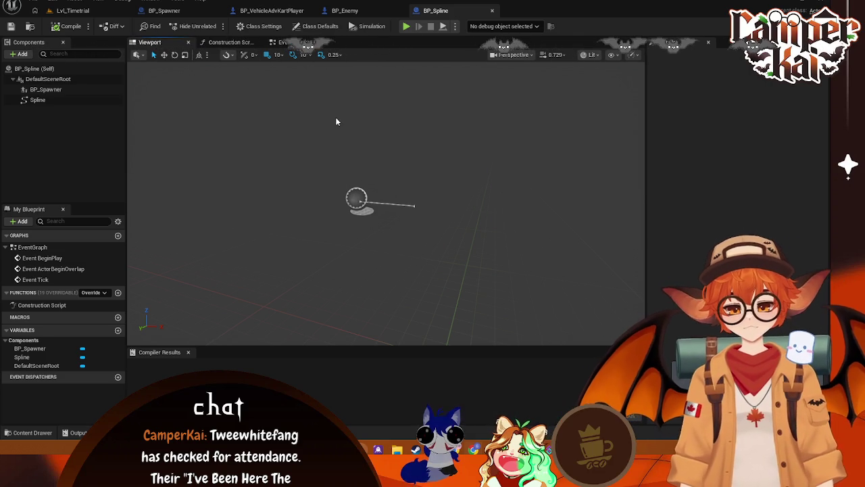
left_click(86, 92)
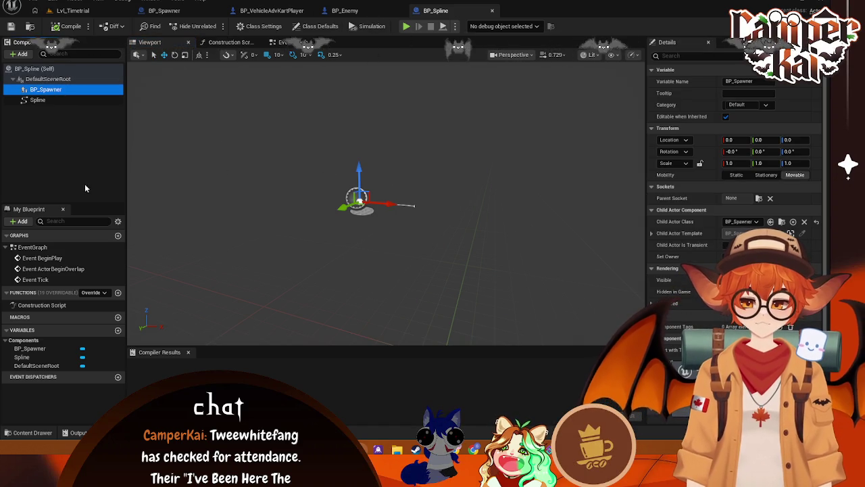
left_click(261, 12)
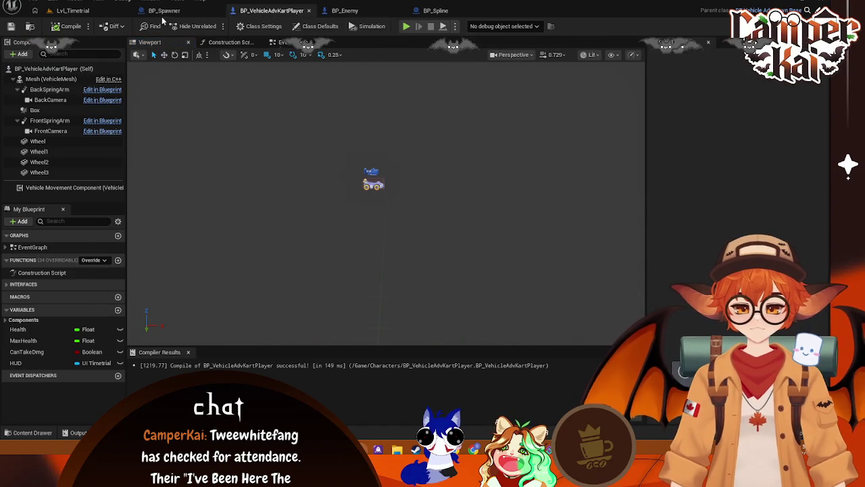
left_click(163, 12)
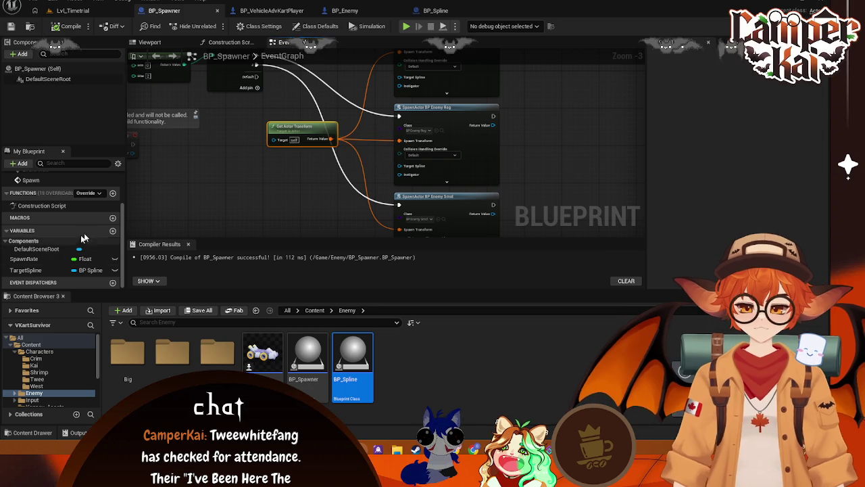
Create a Transform variable named SpawnLocation, place its getter, and delete Get Actor Transform
left_click(114, 233)
left_click(750, 93)
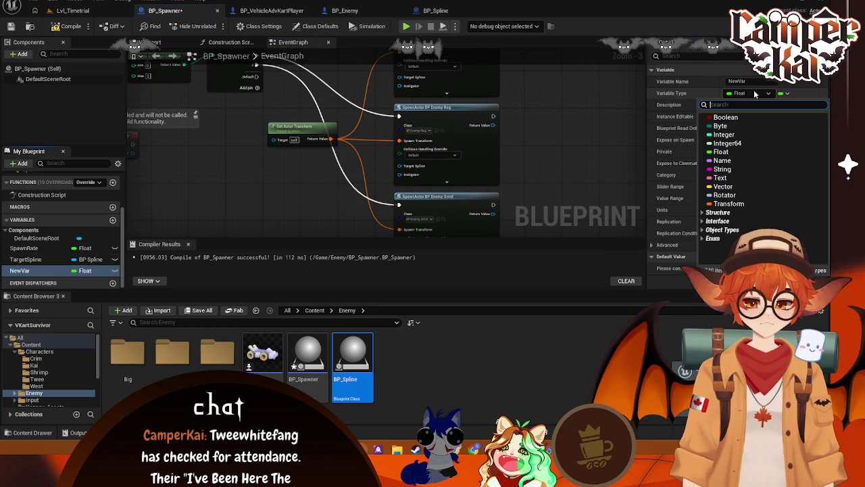
left_click(737, 143)
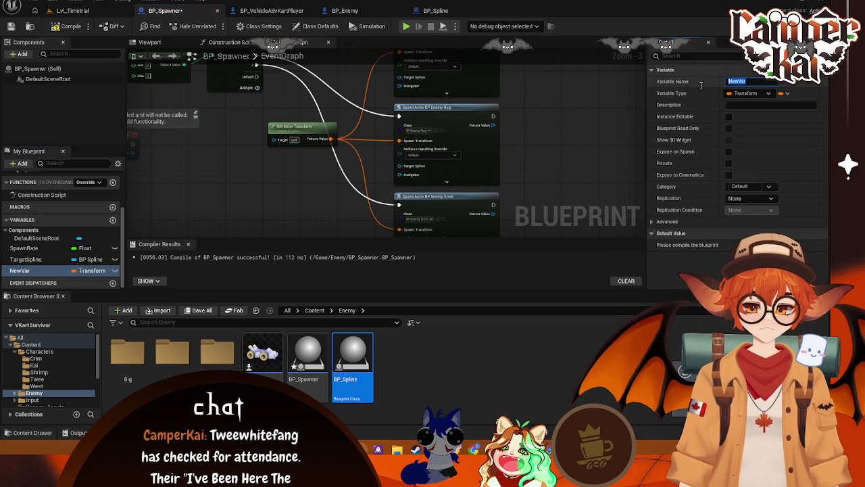
type("SpawnLoca")
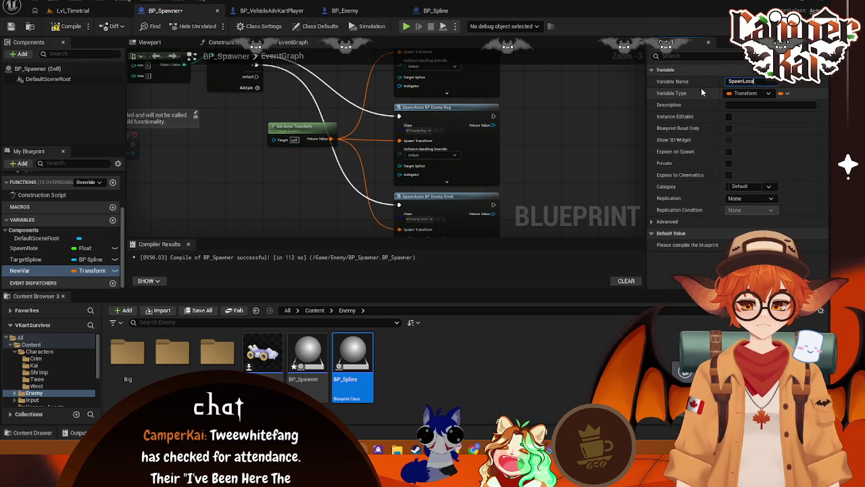
type("tion")
key("Return")
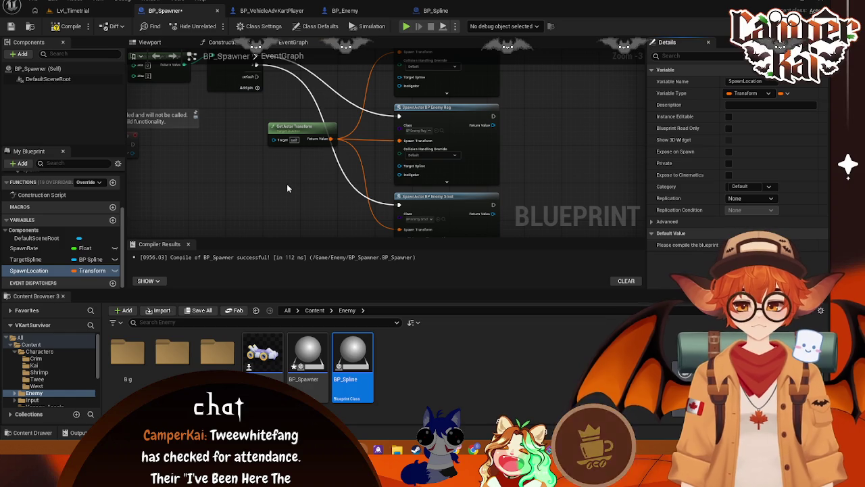
left_click_drag(29, 270, 315, 184)
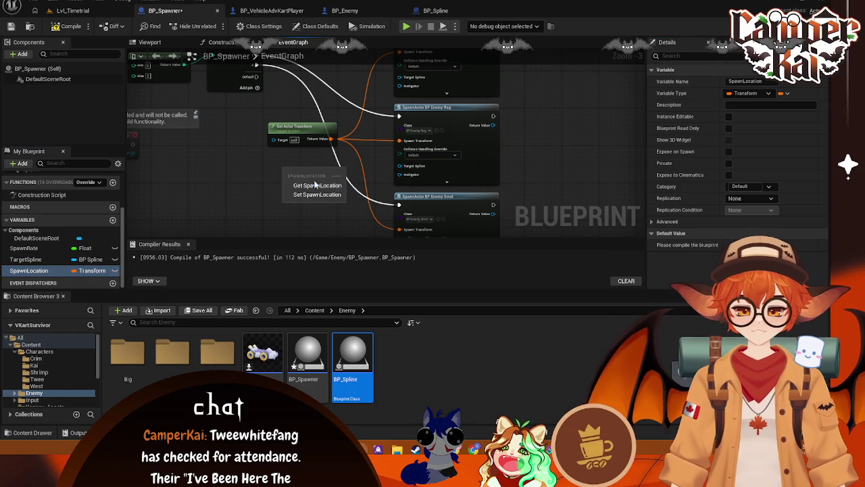
left_click(317, 186)
left_click(316, 128)
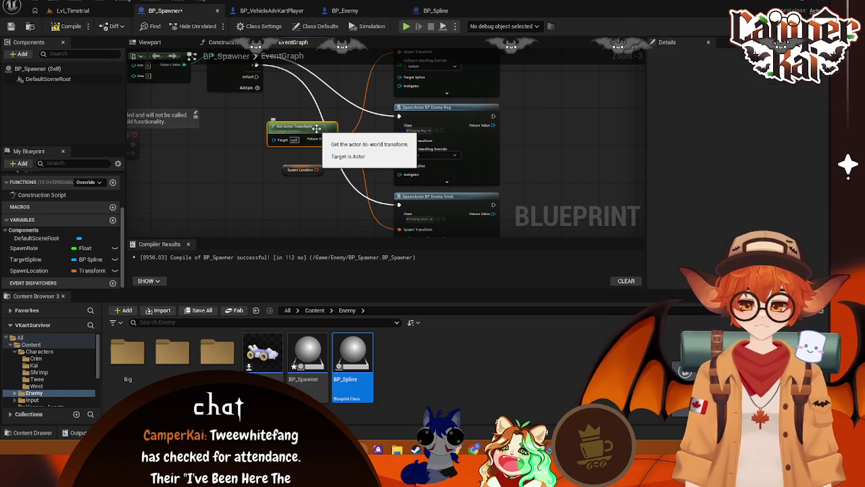
key("Delete")
Wire SpawnLocation into all three Spawn Transform pins and tick Instance Editable and Expose on Spawn
left_click_drag(282, 168, 292, 145)
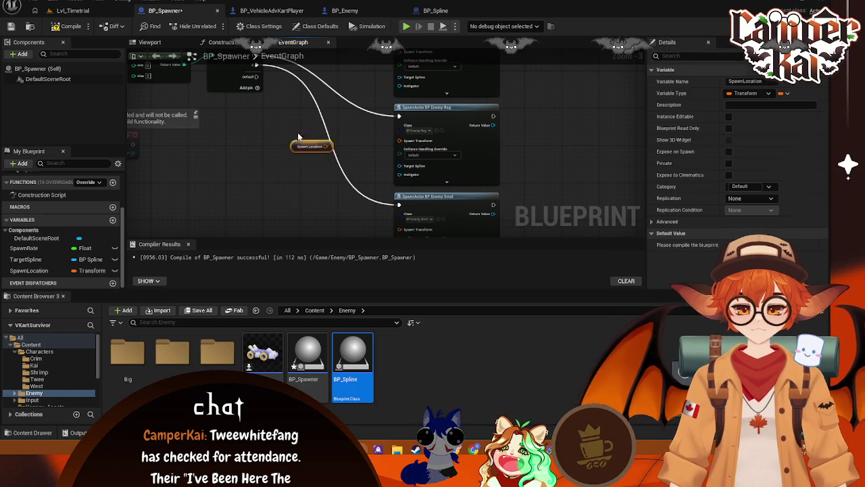
mouse_move(362, 125)
left_mouse_down()
mouse_move(336, 165)
mouse_move(356, 127)
left_mouse_up()
left_click_drag(380, 88, 379, 85)
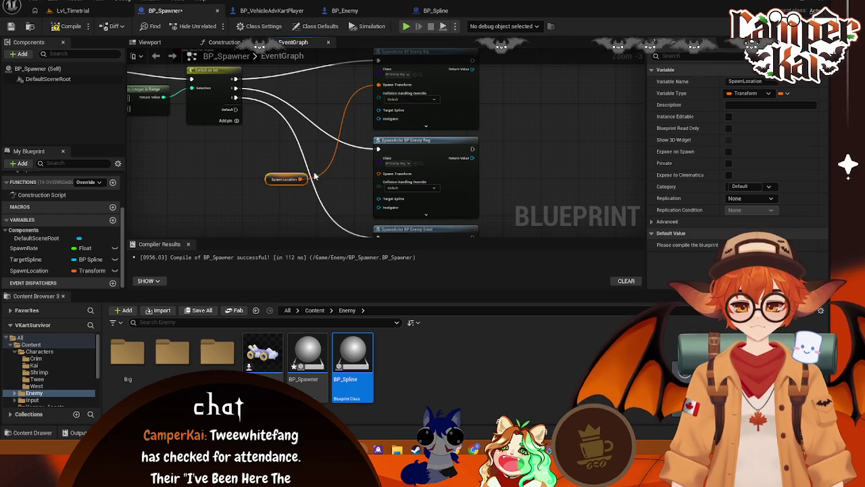
left_click_drag(382, 177, 383, 177)
left_click_drag(539, 172, 547, 92)
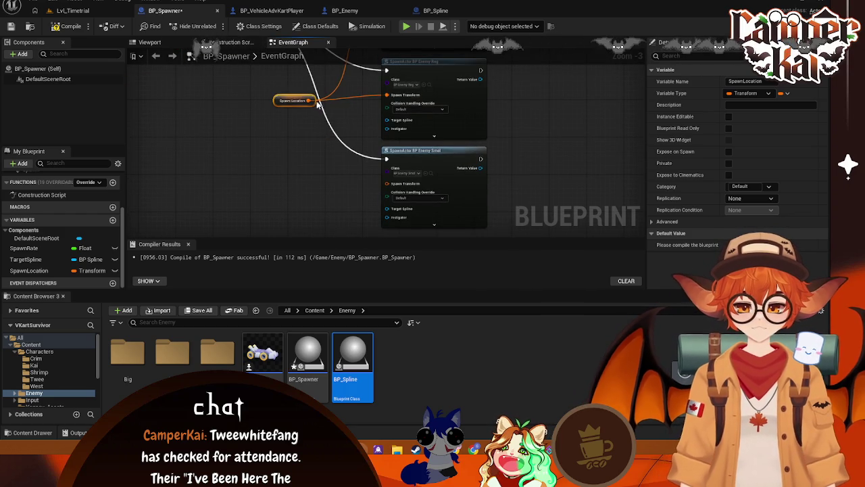
left_click_drag(309, 100, 388, 183)
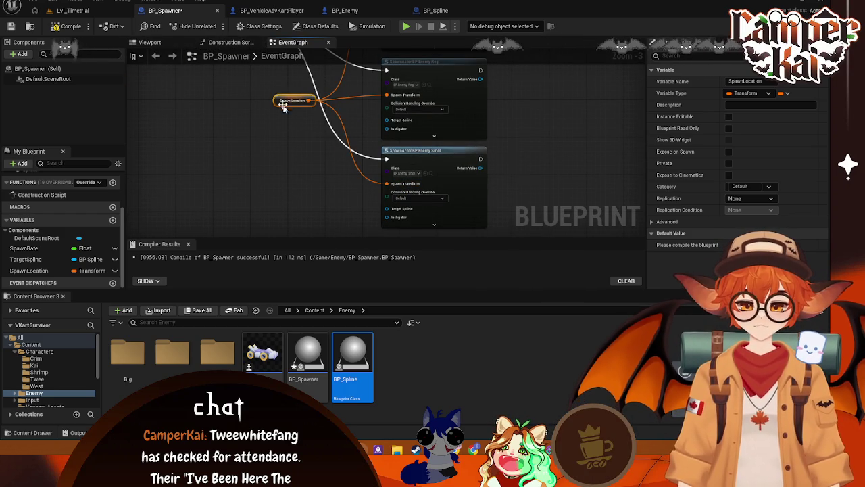
left_click_drag(284, 100, 294, 100)
left_click(729, 116)
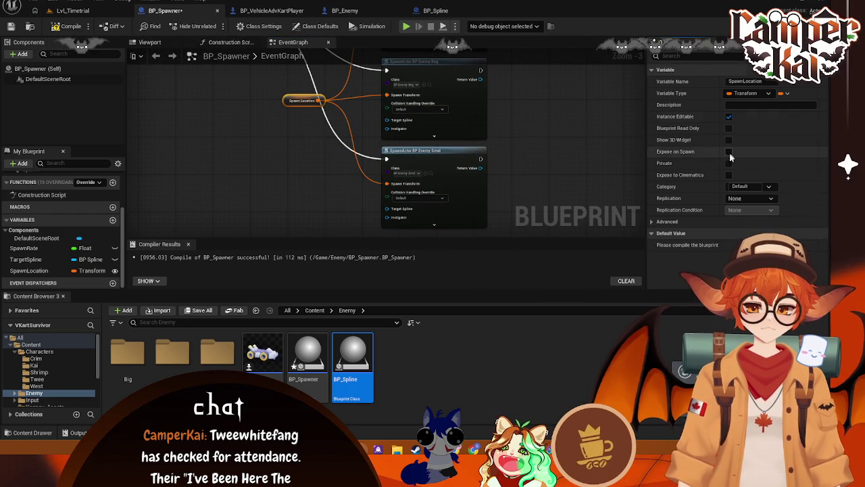
left_click(729, 152)
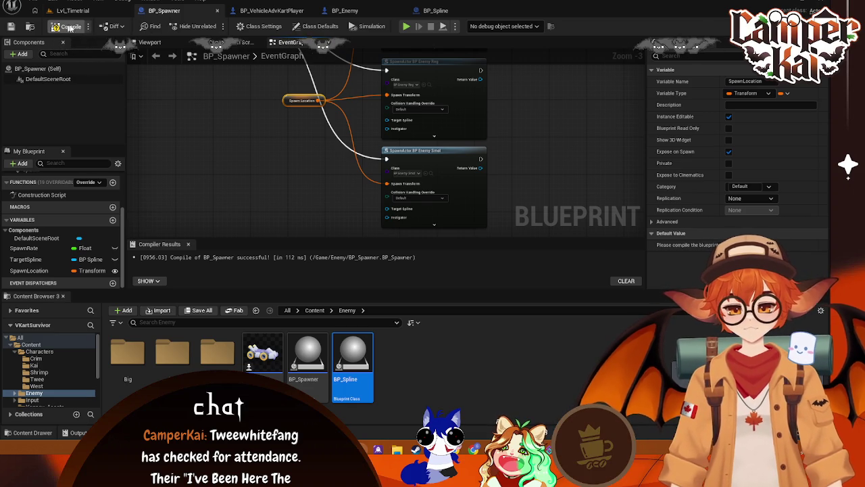
Drag BP_Spline's BP_Spawner child component into its Event Graph, placing the getter below Event Tick
left_click(446, 14)
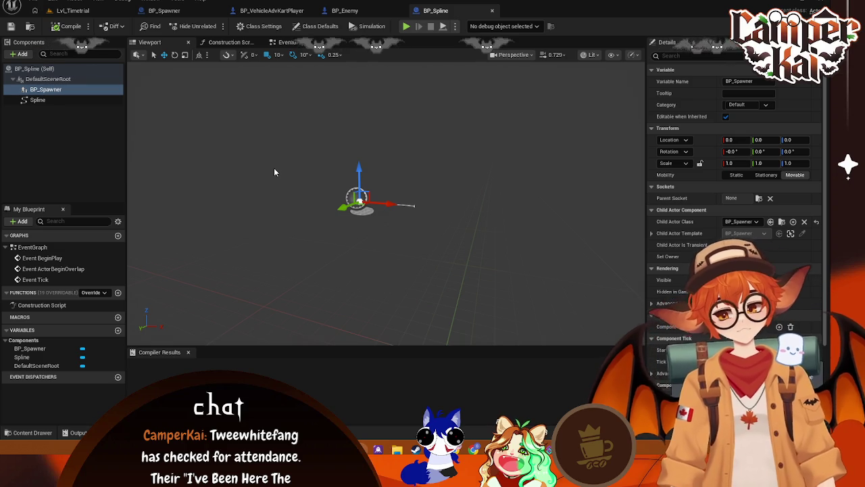
left_click(68, 90)
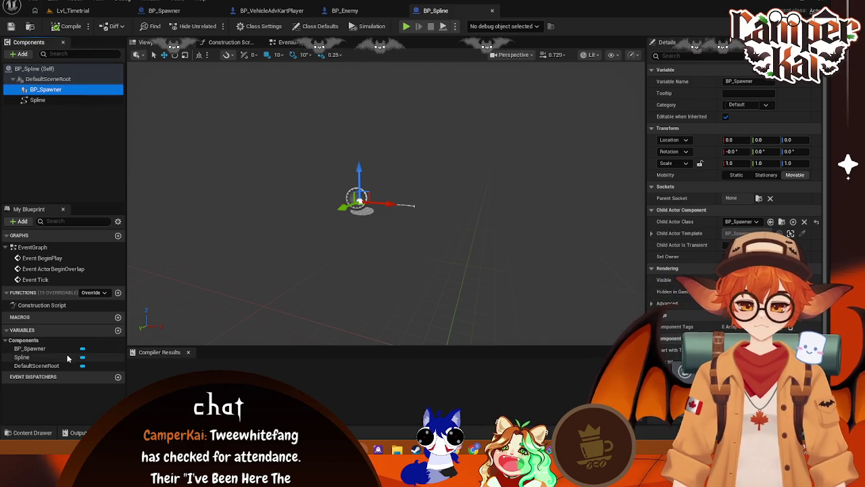
left_click(345, 10)
left_click(164, 10)
key("ctrl+Tab")
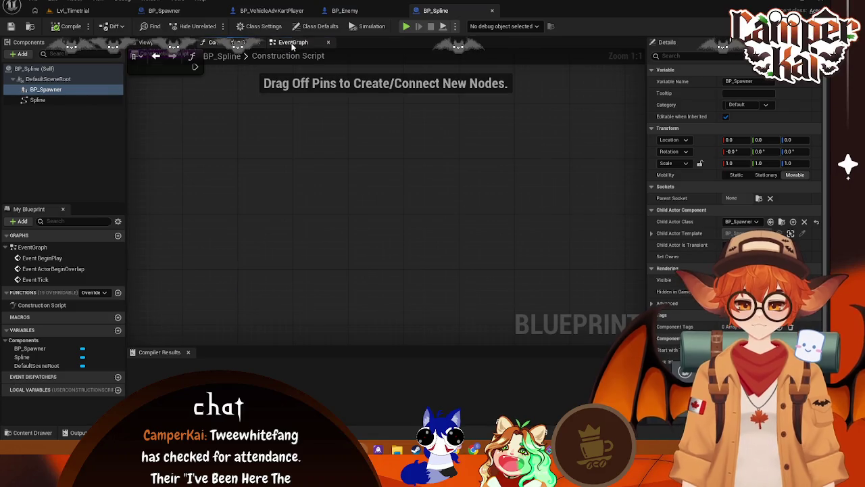
left_click_drag(400, 181, 428, 238)
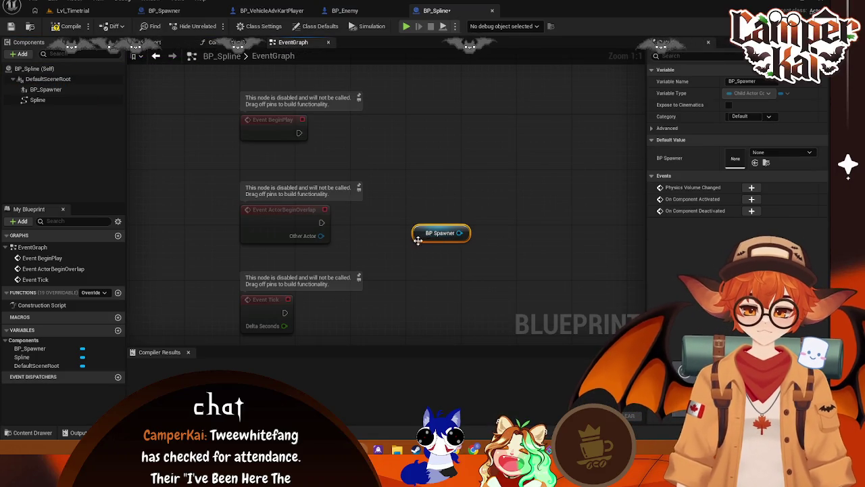
left_click_drag(400, 289, 396, 146)
left_click_drag(411, 108, 232, 240)
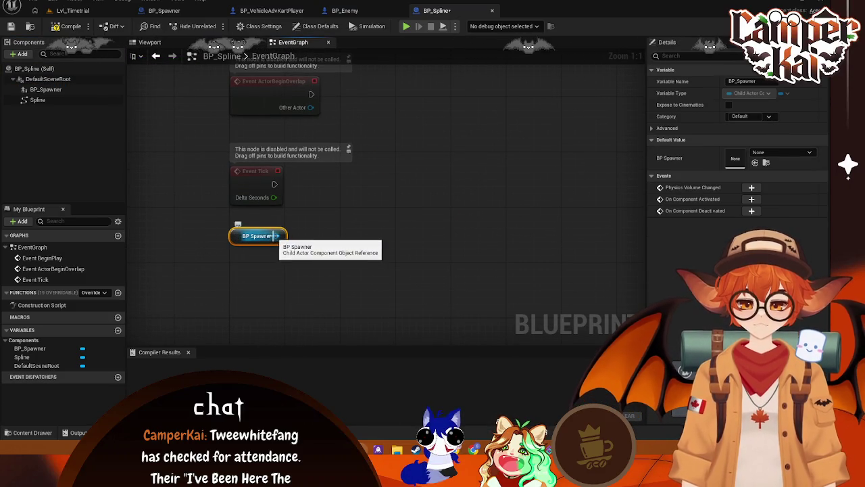
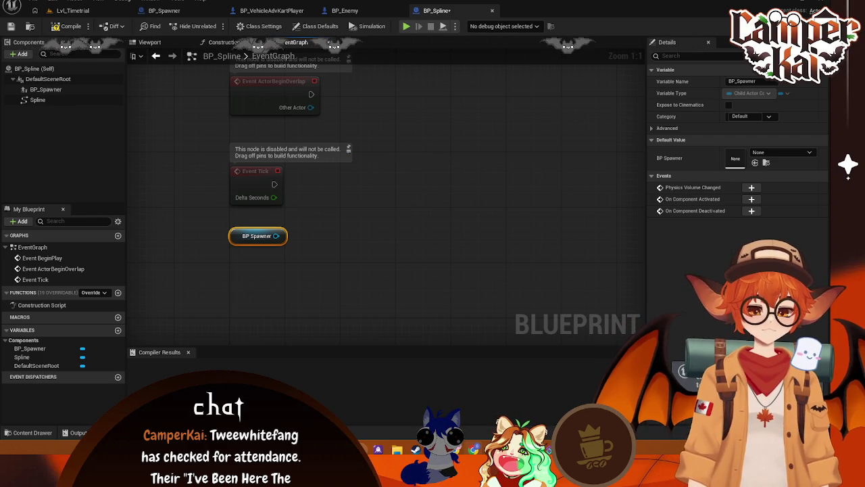
Add a Spline reference with a Get Spline Length node wired to it
left_click(510, 226)
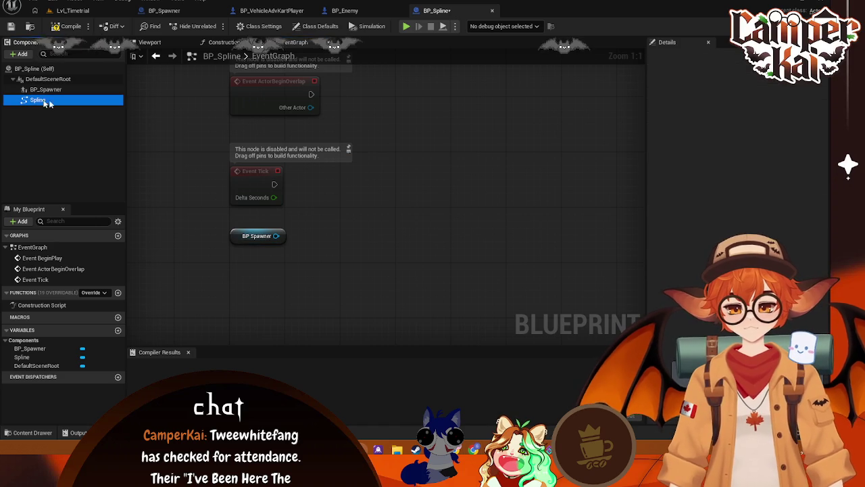
mouse_move(47, 102)
left_mouse_down()
mouse_move(242, 279)
mouse_move(360, 255)
left_mouse_up()
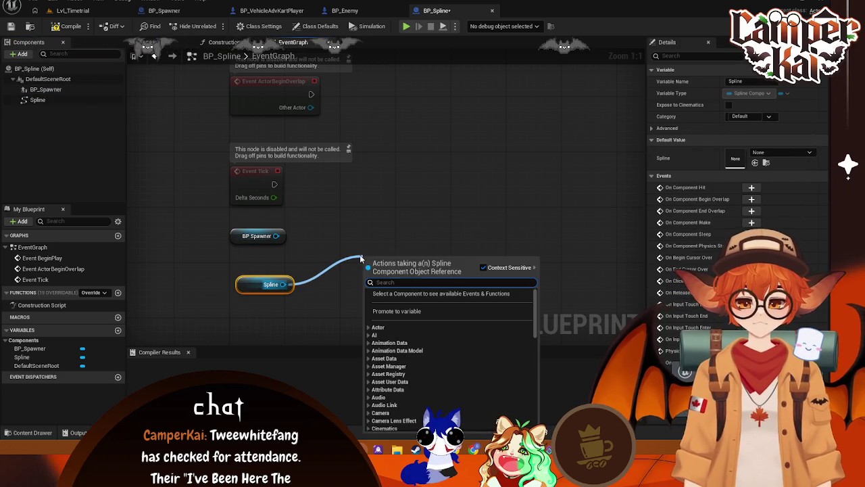
type("get spline")
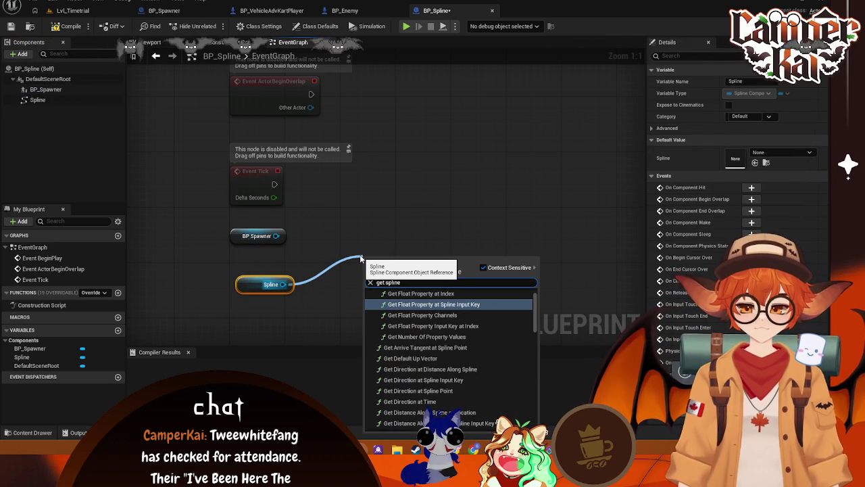
type(" len")
key("Return")
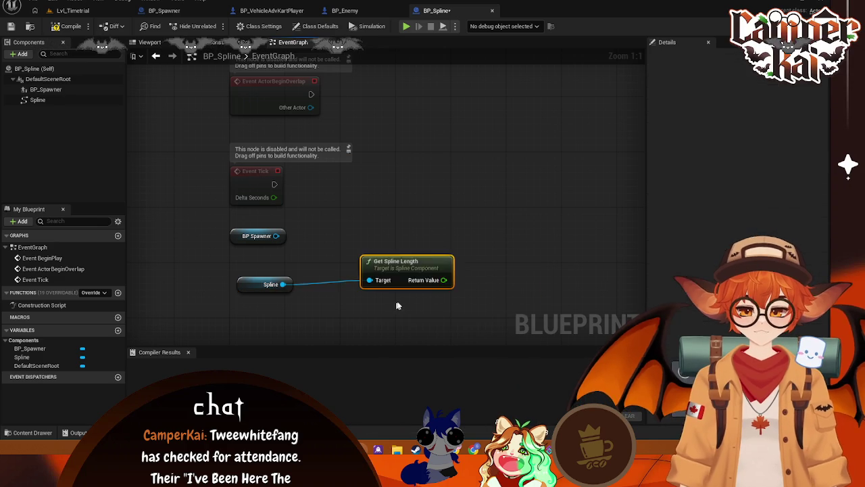
mouse_move(412, 256)
left_mouse_down()
mouse_move(379, 266)
mouse_move(446, 283)
mouse_move(463, 244)
left_mouse_up()
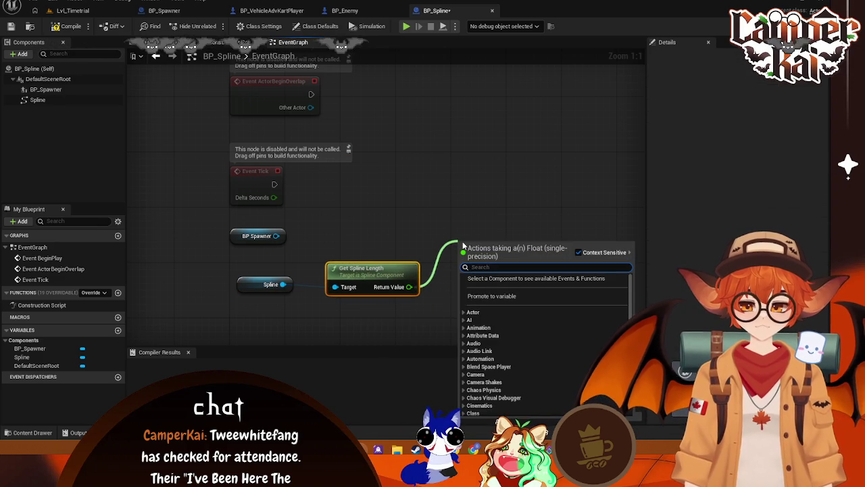
Add Random Float in Range with the spline length feeding Max, not Min
type("ra")
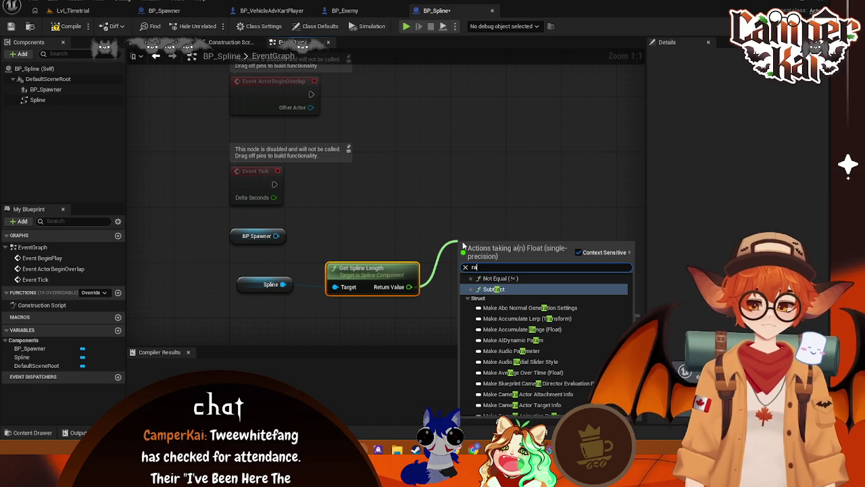
type("ndom float")
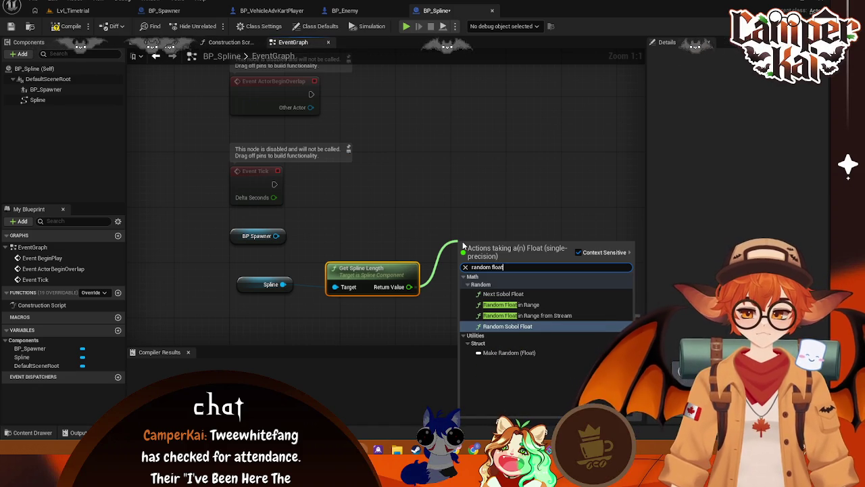
left_click(511, 304)
mouse_move(493, 239)
left_mouse_down()
mouse_move(479, 274)
mouse_move(472, 261)
left_mouse_up()
mouse_move(409, 287)
left_mouse_down()
mouse_move(420, 297)
mouse_move(445, 287)
left_mouse_up()
right_click(451, 273)
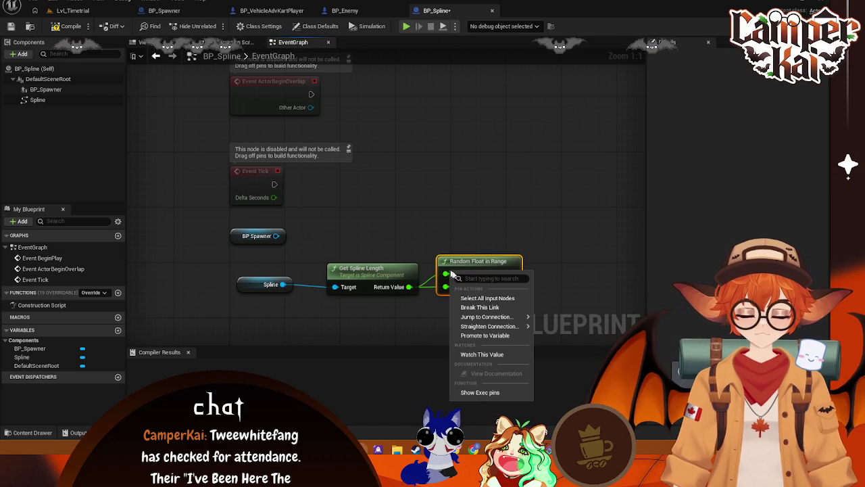
left_click(476, 307)
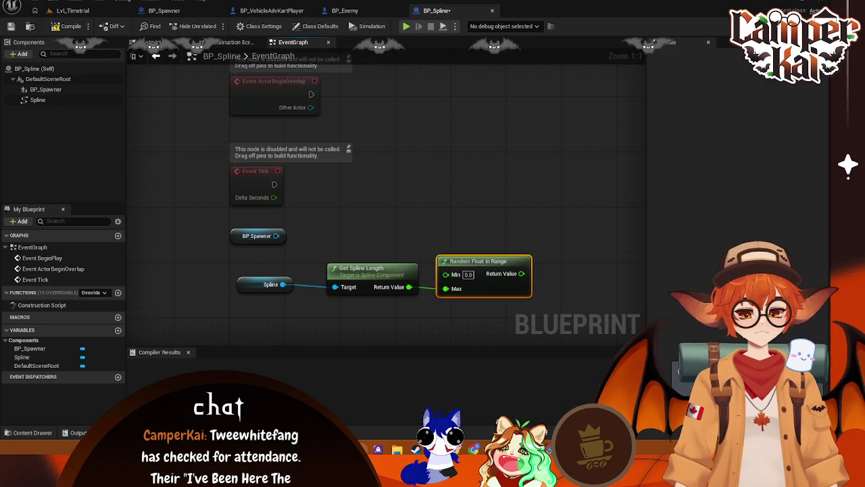
left_click_drag(362, 275, 363, 276)
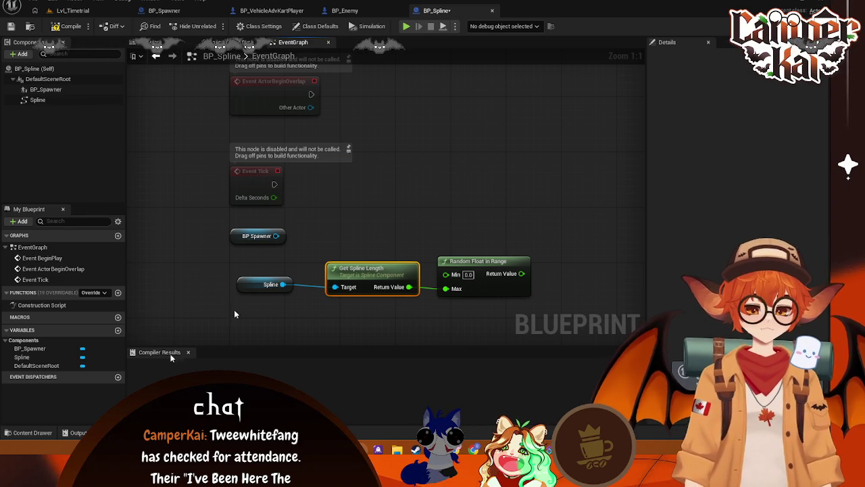
Add Get Transform at Distance Along Spline driven by the random float result
left_click_drag(521, 273, 560, 259)
type("get t")
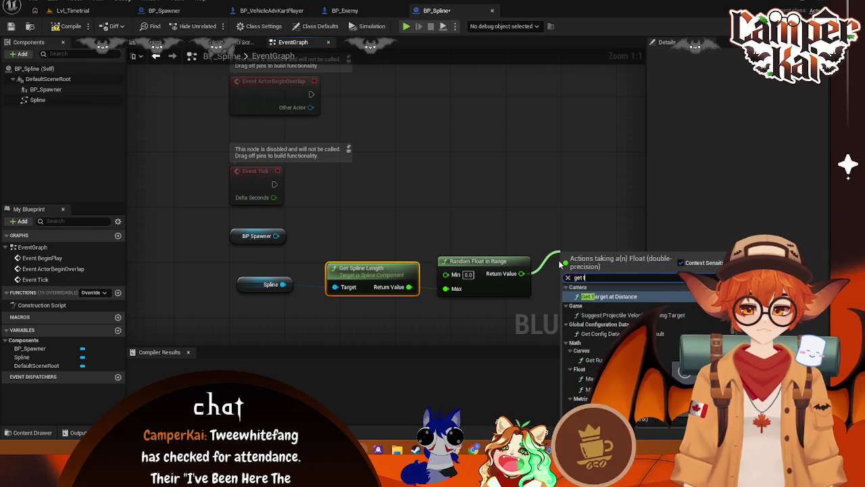
type("ran")
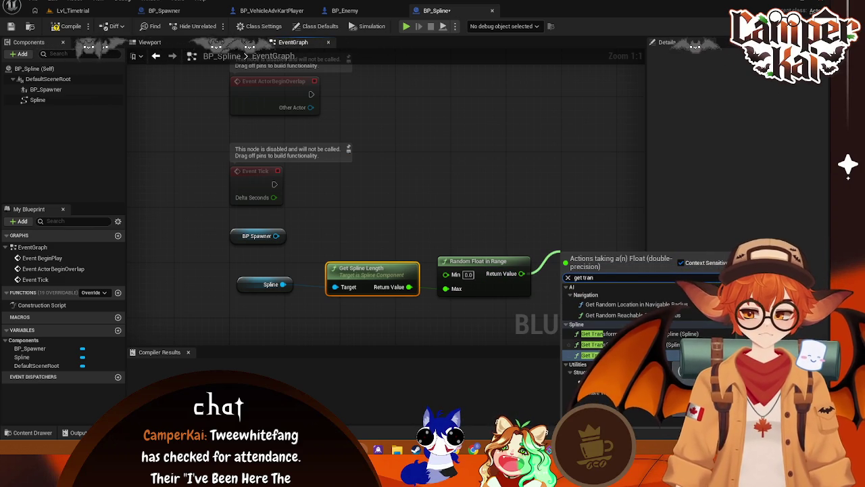
key("Return")
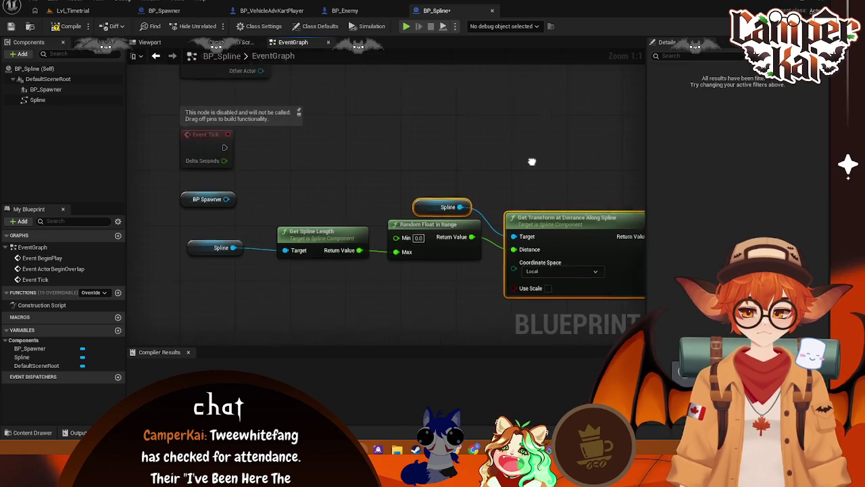
Switch Get Transform at Distance Along Spline's Coordinate Space from Local to World
mouse_move(532, 161)
left_mouse_down()
mouse_move(521, 215)
mouse_move(507, 191)
mouse_move(513, 184)
mouse_move(507, 193)
left_mouse_up()
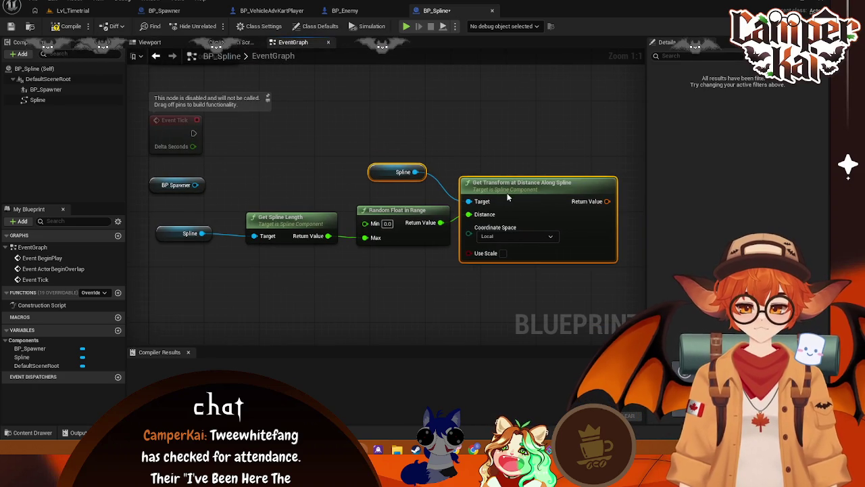
mouse_move(380, 175)
left_mouse_down()
mouse_move(384, 183)
mouse_move(389, 174)
left_mouse_up()
left_click(527, 236)
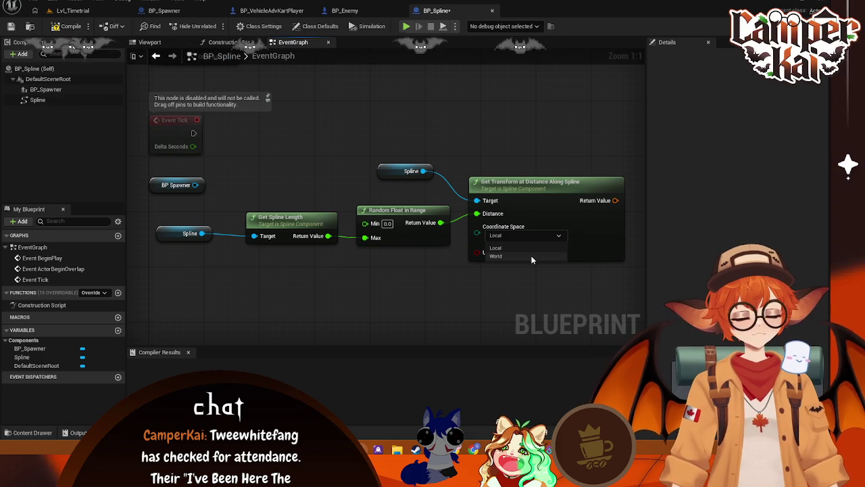
left_click(526, 256)
left_click_drag(392, 175, 392, 189)
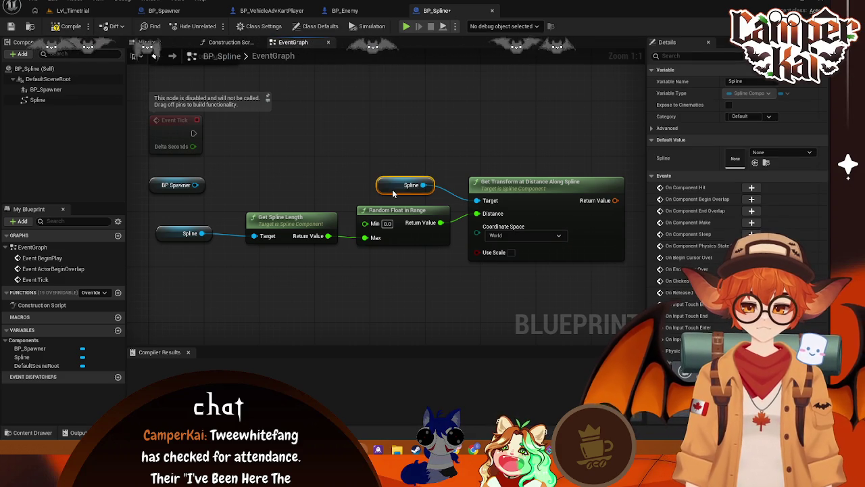
left_click_drag(562, 174, 462, 184)
Add a Set Transform Variable node from the transform result, then delete it
mouse_move(516, 209)
left_mouse_down()
mouse_move(531, 217)
mouse_move(586, 192)
left_mouse_up()
type("set tr")
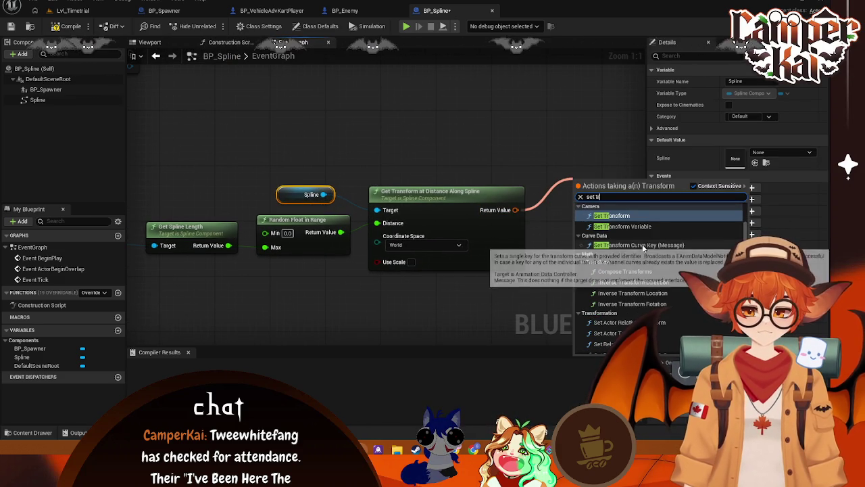
left_click(626, 226)
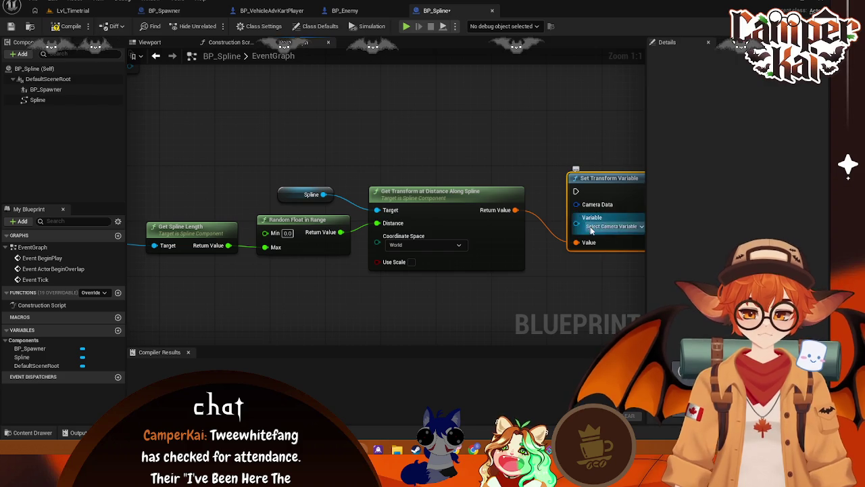
left_click_drag(607, 164, 543, 156)
left_click(555, 218)
left_click(583, 137)
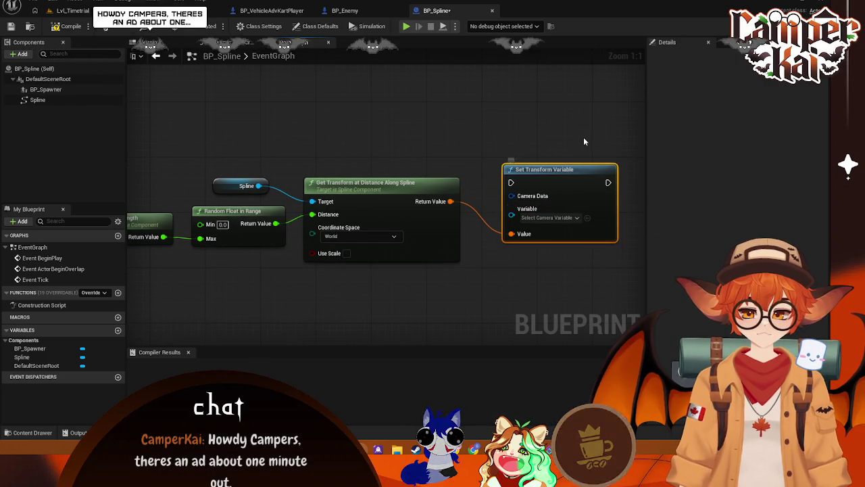
key("Delete")
left_click_drag(507, 187, 549, 189)
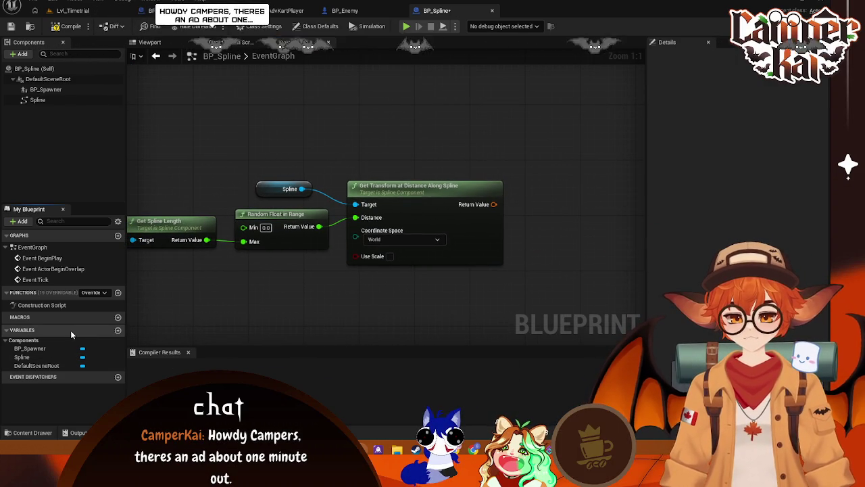
left_click(118, 330)
key("Escape")
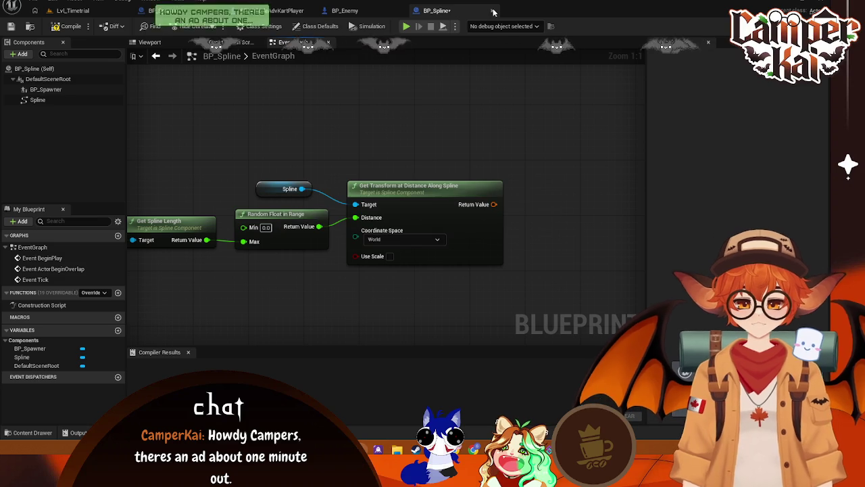
Close the BP_Spline, BP_Spawner, BP_VehicleAdvKartPlayer and BP_Enemy editor tabs
left_click(492, 10)
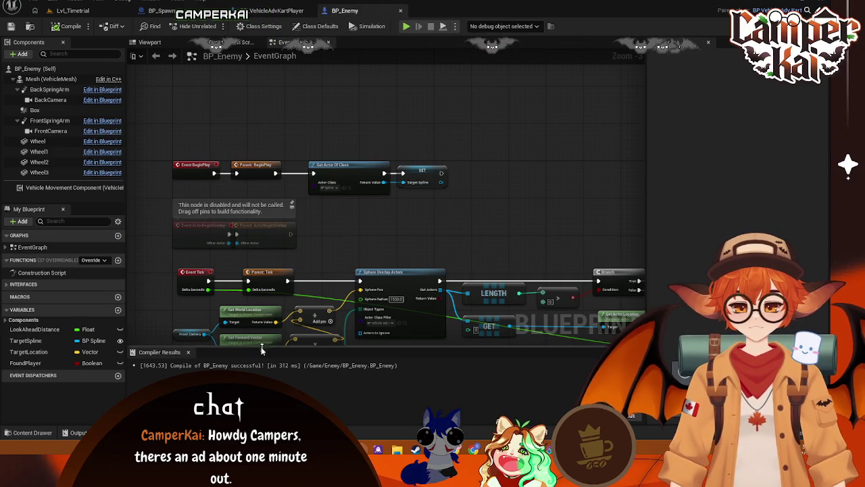
left_click(164, 11)
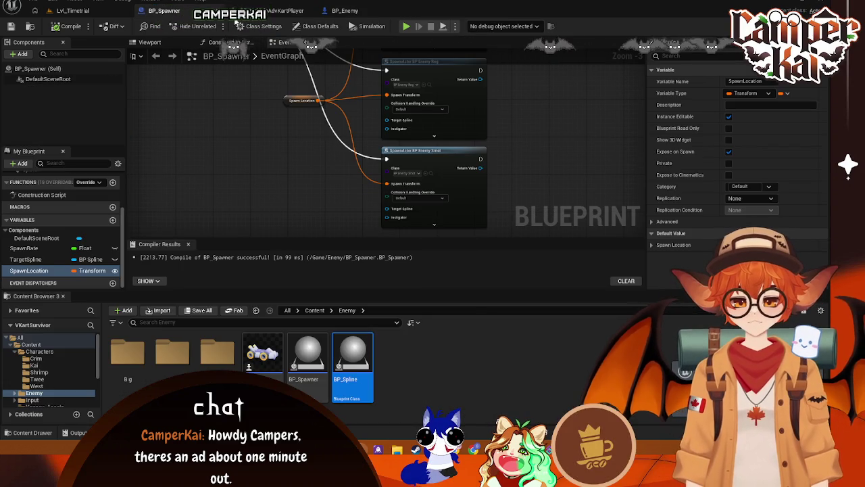
left_click(217, 10)
left_click(269, 11)
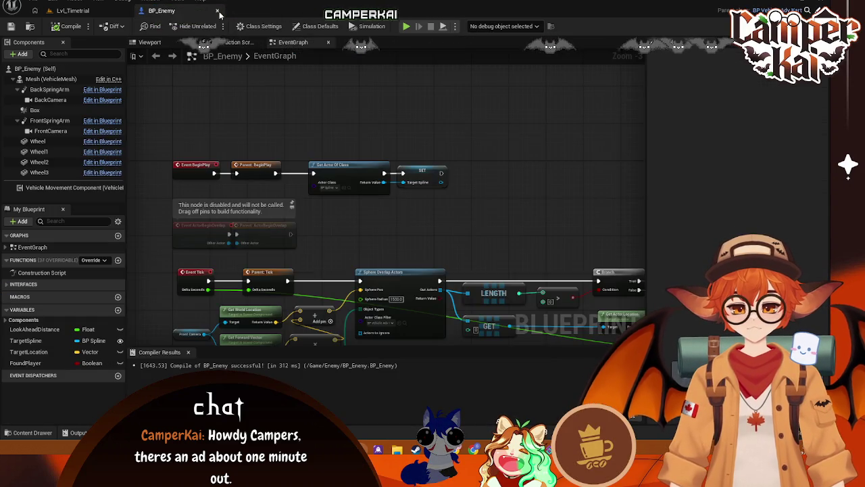
left_click(213, 11)
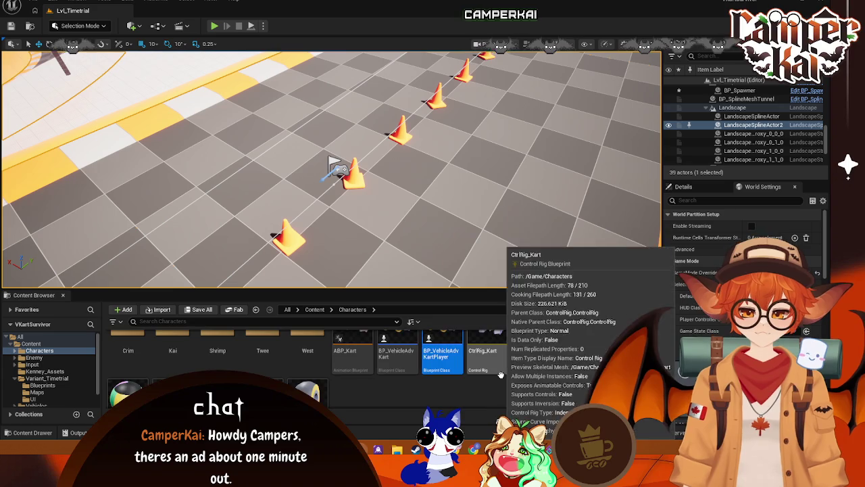
Show the Enemy folder's assets and reopen BP_Spline
left_click(37, 358)
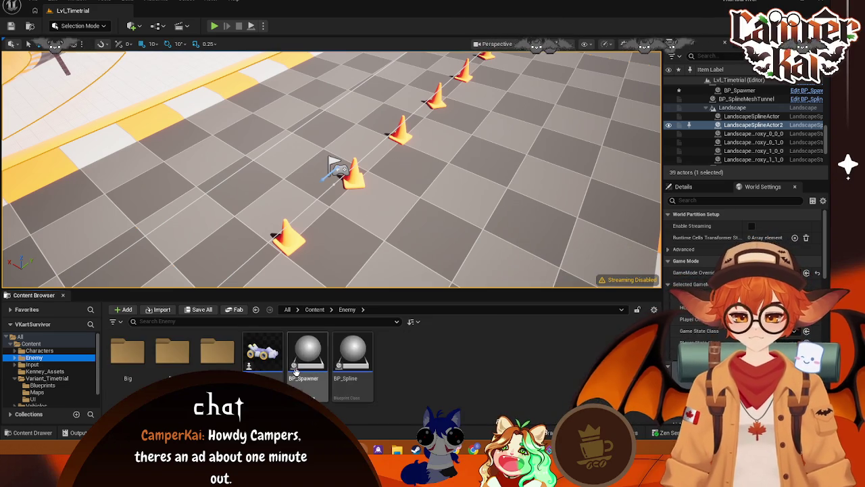
double_click(350, 358)
scroll(86, 238, "down", 2)
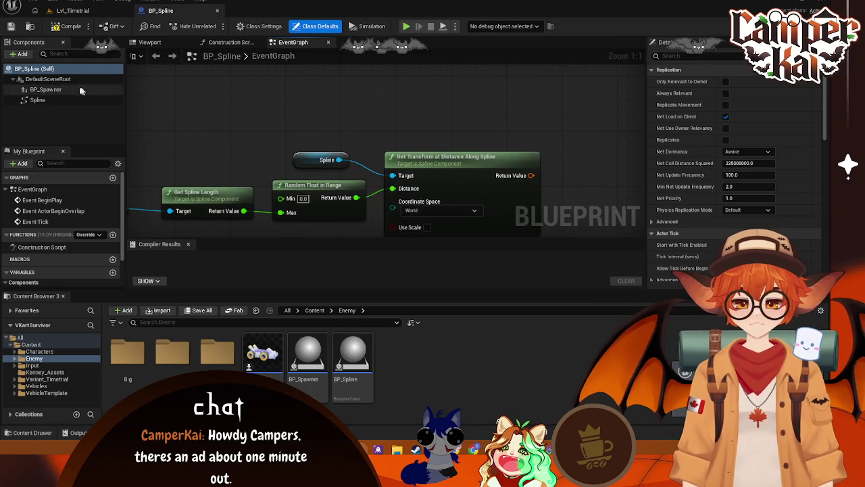
Drag in a BP_Spawner reference, browse its get actions without adding one, and save
mouse_move(80, 90)
left_mouse_down()
mouse_move(183, 150)
mouse_move(271, 126)
left_mouse_up()
type("get")
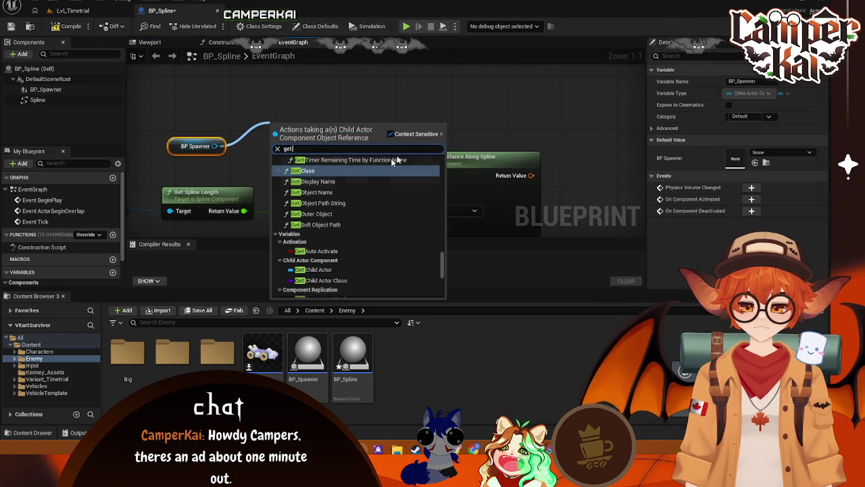
type(" s")
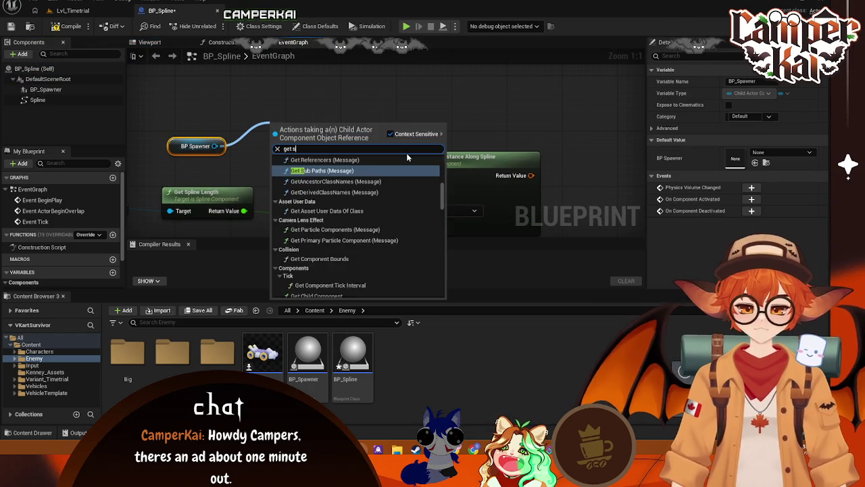
key("BackSpace")
key("BackSpace")
scroll(416, 220, "down", 10)
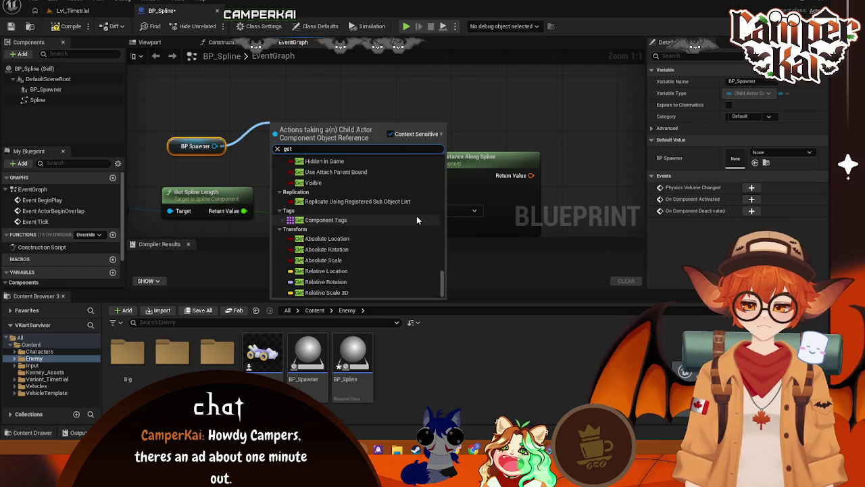
key("Escape")
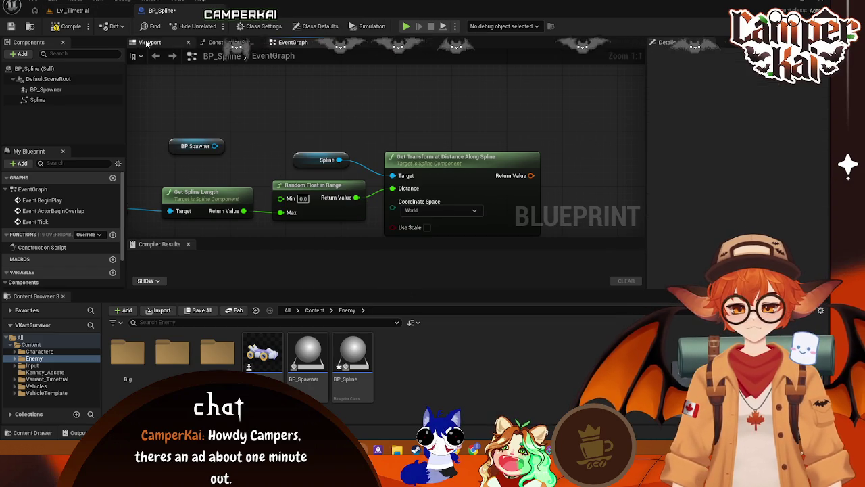
left_click(150, 42)
left_click(293, 42)
key("ctrl+s")
Delete the duplicate BP Spawner reference and open the BP_Spawner blueprint
mouse_move(230, 154)
left_mouse_down()
mouse_move(325, 127)
mouse_move(345, 159)
left_mouse_up()
left_click(186, 165)
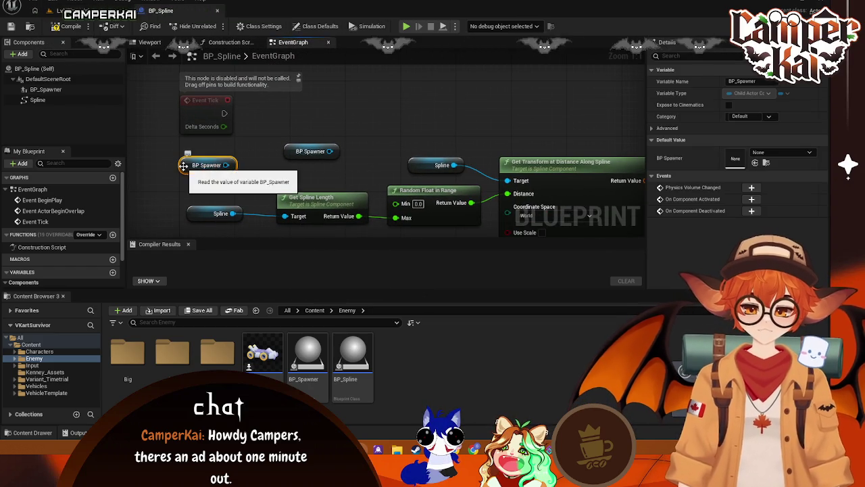
key("Delete")
double_click(307, 356)
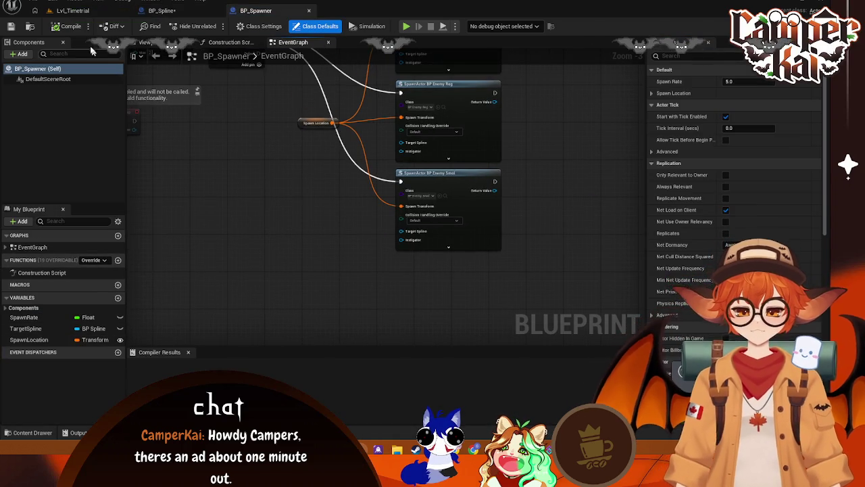
Back in BP_Spline, add a Set BP Spawner node wired from the BP Spawner reference
left_click(77, 12)
left_click(183, 12)
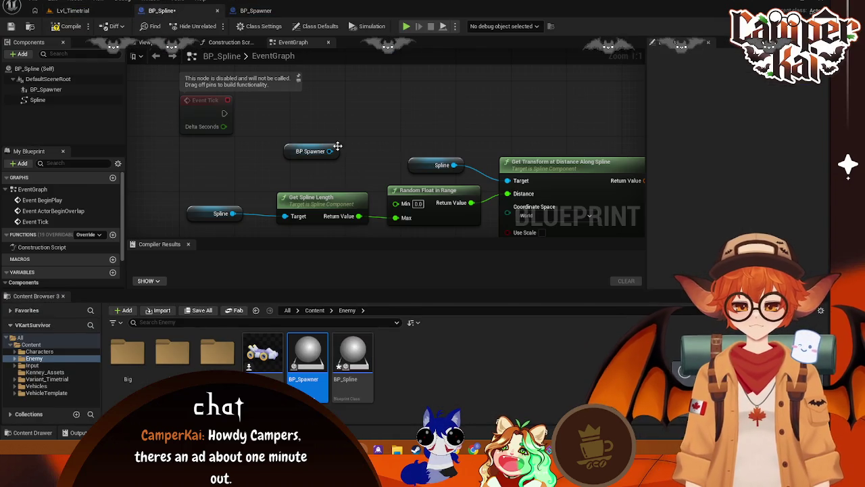
mouse_move(329, 151)
left_mouse_down()
mouse_move(406, 131)
mouse_move(393, 128)
left_mouse_up()
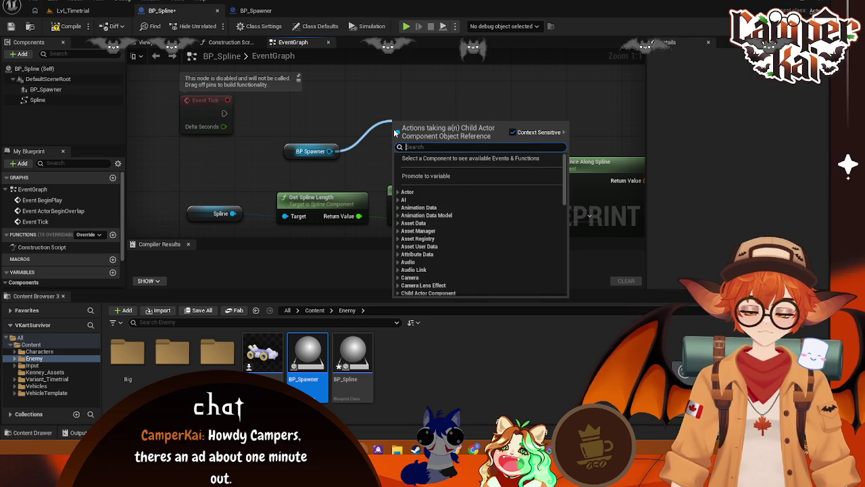
type("set spaw")
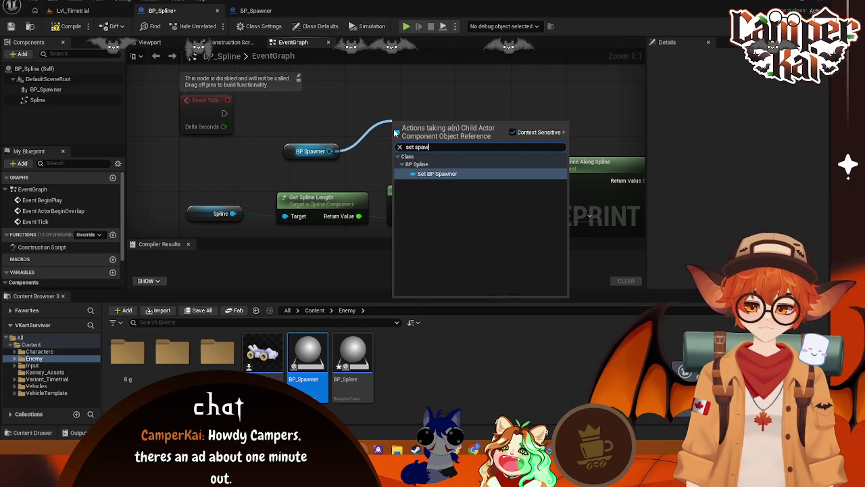
left_click(420, 175)
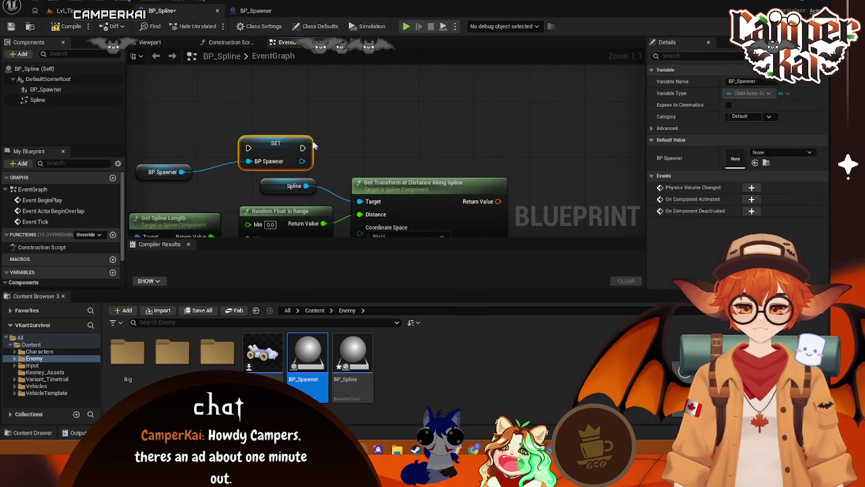
left_click_drag(351, 164, 270, 152)
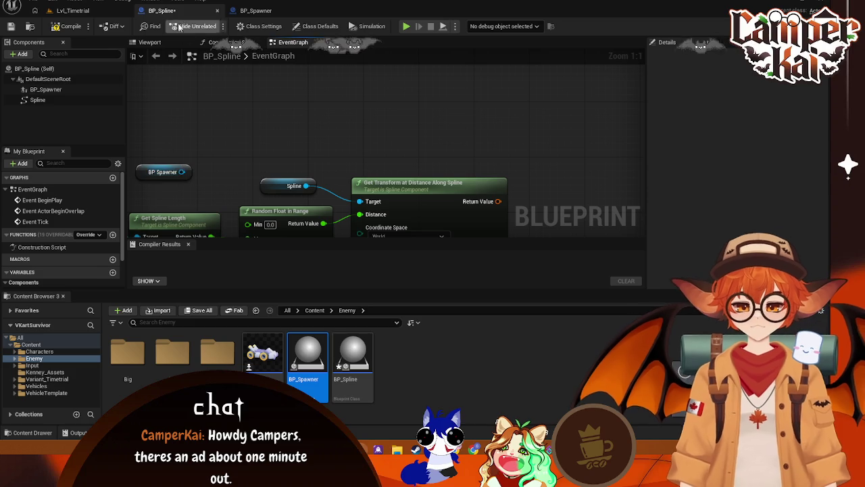
left_click(256, 10)
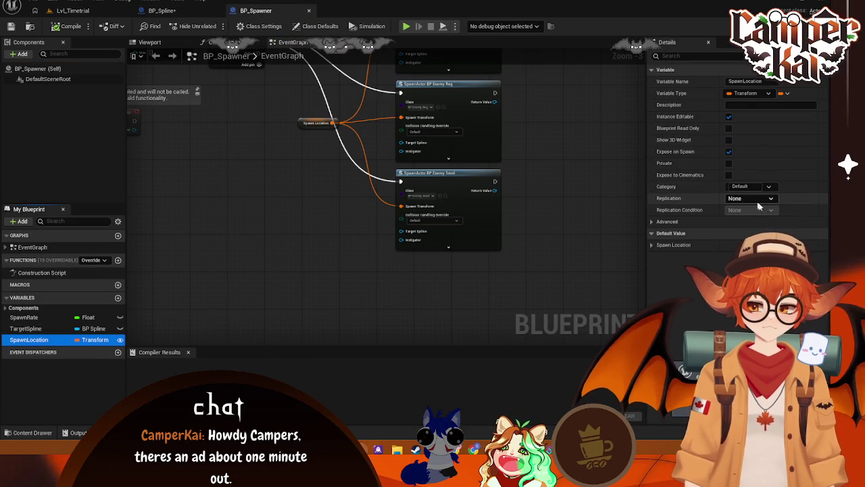
Expand and collapse SpawnLocation's Default Value and Advanced sections, then view its Category choices
left_click(655, 244)
left_click(654, 244)
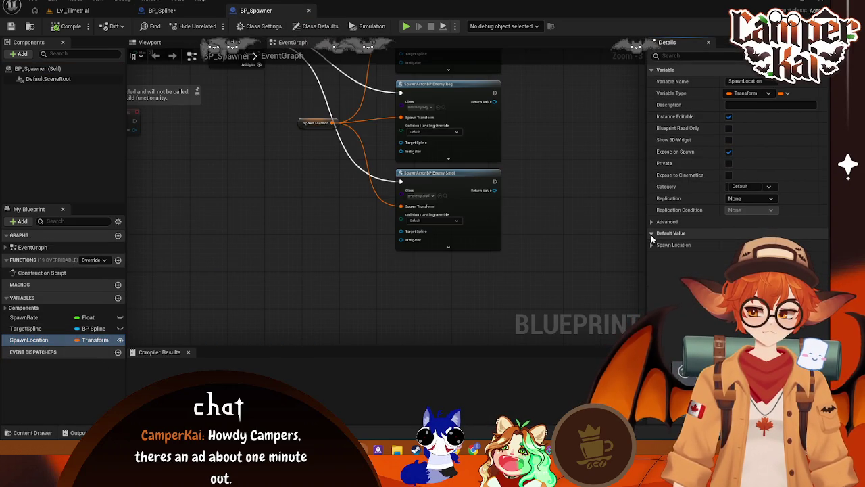
left_click(653, 223)
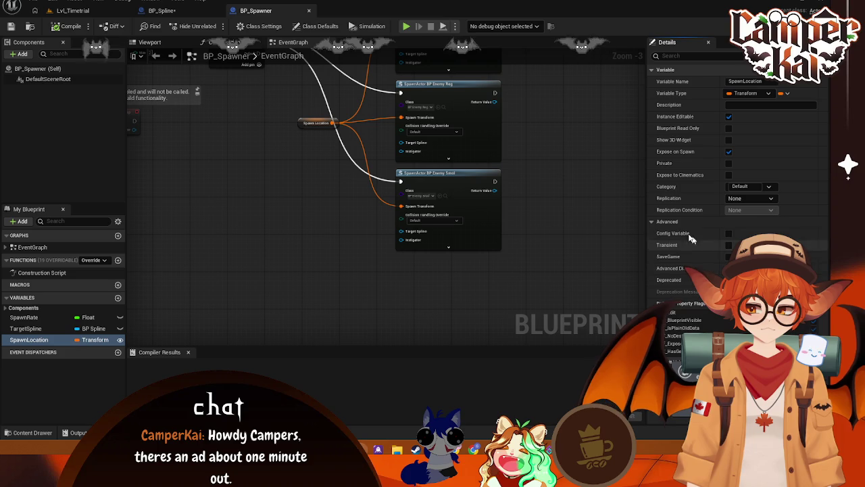
left_click(651, 222)
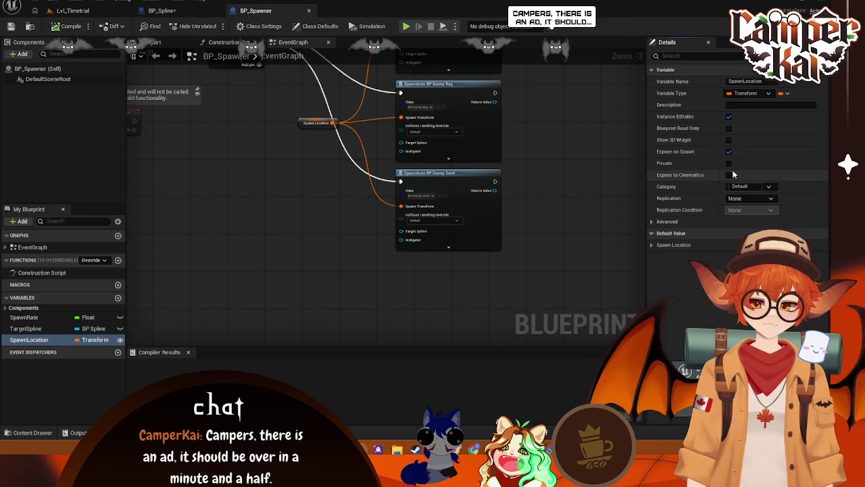
left_click(769, 188)
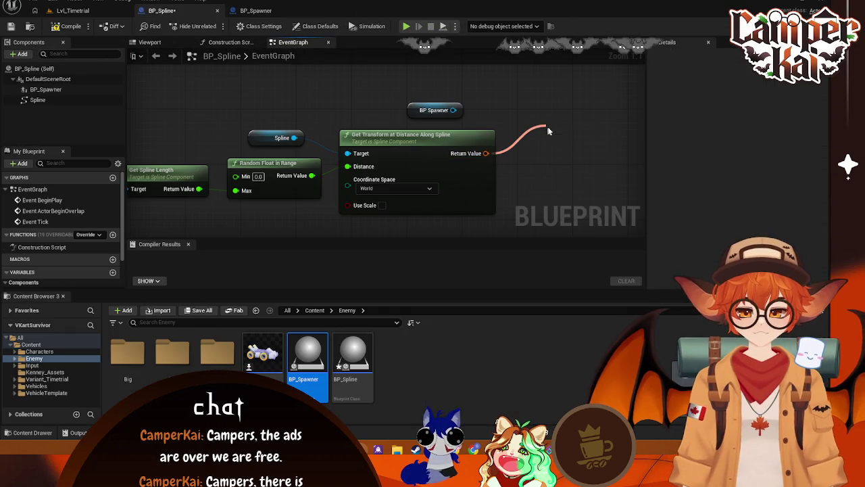
Add a Get Child Actor node off BP Spawner, then delete it
left_click_drag(486, 153, 560, 139)
left_click(519, 158)
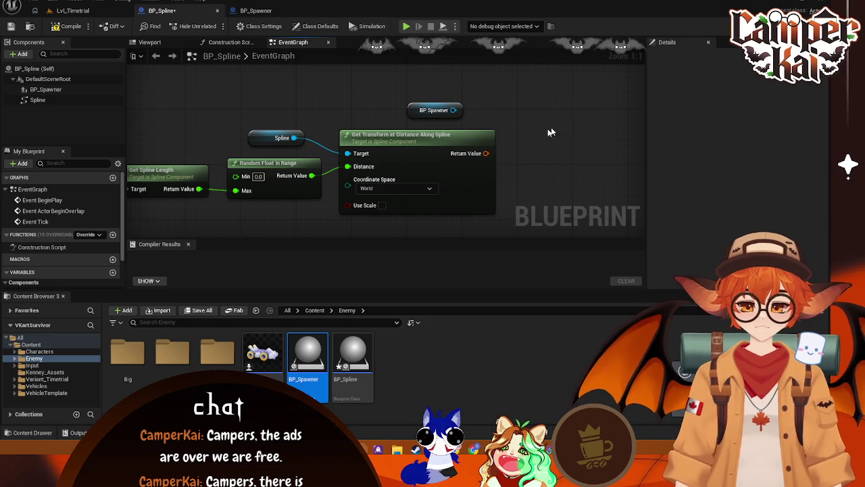
left_click_drag(296, 224, 368, 218)
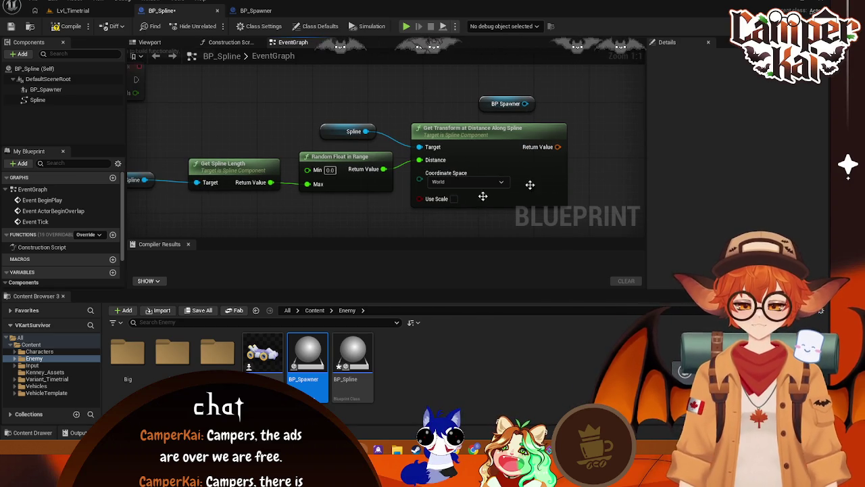
left_click_drag(482, 196, 442, 212)
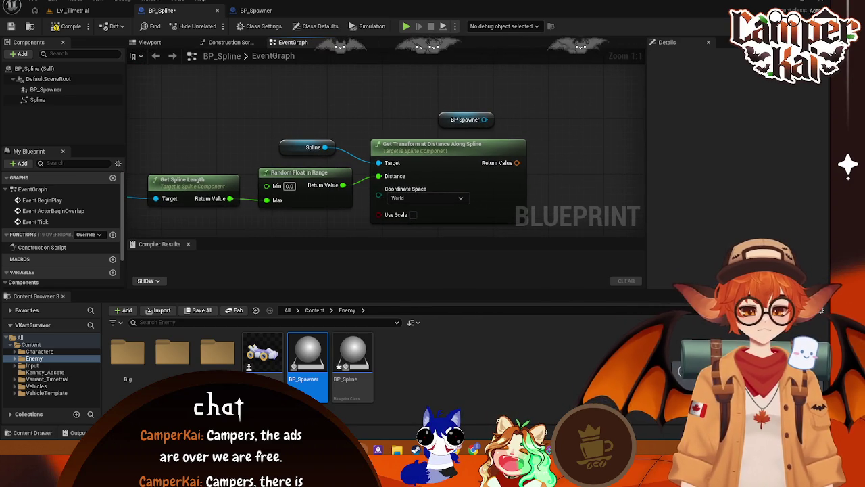
left_click_drag(484, 119, 560, 113)
type("get child")
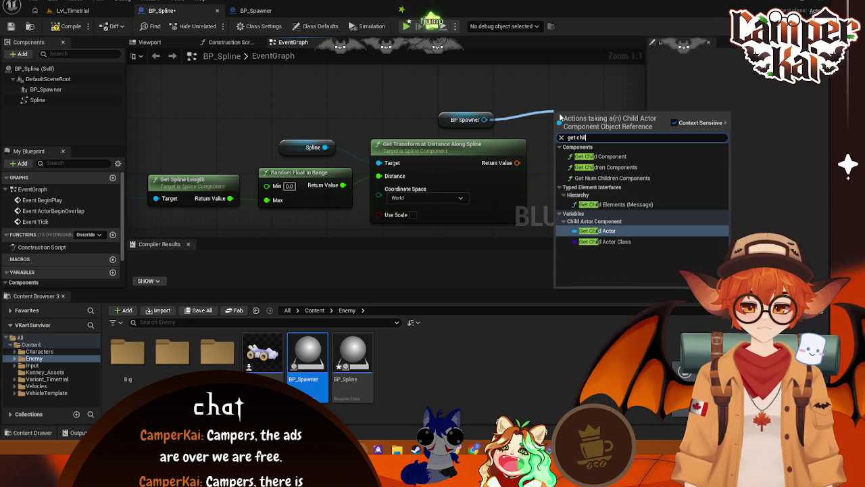
left_click(598, 231)
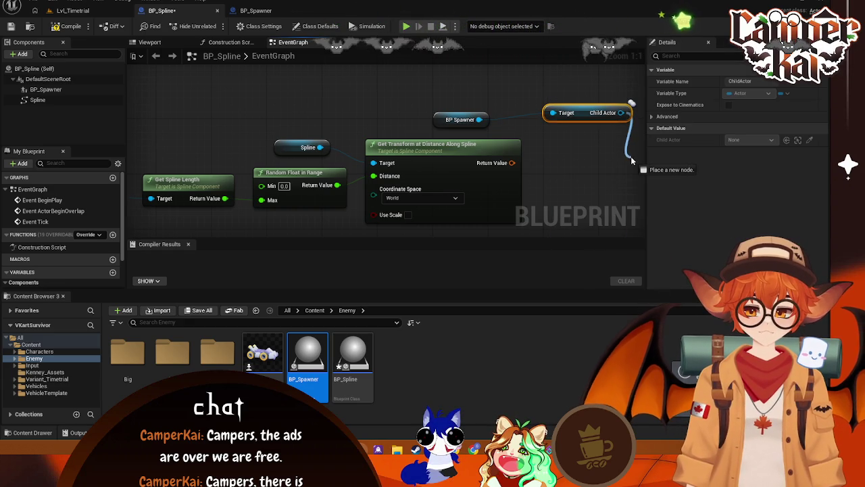
right_click(631, 156)
key("Escape")
key("Delete")
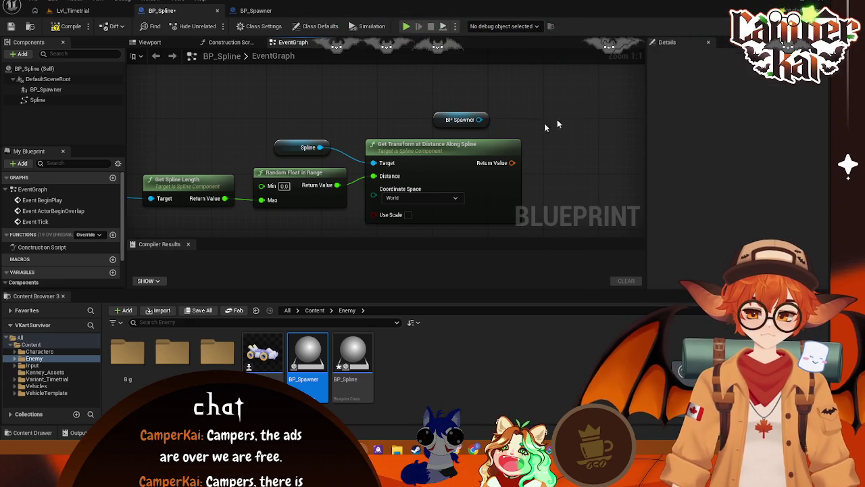
Try a Child Actor Class getter, then re-add Get Child Actor and reposition both nodes
left_click_drag(553, 144, 560, 146)
type("get child")
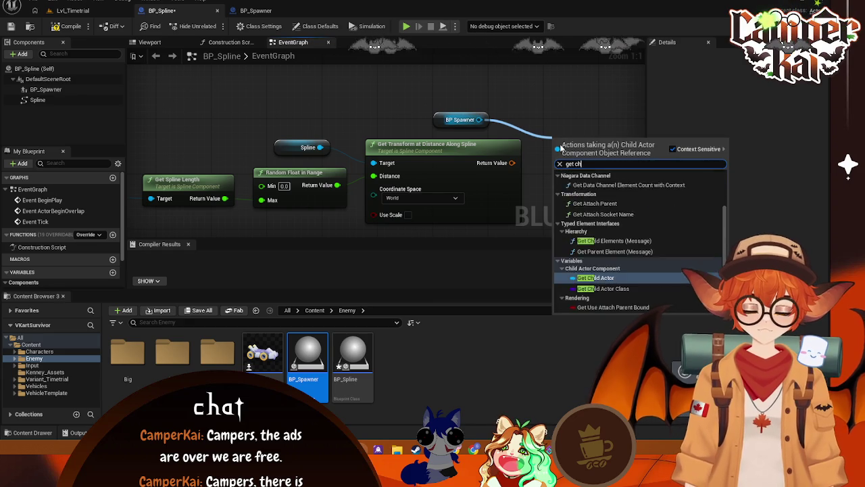
left_click(609, 268)
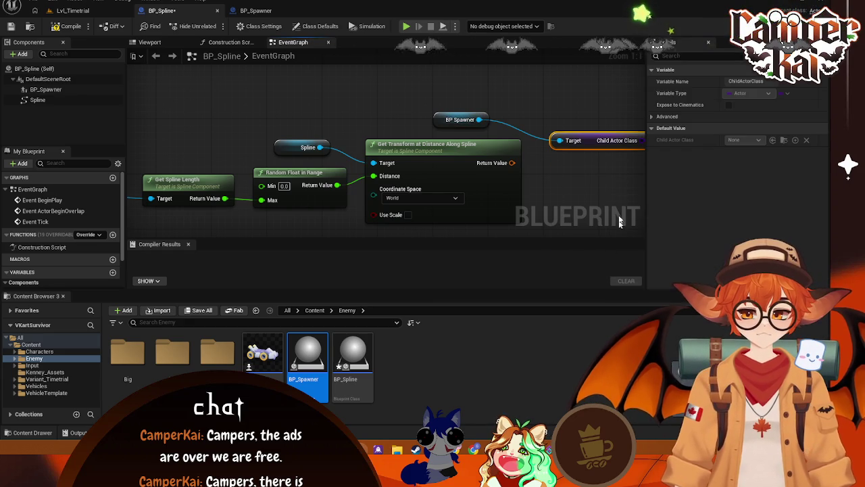
key("Delete")
left_click_drag(554, 103, 507, 113)
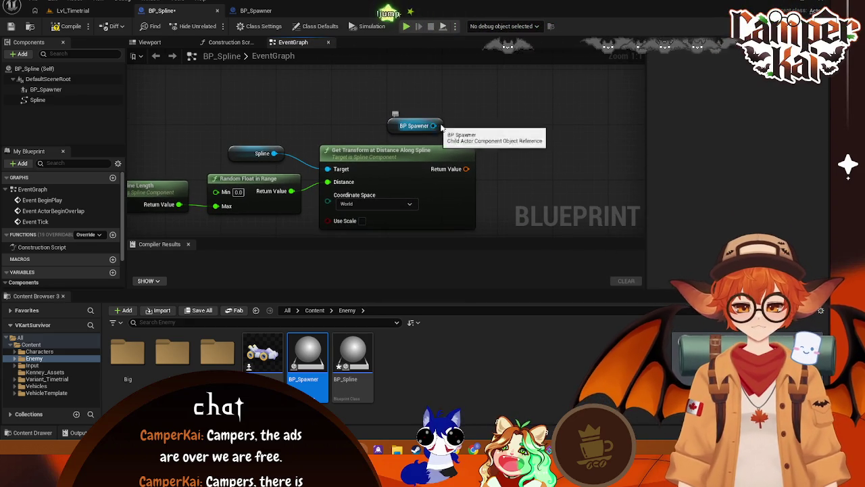
left_click_drag(434, 126, 533, 144)
type("get chi")
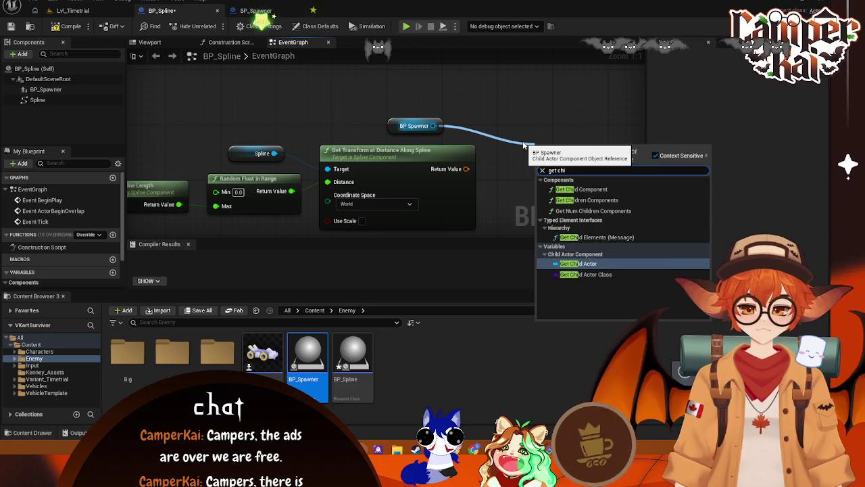
left_click(580, 263)
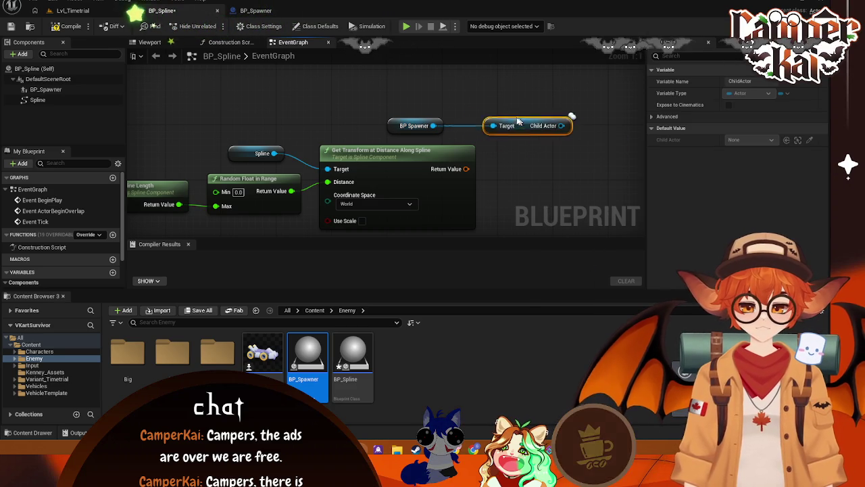
mouse_move(390, 93)
left_mouse_down()
mouse_move(546, 125)
mouse_move(548, 134)
left_mouse_up()
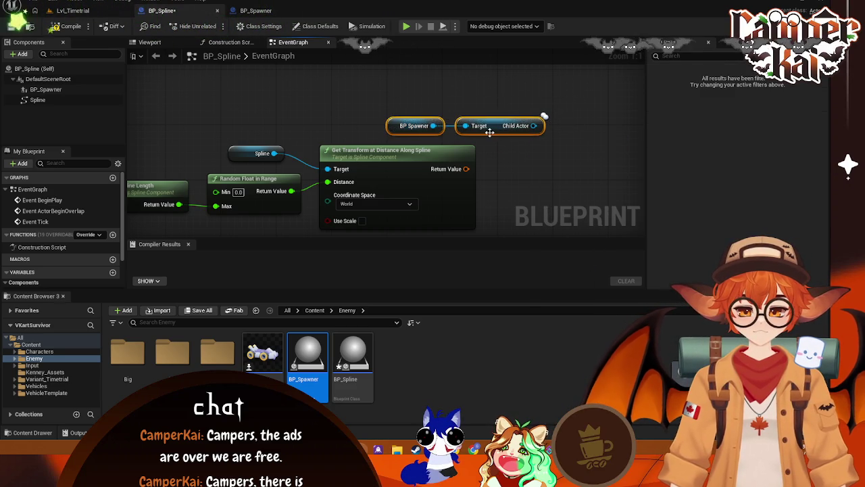
mouse_move(488, 138)
left_mouse_down()
mouse_move(378, 130)
mouse_move(530, 170)
left_mouse_up()
Search the actions for 'transform' and 'set spaw' without adding a node
type("tra")
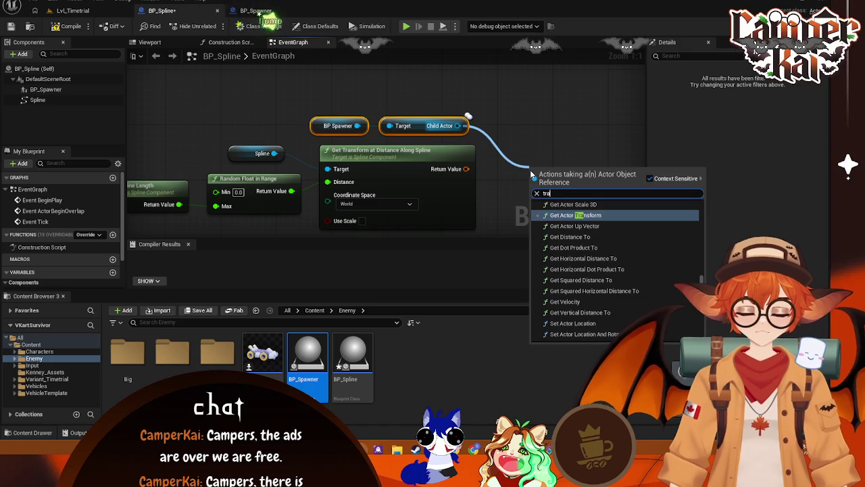
type("nsform")
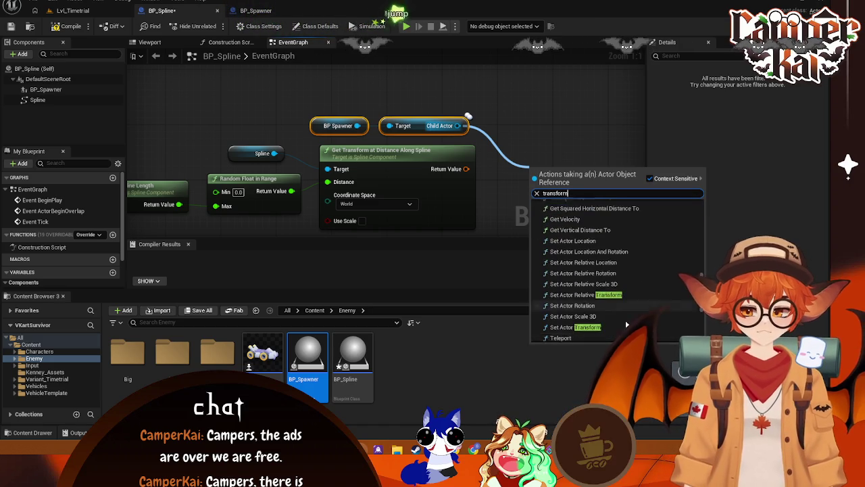
scroll(701, 316, "down", 5)
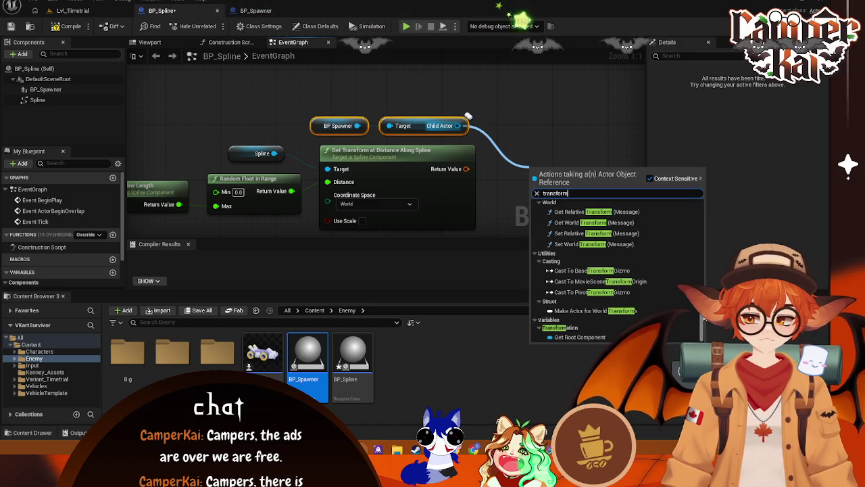
scroll(700, 316, "up", 5)
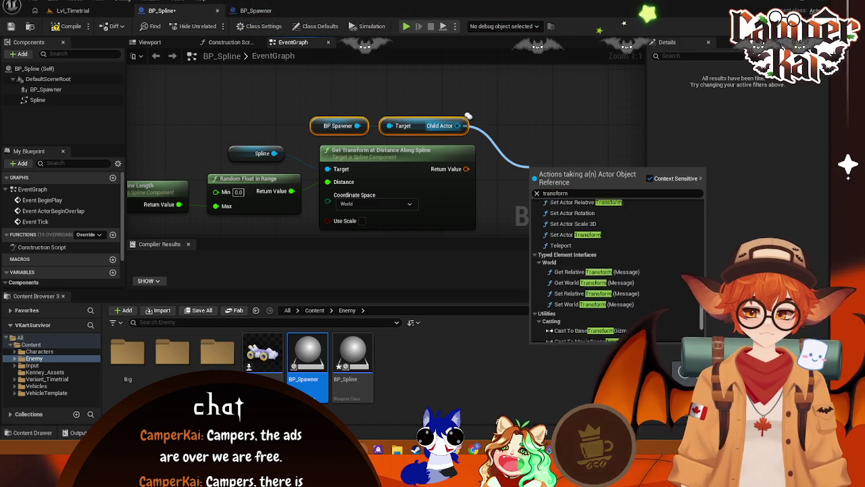
left_click_drag(702, 307, 707, 203)
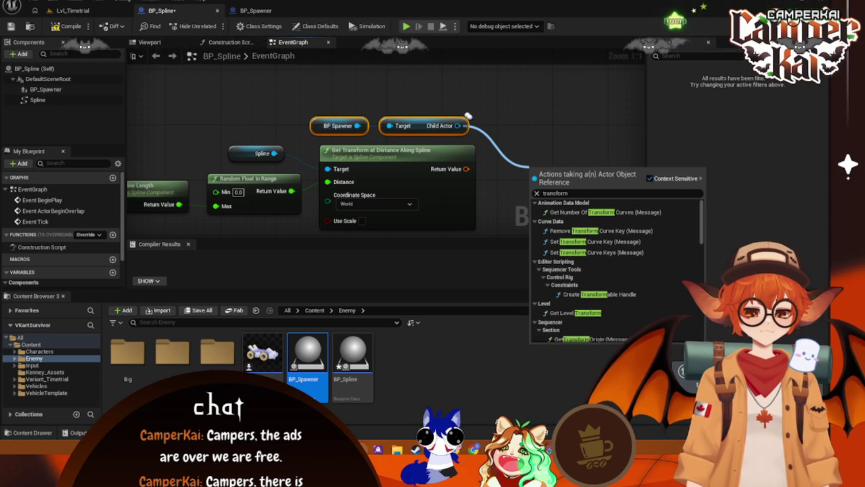
key("ctrl+a")
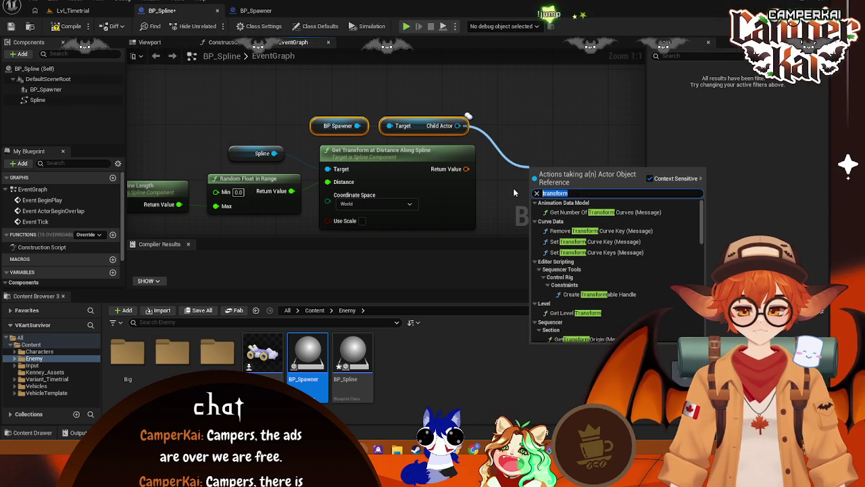
type("set sp")
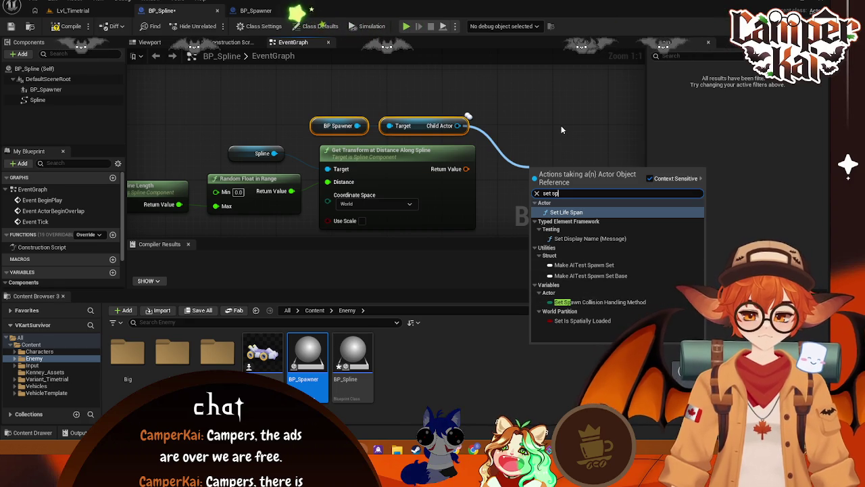
type("aw")
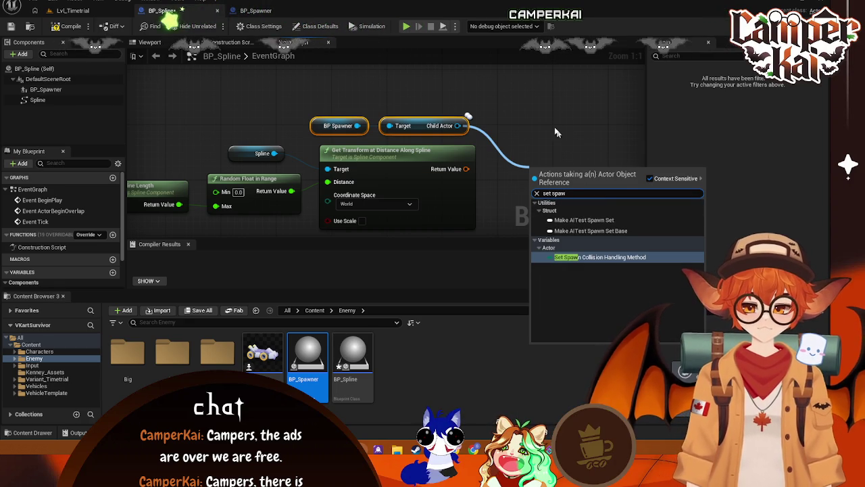
key("Escape")
Delete the Child Actor node and drag a fresh wire from BP Spawner
left_click(422, 126)
key("Delete")
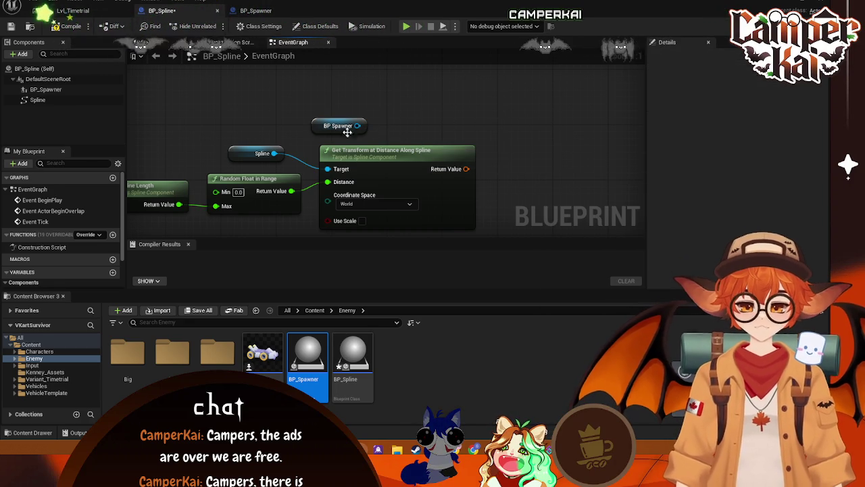
mouse_move(357, 126)
left_mouse_down()
mouse_move(378, 135)
mouse_move(489, 128)
left_mouse_up()
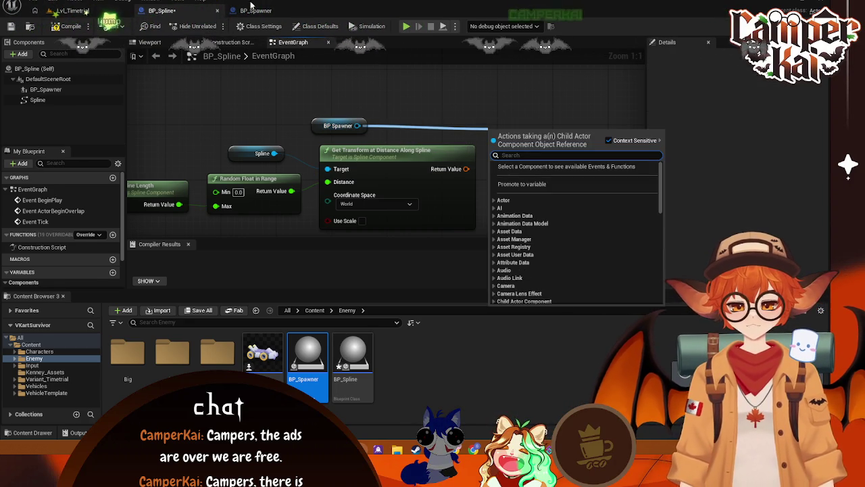
In BP_Spawner, turn off Instance Editable on the SpawnLocation variable
left_click(251, 9)
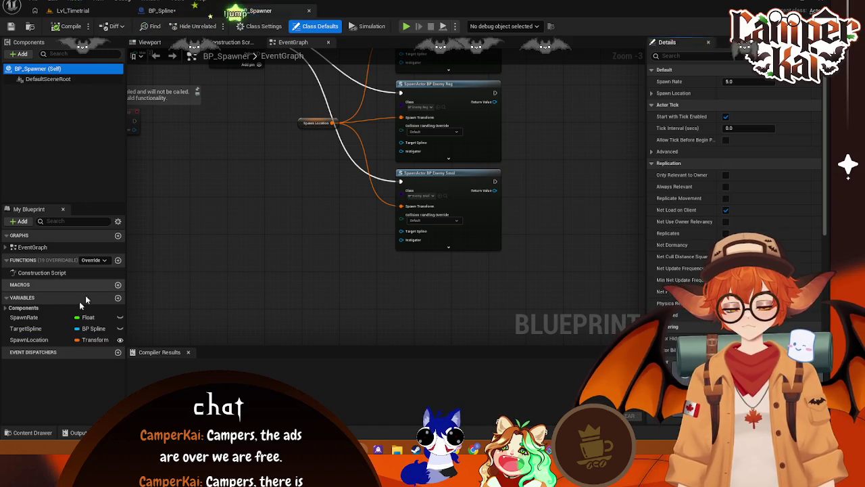
left_click(27, 340)
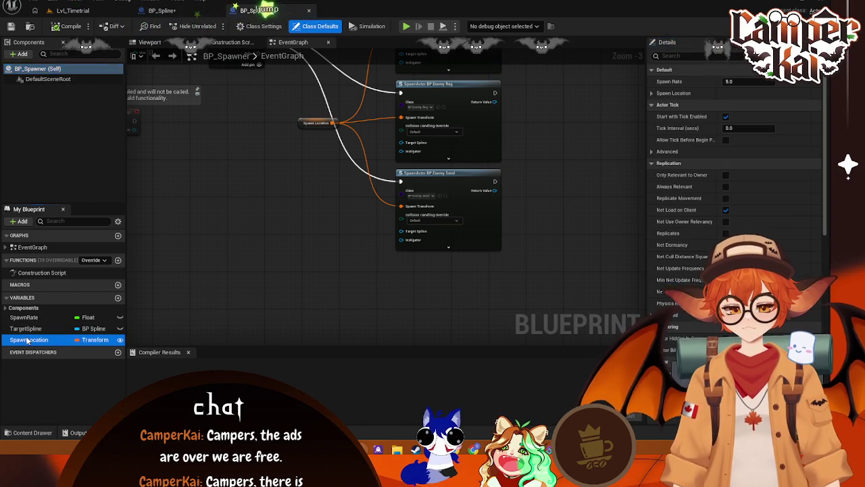
left_click(120, 340)
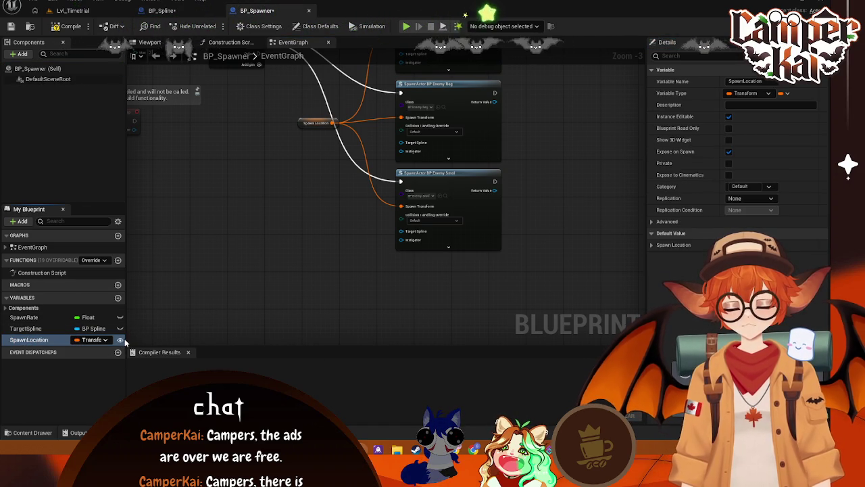
Back in BP_Spline, search Set actions on BP Spawner, then delete that node
left_click(187, 12)
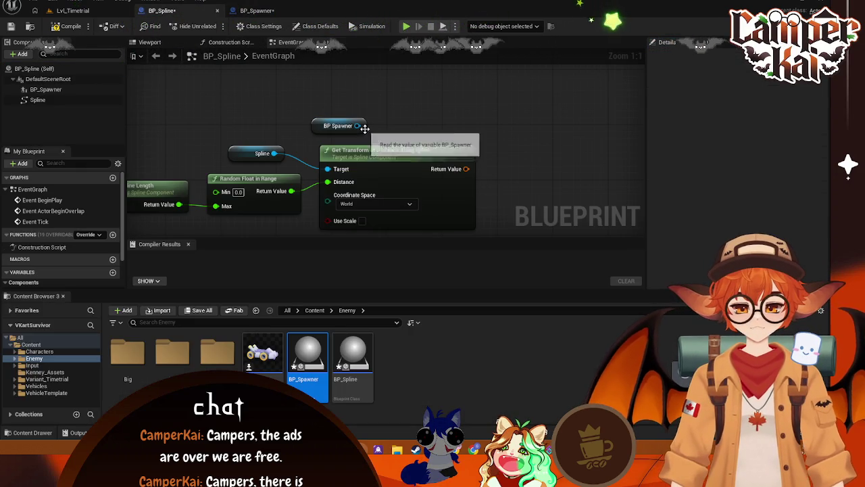
left_click(336, 125)
mouse_move(357, 126)
left_mouse_down()
mouse_move(473, 115)
mouse_move(483, 138)
left_mouse_up()
type("set")
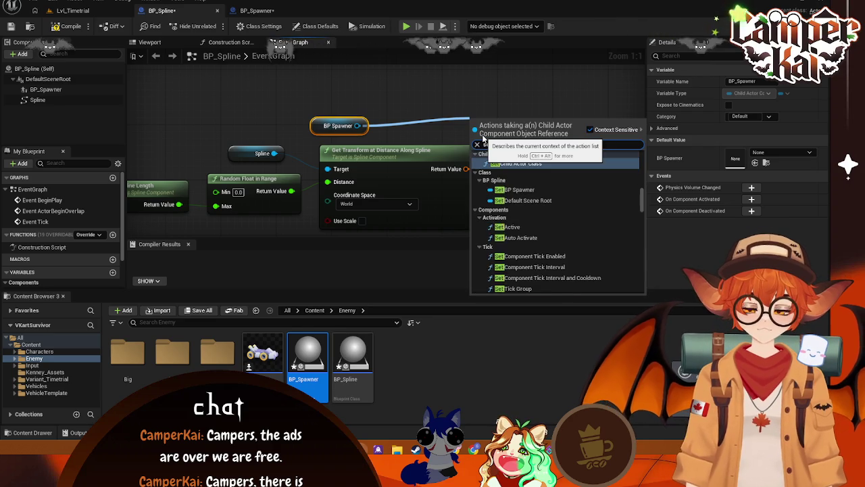
left_click(452, 85)
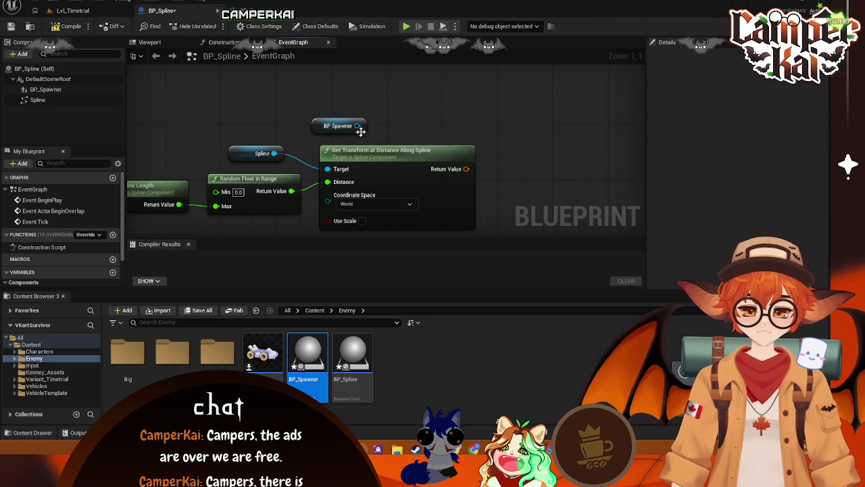
left_click(316, 126)
key("Delete")
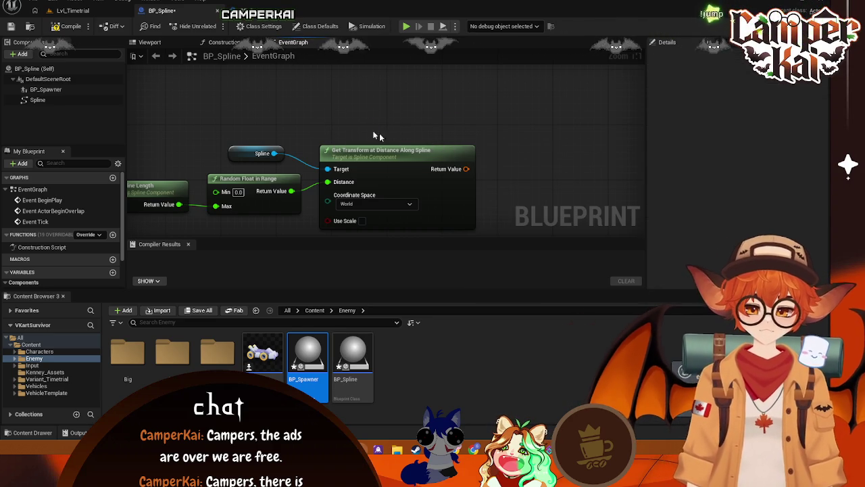
Re-add a BP_Spawner reference and search its spawn setters without adding one
left_click(67, 90)
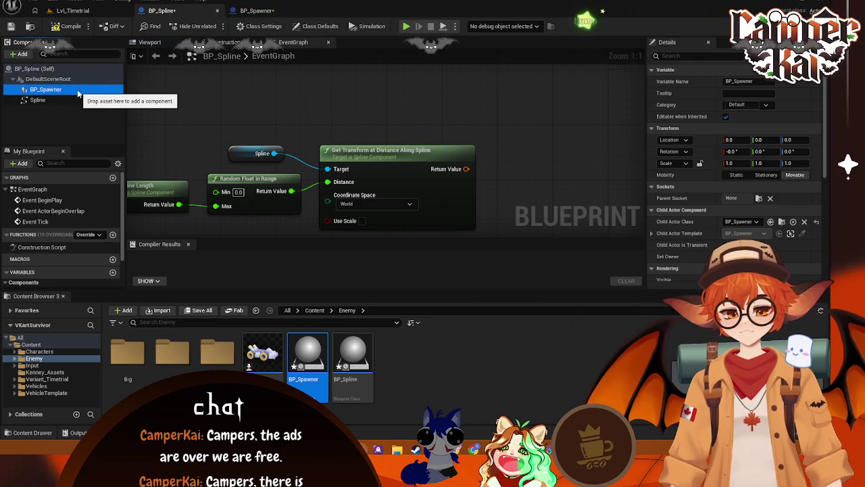
right_click(78, 94)
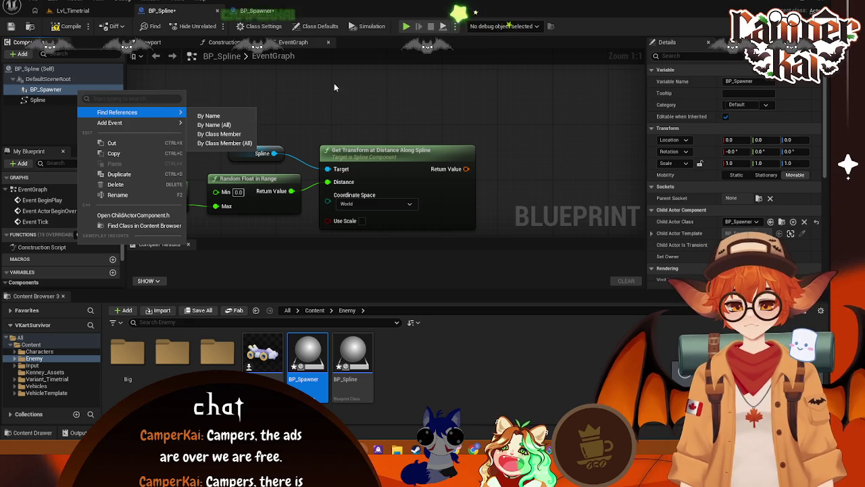
right_click(114, 101)
right_click(113, 101)
key("Escape")
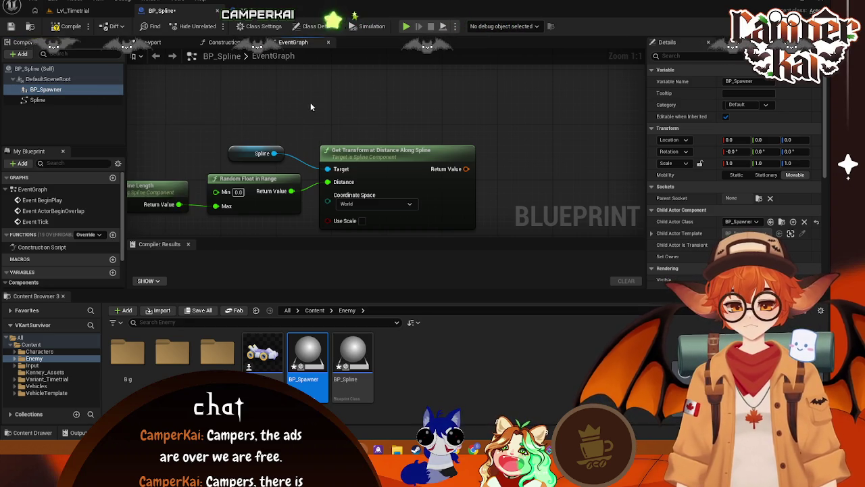
scroll(69, 270, "down", 2)
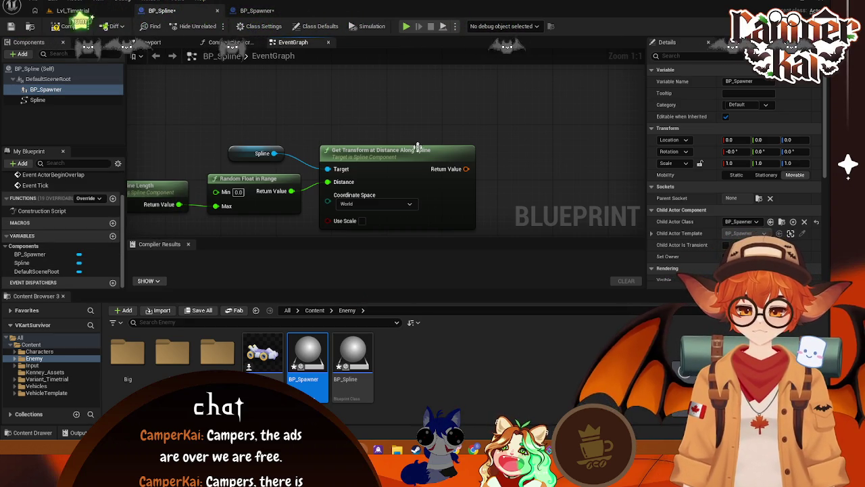
mouse_move(46, 89)
left_mouse_down()
mouse_move(370, 109)
mouse_move(445, 137)
mouse_move(497, 137)
left_mouse_up()
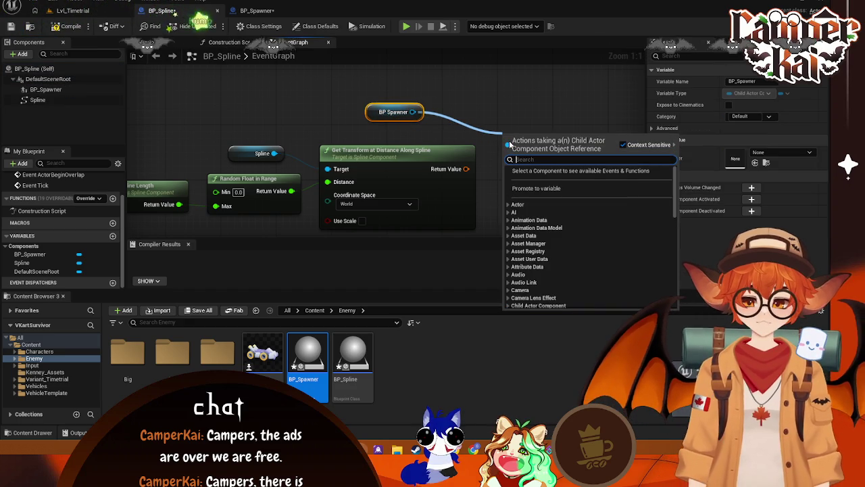
type("set spa")
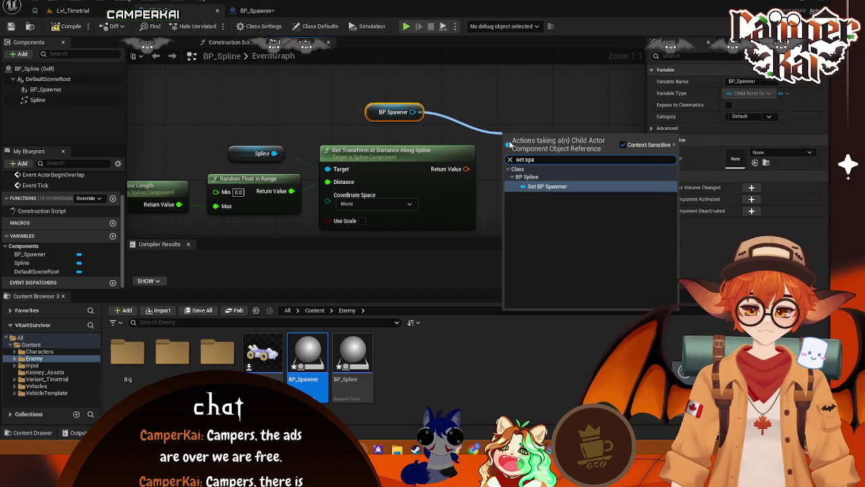
key("BackSpace")
key("BackSpace")
key("BackSpace")
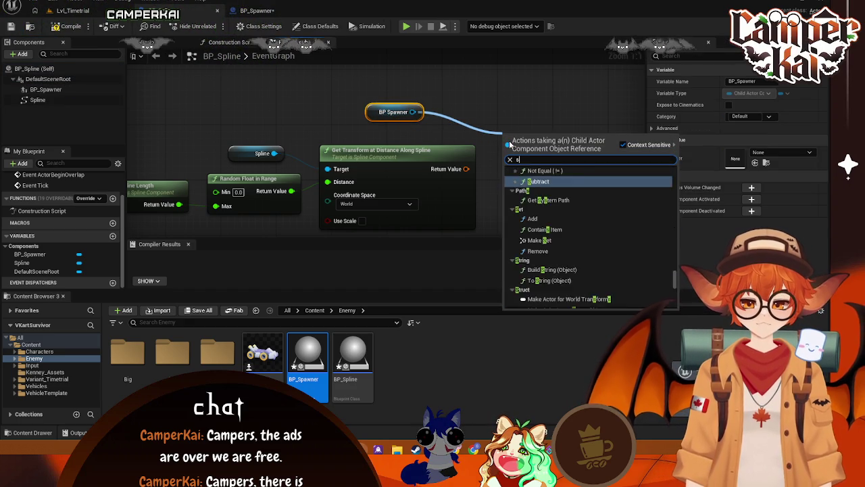
type("pawn")
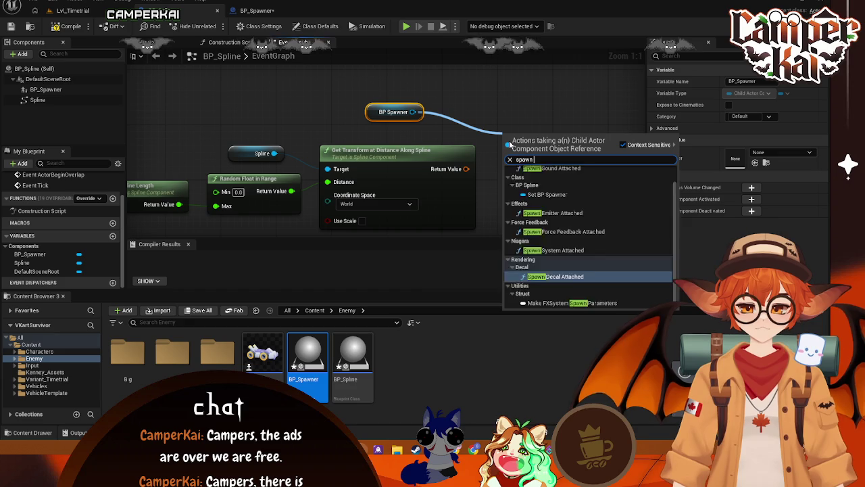
type("e")
key("BackSpace")
key("BackSpace")
key("BackSpace")
key("BackSpace")
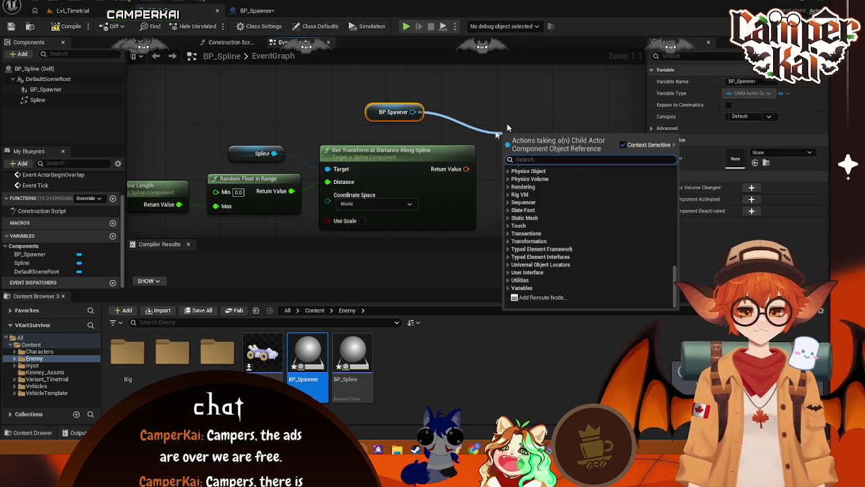
left_click(507, 127)
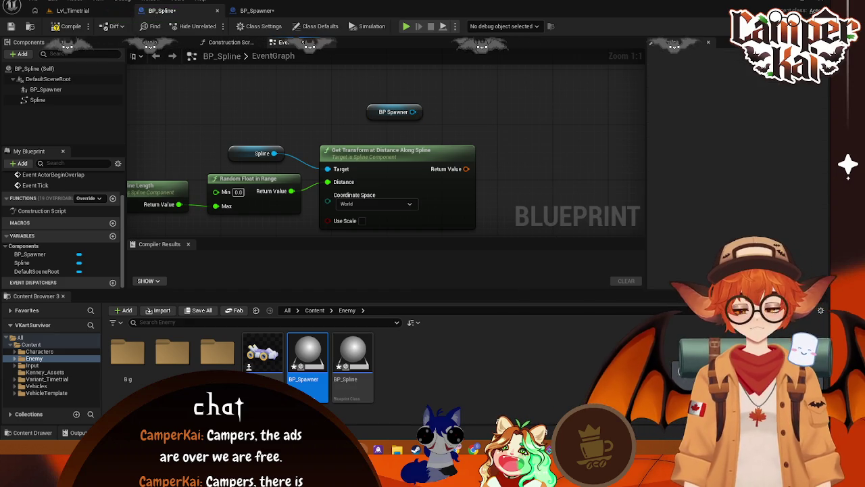
left_click(374, 112)
Delete the BP Spawner node, try a Get All Actors Of Class node, then delete it
key("Delete")
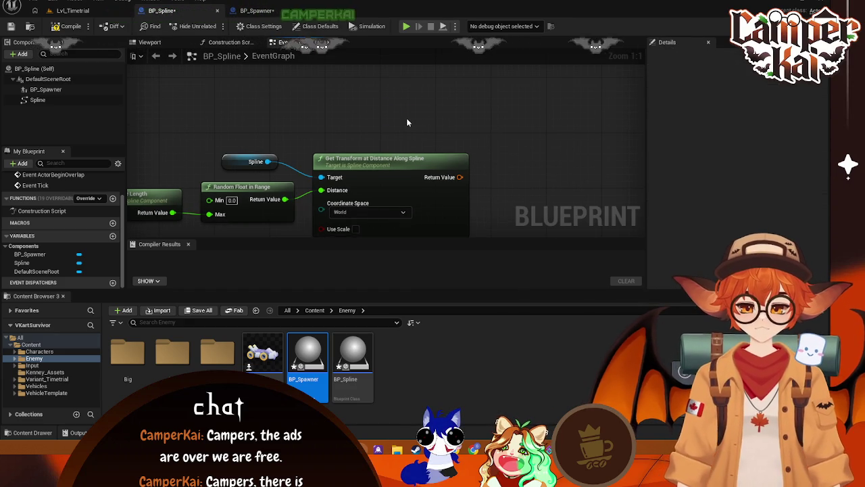
right_click(406, 117)
type("get actor")
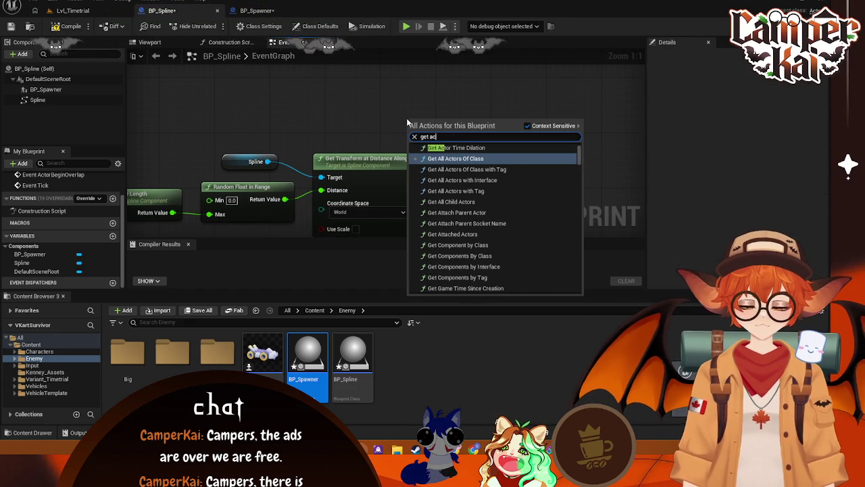
left_click(456, 158)
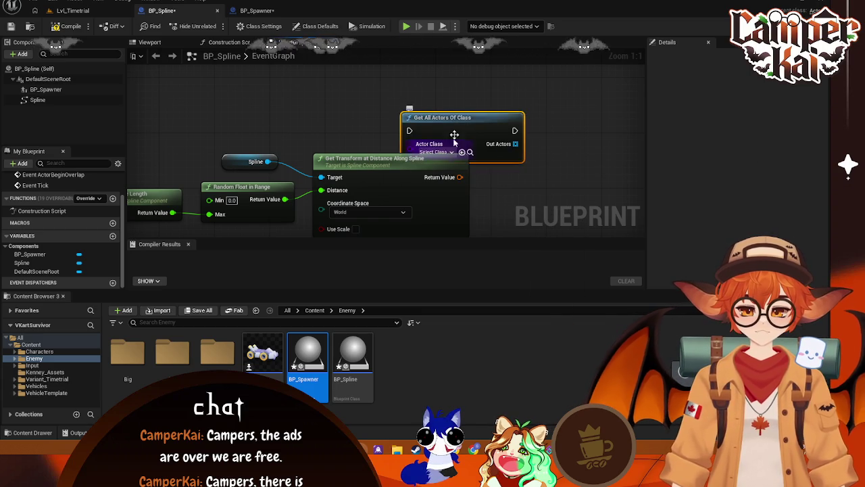
mouse_move(458, 119)
left_mouse_down()
mouse_move(429, 93)
mouse_move(401, 97)
left_mouse_up()
left_click(380, 131)
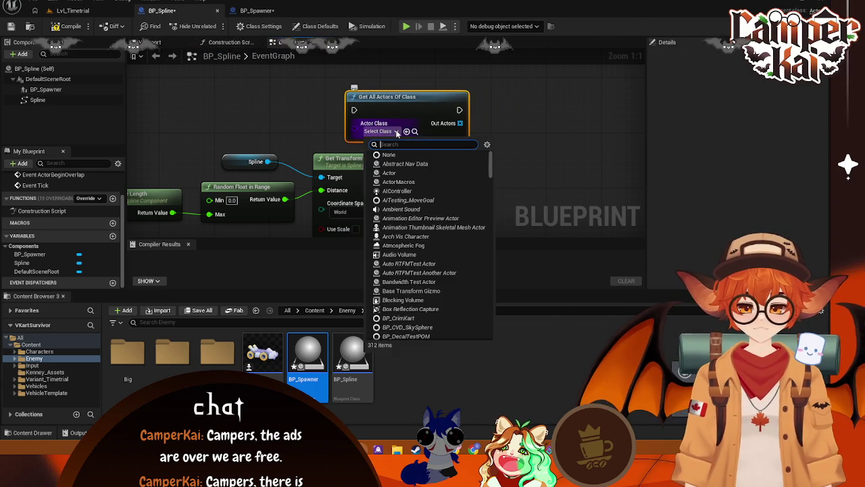
key("Escape")
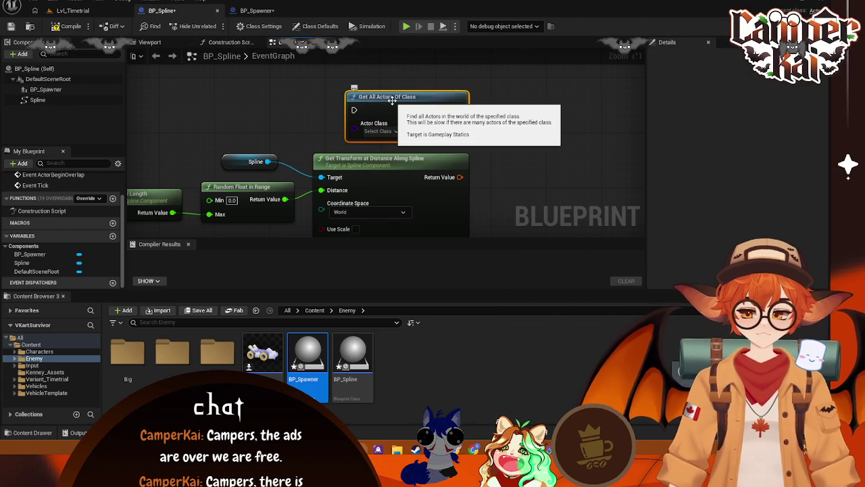
key("Delete")
Add a Get Actor Of Class node with BP_Spawner as its actor class
right_click(396, 113)
type("get a")
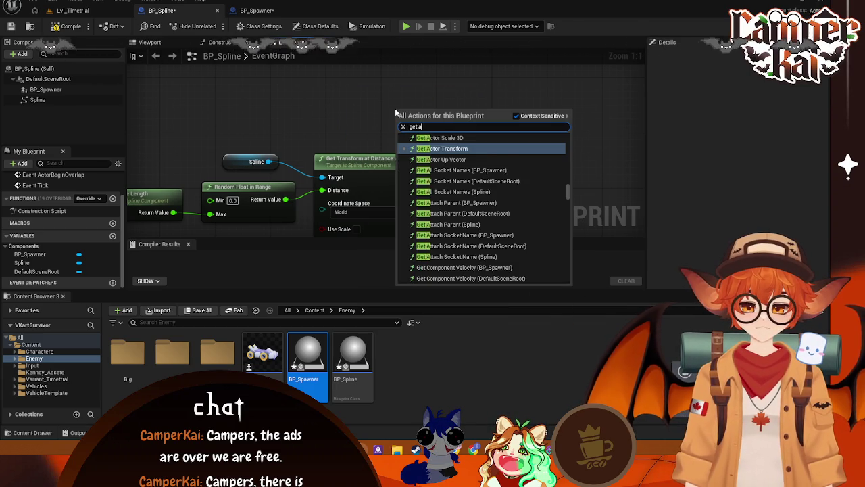
type("ctor")
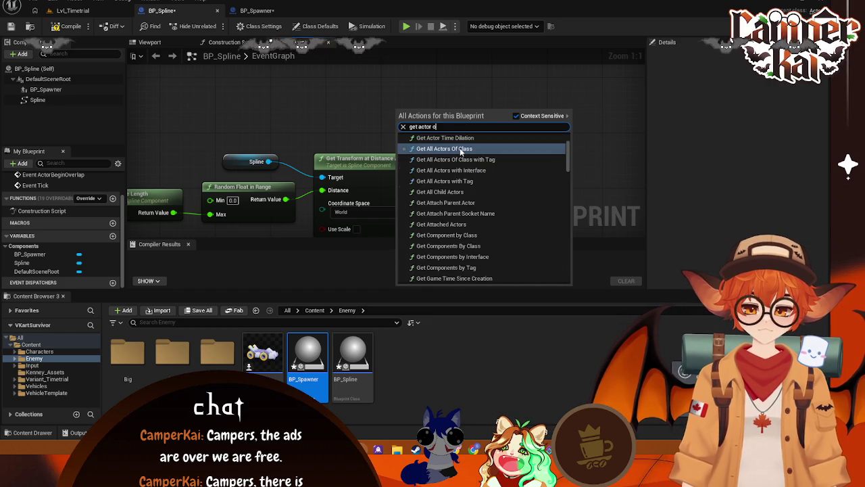
type(" of class")
key("Return")
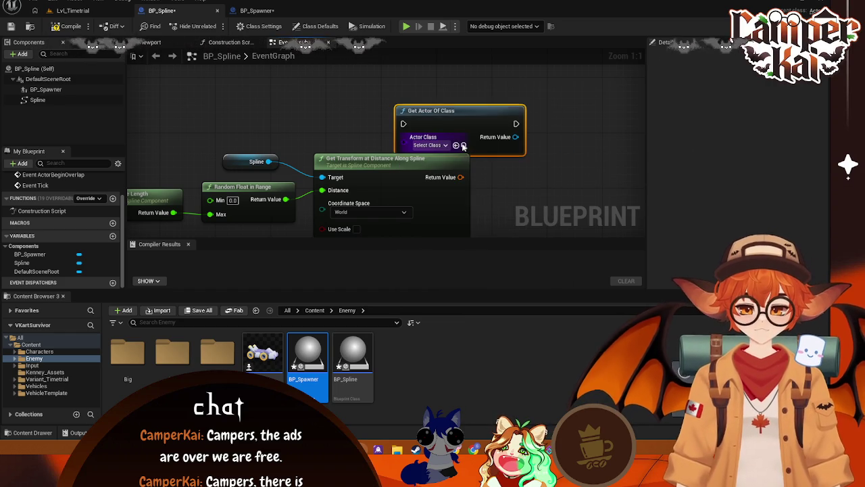
left_click(445, 145)
type("bp_spaw")
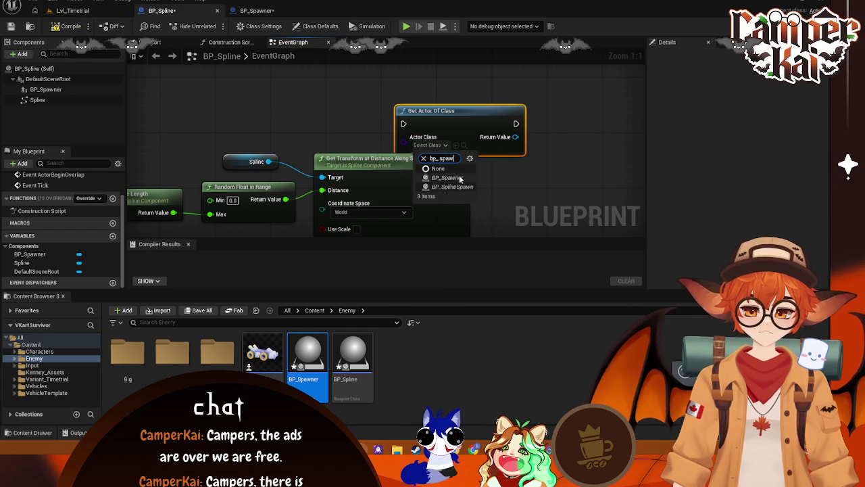
left_click(460, 178)
mouse_move(462, 110)
left_mouse_down()
mouse_move(404, 84)
mouse_move(415, 100)
left_mouse_up()
Add a Set Spawn Location node targeting the found BP_Spawner actor
mouse_move(471, 127)
left_mouse_down()
mouse_move(509, 166)
mouse_move(515, 161)
left_mouse_up()
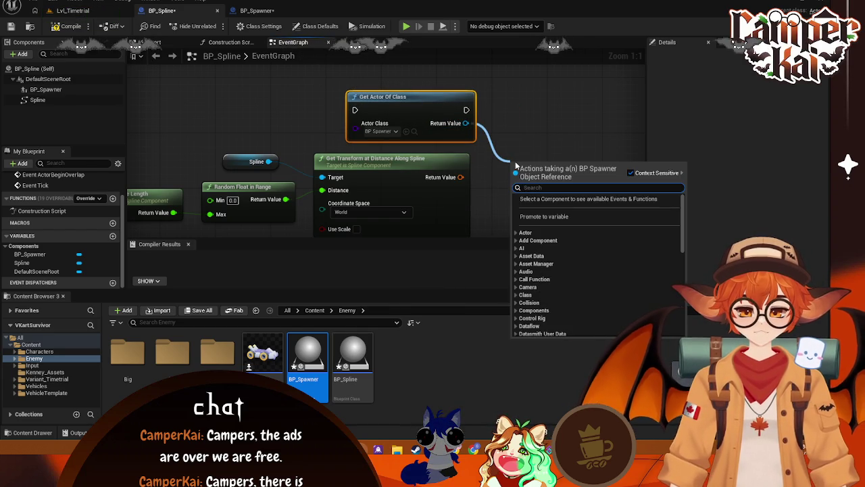
type("g")
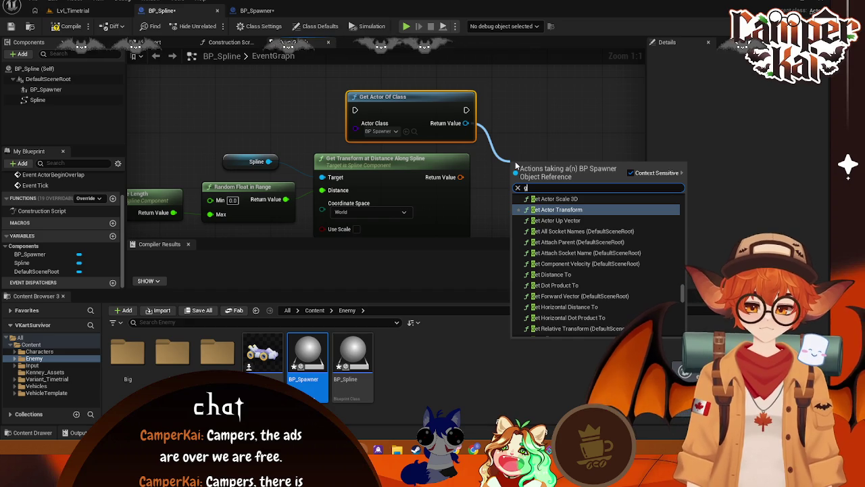
key("BackSpace")
type("set t")
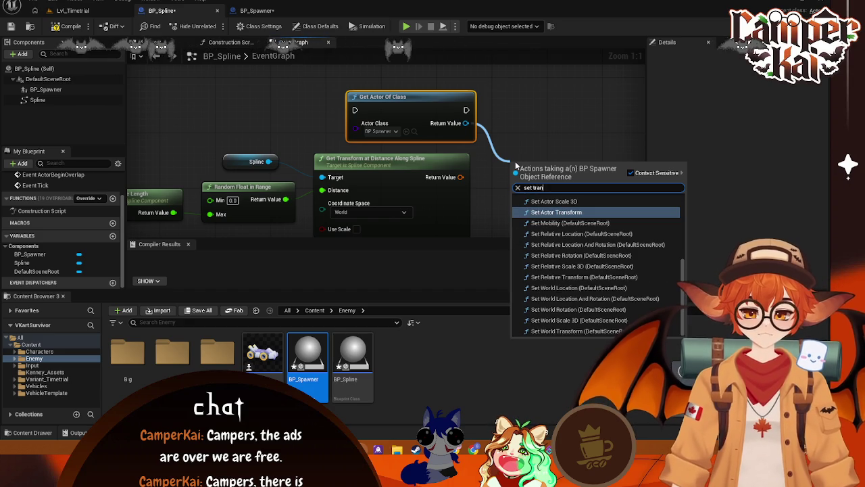
key("BackSpace")
type("spaw")
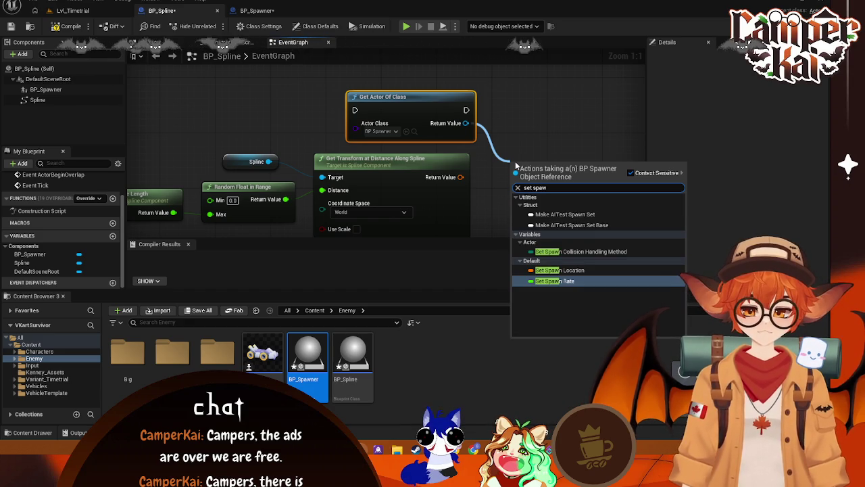
left_click(570, 271)
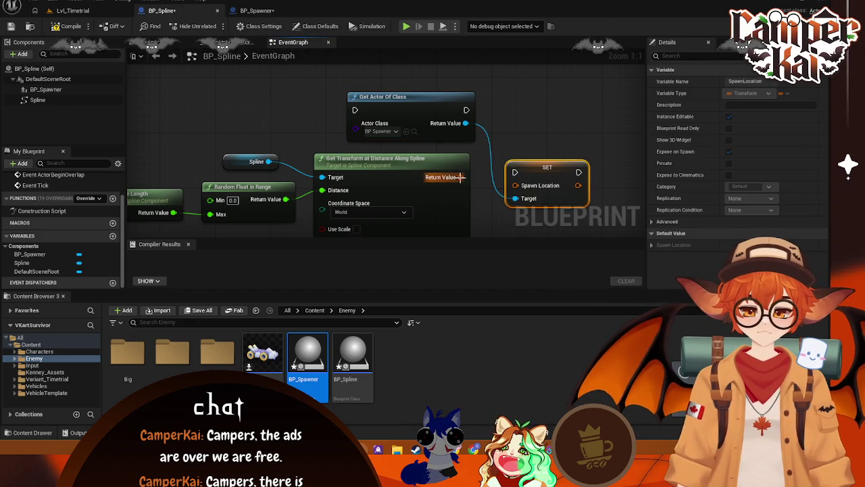
Place the Spawn Location setter beside the BP_Spawner lookup, fed by the spline transform, and recentre the nodes
left_click_drag(534, 172, 526, 110)
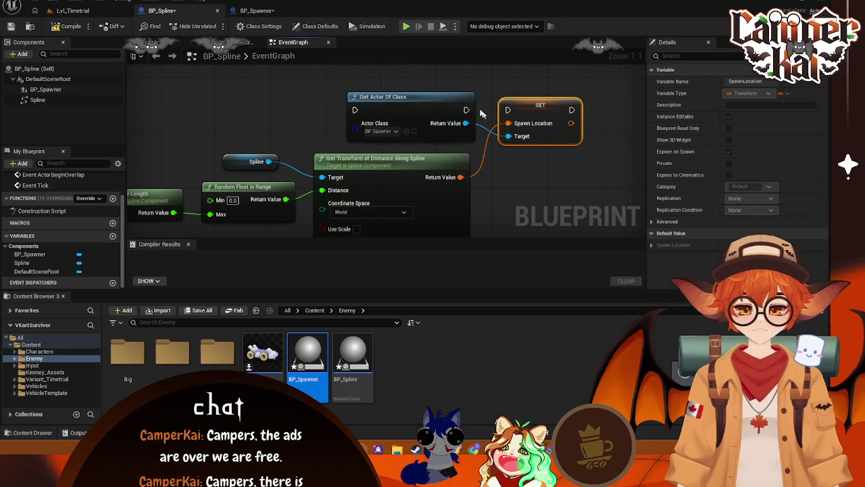
scroll(416, 132, "down", 1)
scroll(326, 179, "down", 1)
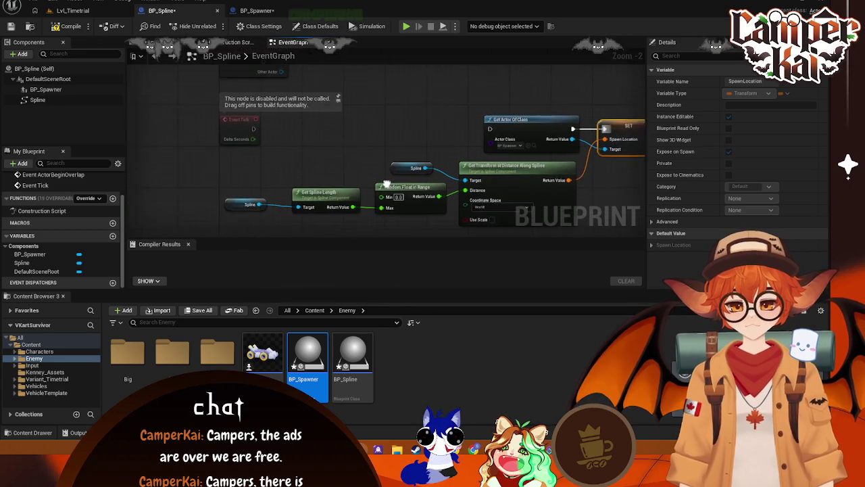
scroll(402, 141, "down", 1)
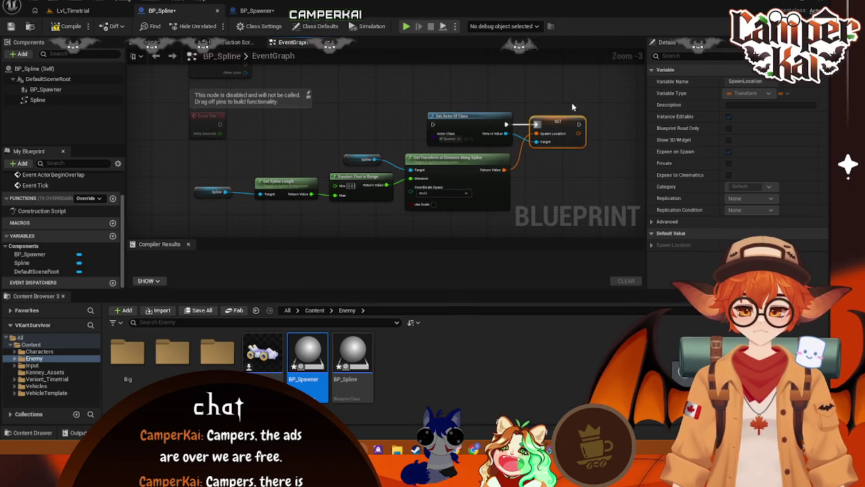
mouse_move(261, 60)
left_mouse_down()
mouse_move(531, 230)
mouse_move(594, 203)
mouse_move(269, 243)
mouse_move(335, 171)
mouse_move(509, 252)
left_mouse_up()
left_click_drag(261, 284, 316, 237)
Connect Event Tick's execution into Get Actor Of Class and the SET node chain
left_click_drag(201, 113, 413, 112)
left_click(504, 176)
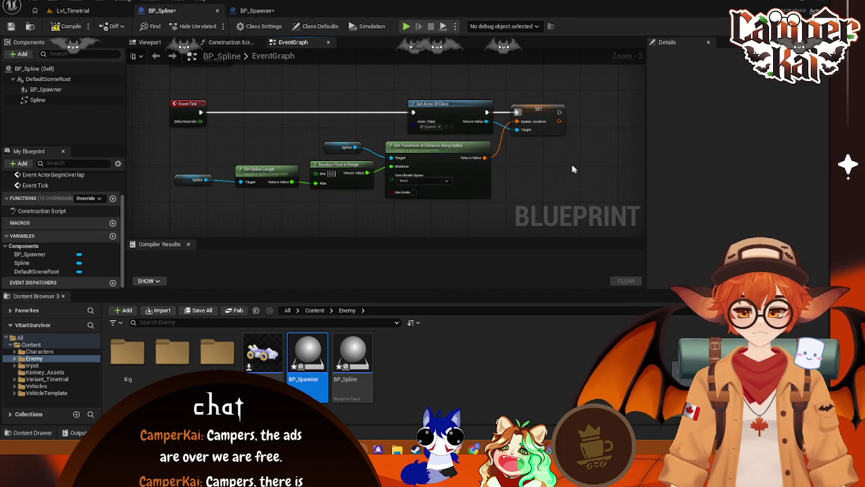
scroll(505, 176, "up", 1)
mouse_move(421, 180)
left_mouse_down()
mouse_move(387, 178)
mouse_move(459, 182)
left_mouse_up()
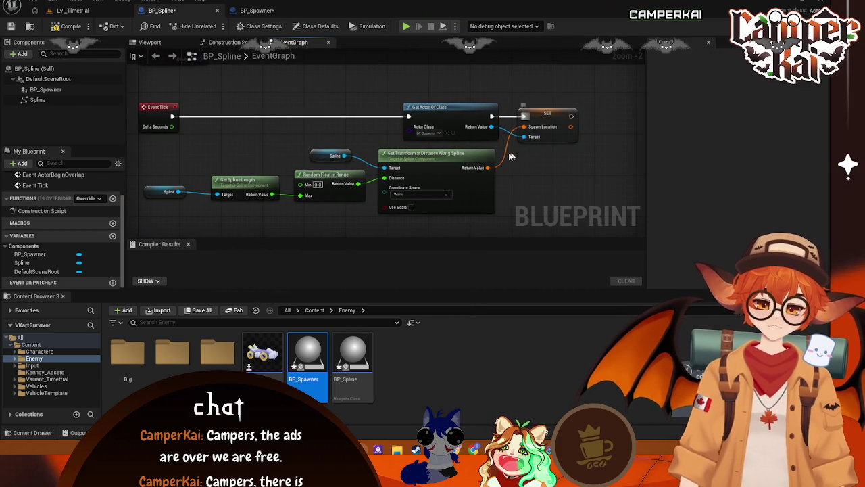
key("ctrl+z")
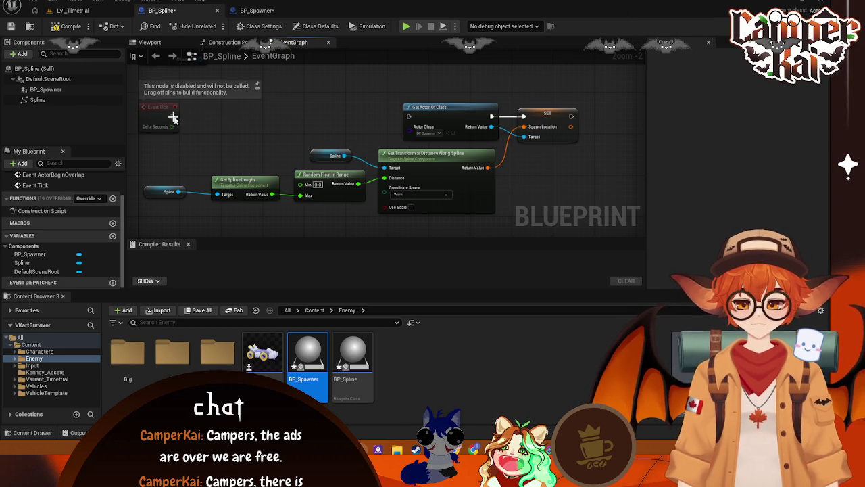
left_click_drag(410, 119, 409, 117)
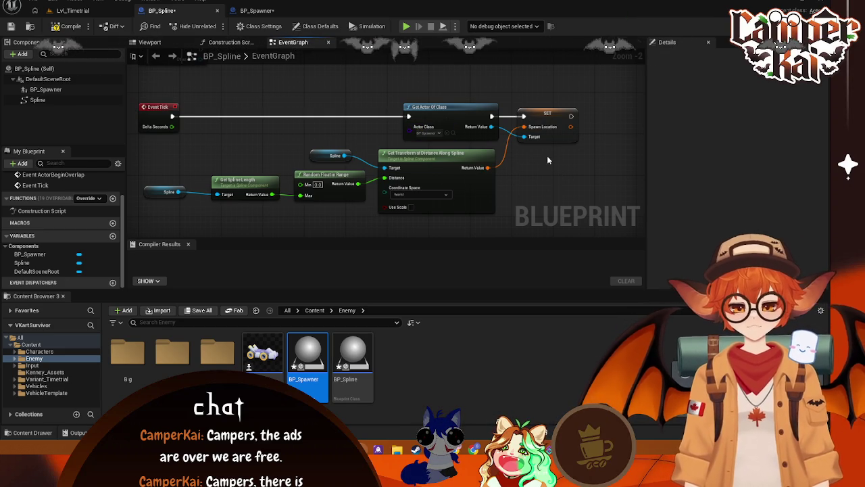
left_click_drag(553, 161, 548, 166)
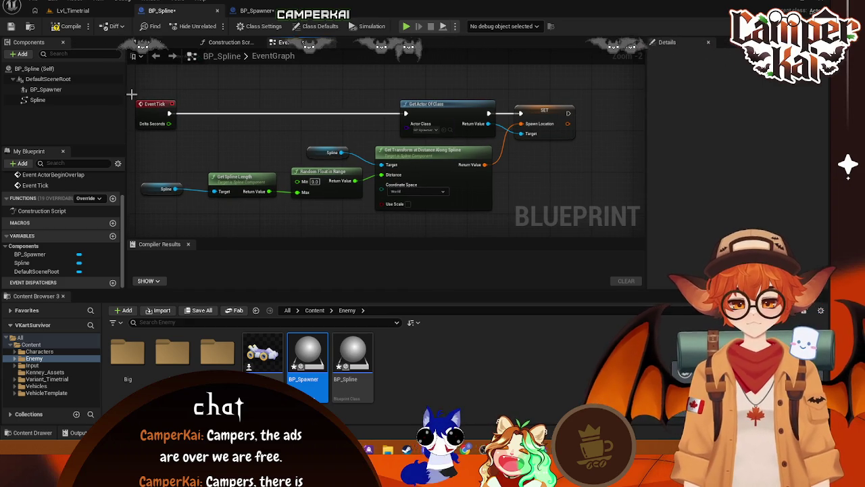
mouse_move(132, 96)
left_mouse_down()
mouse_move(609, 218)
mouse_move(576, 221)
left_mouse_up()
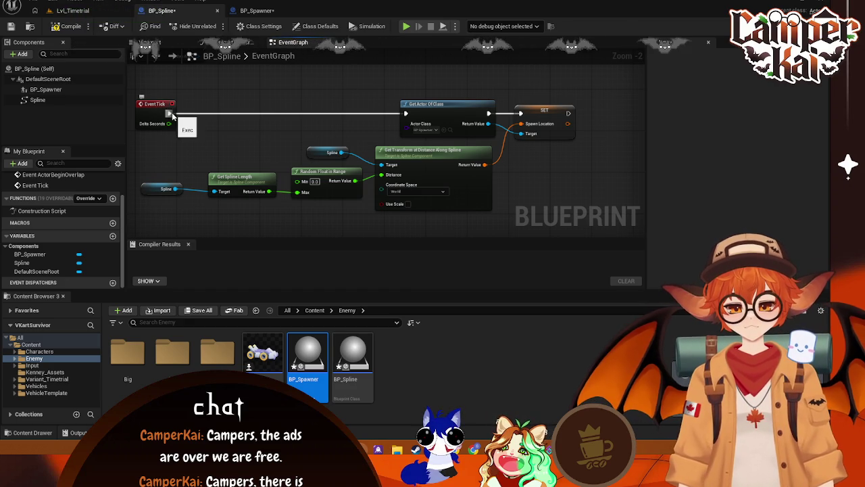
Add a custom event and wire it into Get Actor Of Class in place of Event Tick
right_click(161, 154)
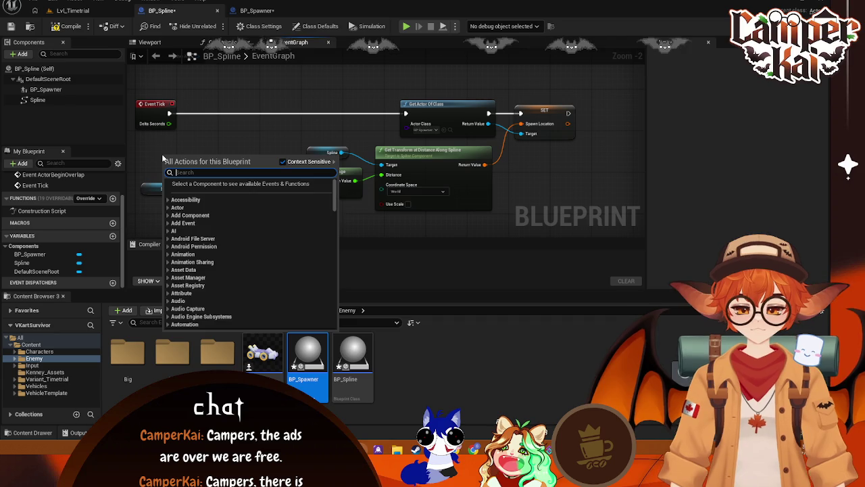
type("add custo")
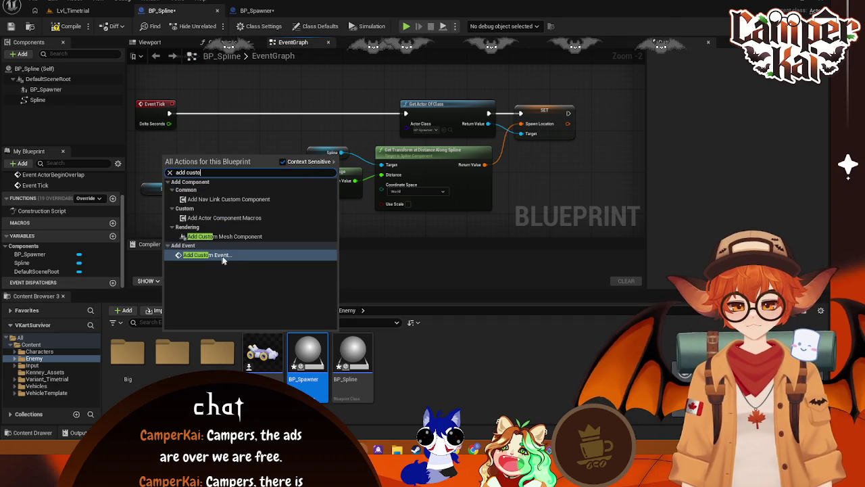
left_click(224, 255)
left_click_drag(284, 68, 138, 203)
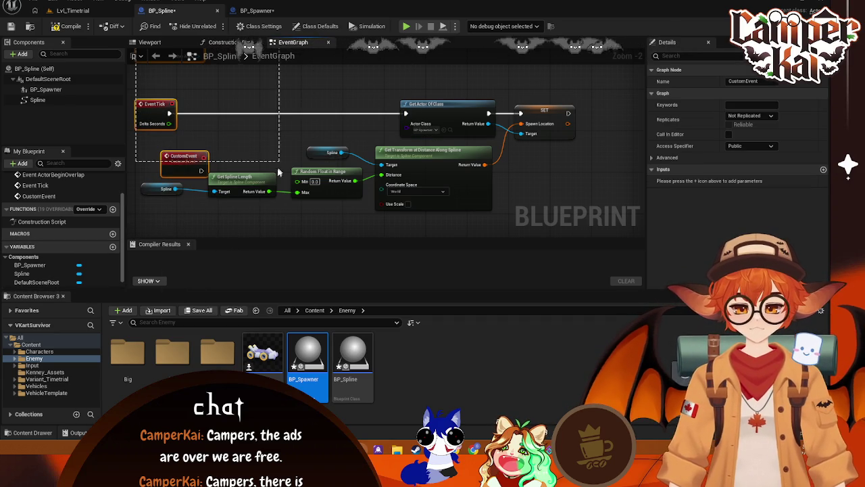
left_click_drag(201, 170, 411, 118)
right_click(402, 112)
left_click(440, 139)
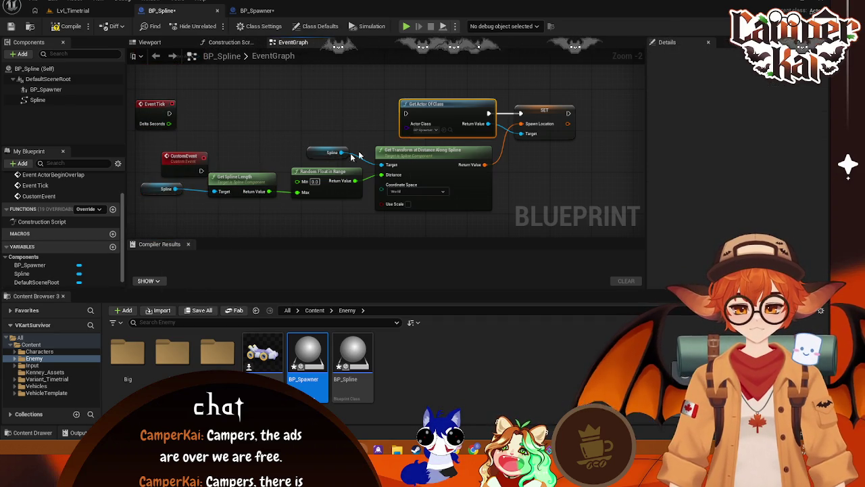
mouse_move(201, 170)
left_mouse_down()
mouse_move(261, 164)
mouse_move(406, 114)
left_mouse_up()
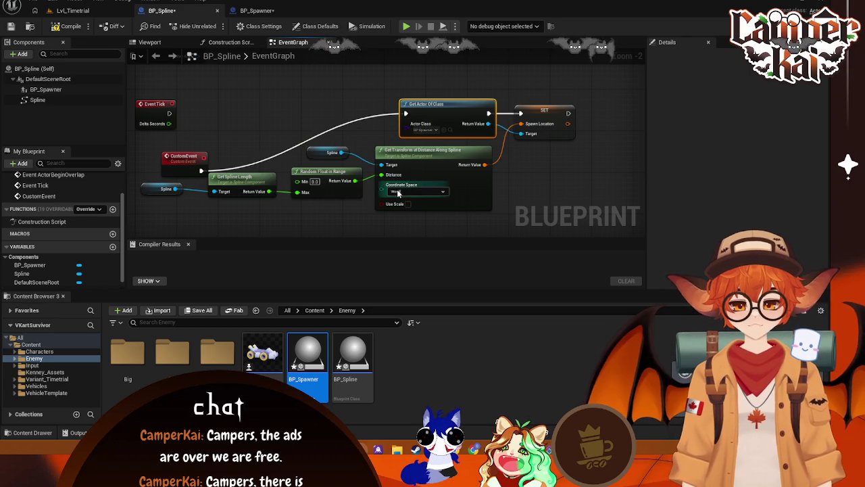
Move the custom event and its node group away from Event Tick
scroll(428, 127, "down", 1)
mouse_move(220, 134)
left_mouse_down()
mouse_move(317, 89)
mouse_move(377, 81)
left_mouse_up()
mouse_move(588, 71)
left_mouse_down()
mouse_move(382, 177)
mouse_move(293, 188)
mouse_move(187, 166)
left_mouse_up()
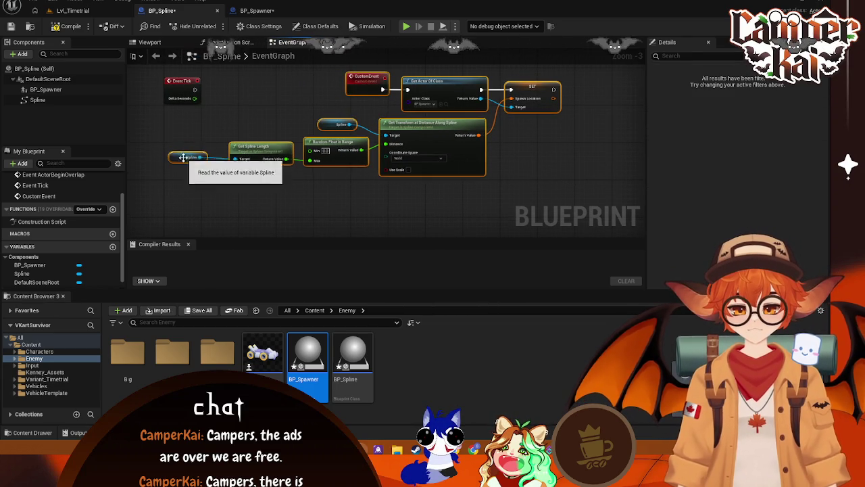
left_click_drag(366, 80, 190, 146)
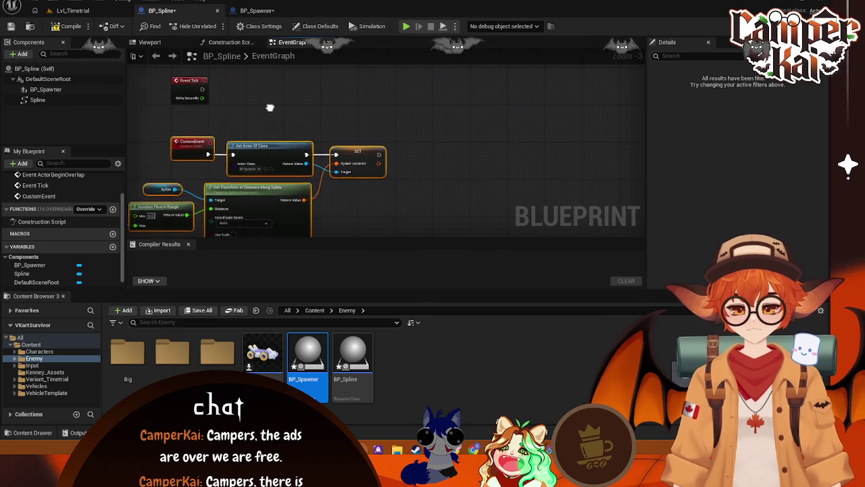
Rename the custom event to SetSpawnLocation
left_click(333, 150)
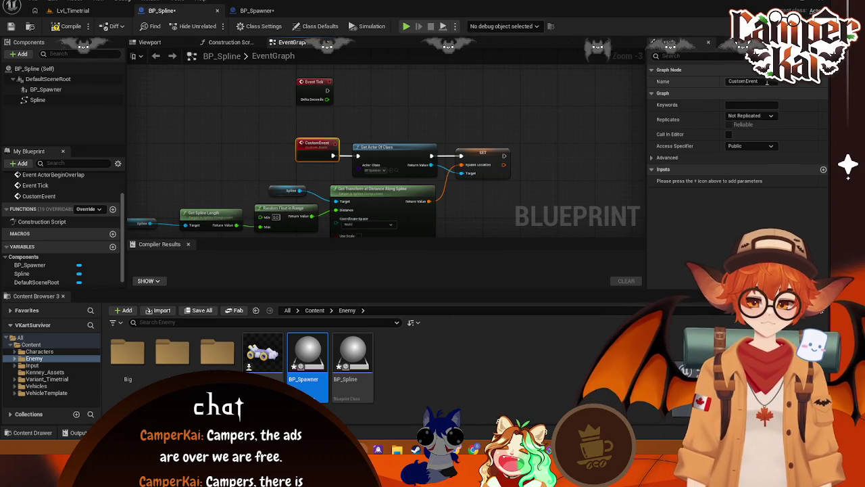
type("Spawn")
key("Return")
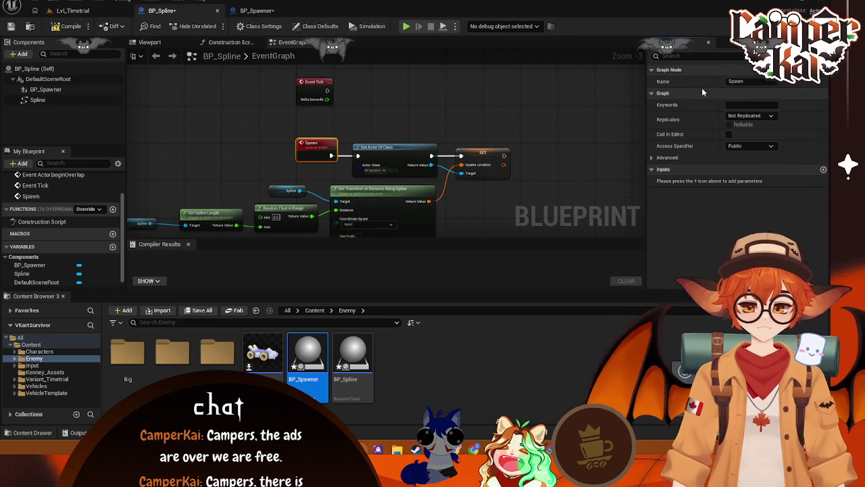
left_click(421, 106)
scroll(402, 143, "up", 1)
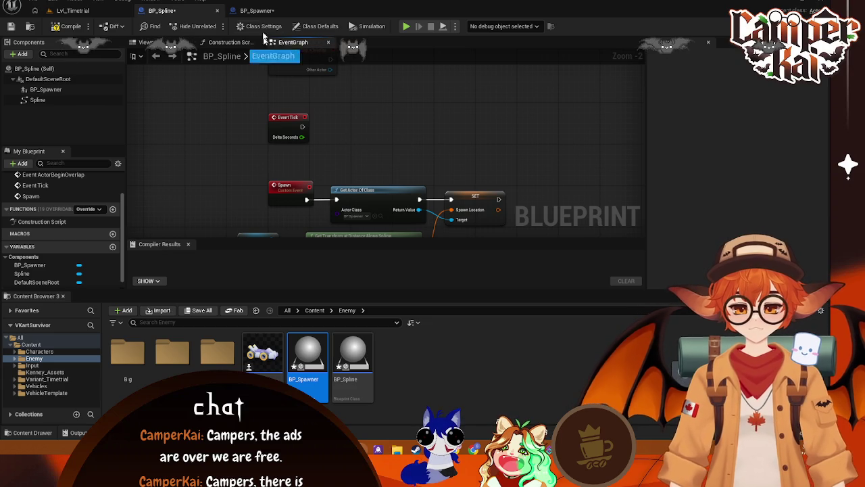
left_click(291, 192)
type("SetSpawnLoc")
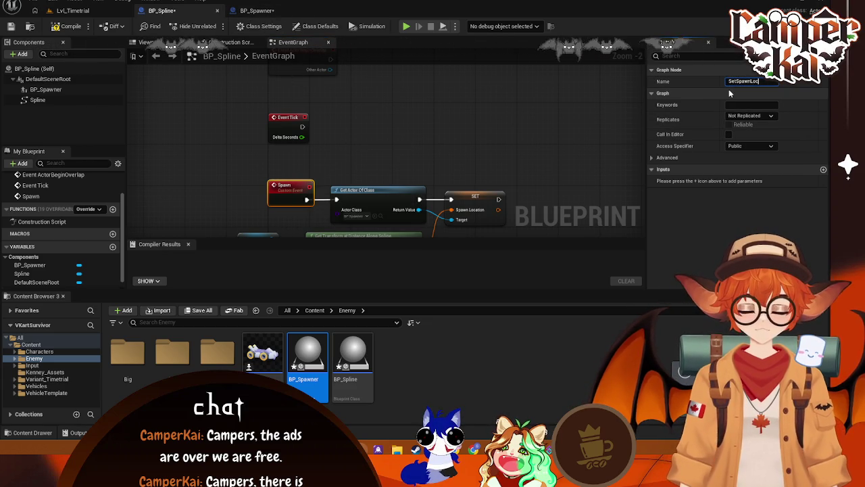
type("ation")
key("Return")
left_click(455, 129)
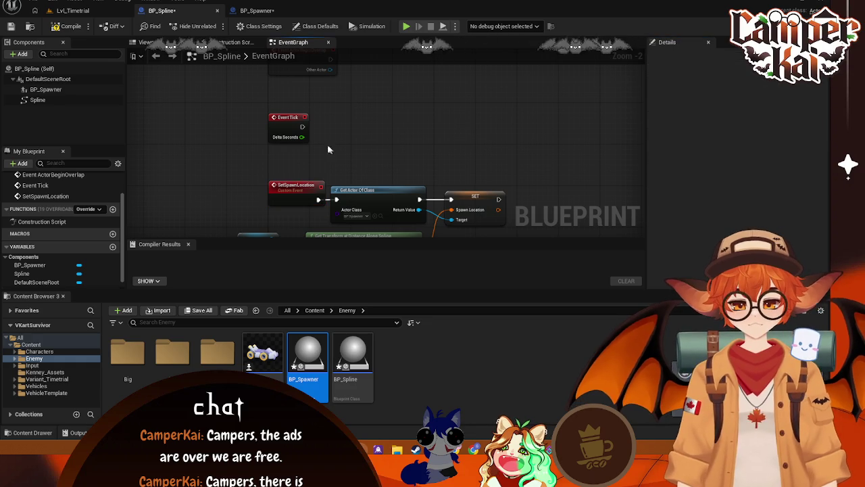
left_click_drag(384, 110, 369, 115)
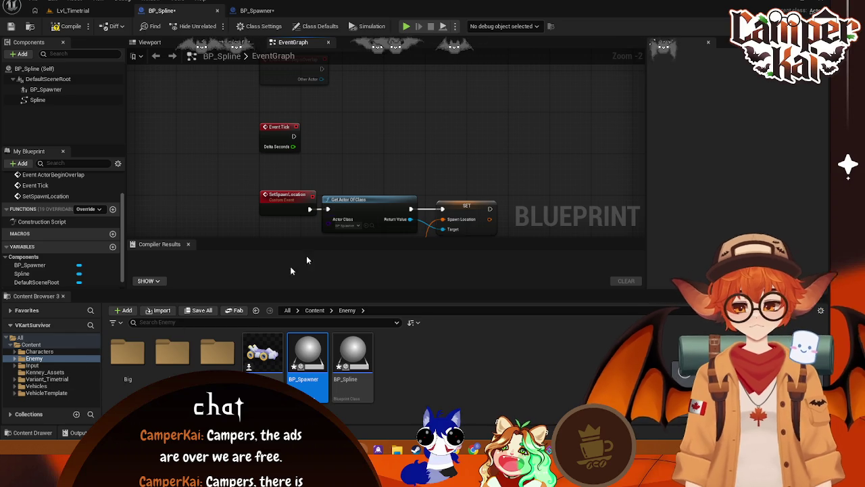
mouse_move(439, 115)
left_mouse_down()
mouse_move(433, 168)
mouse_move(429, 146)
left_mouse_up()
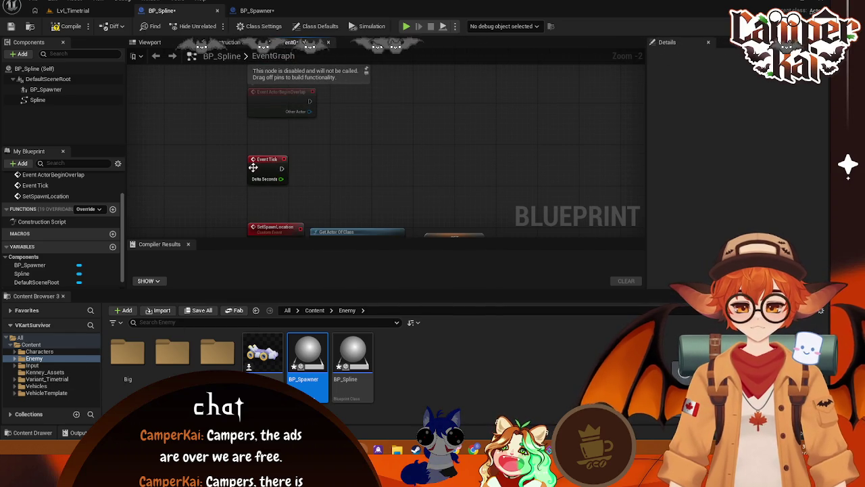
right_click(326, 141)
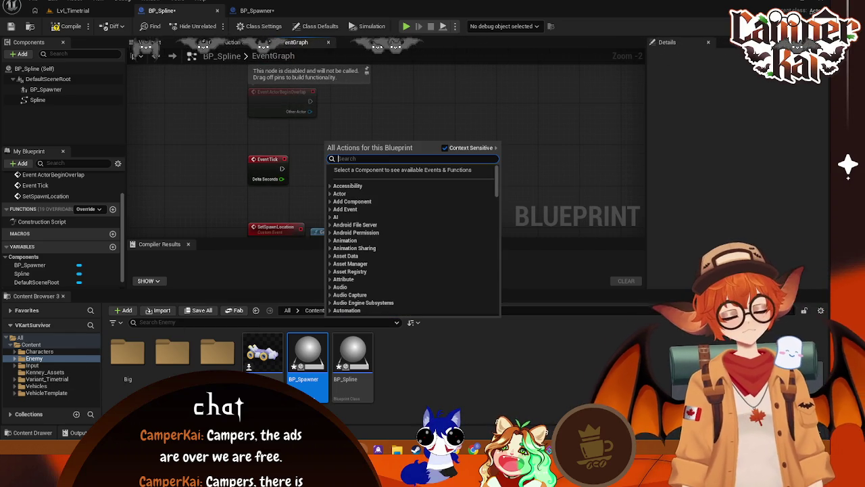
left_click(363, 106)
mouse_move(370, 108)
left_mouse_down()
mouse_move(388, 171)
mouse_move(381, 152)
left_mouse_up()
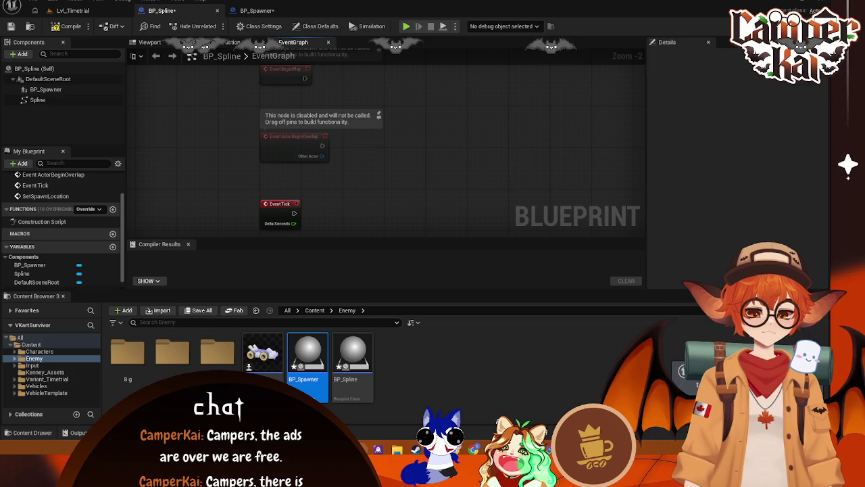
mouse_move(486, 139)
left_mouse_down()
mouse_move(412, 96)
mouse_move(438, 158)
left_mouse_up()
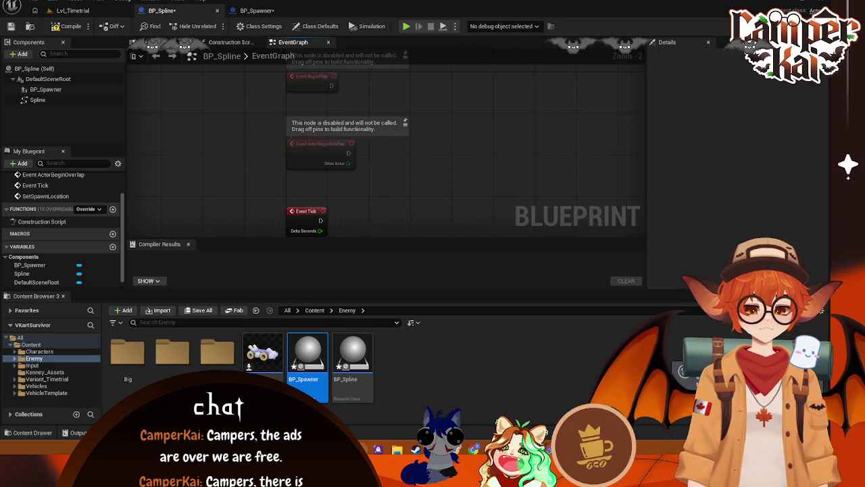
mouse_move(423, 186)
left_mouse_down()
mouse_move(429, 86)
mouse_move(430, 98)
left_mouse_up()
Promote Get Actor Of Class's Return Value to a variable and rename NewVar to Spawner
right_click(439, 146)
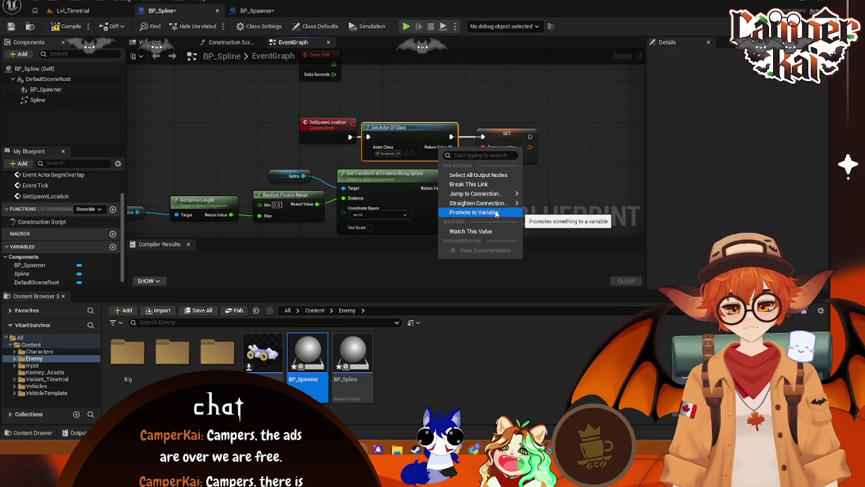
left_click(497, 214)
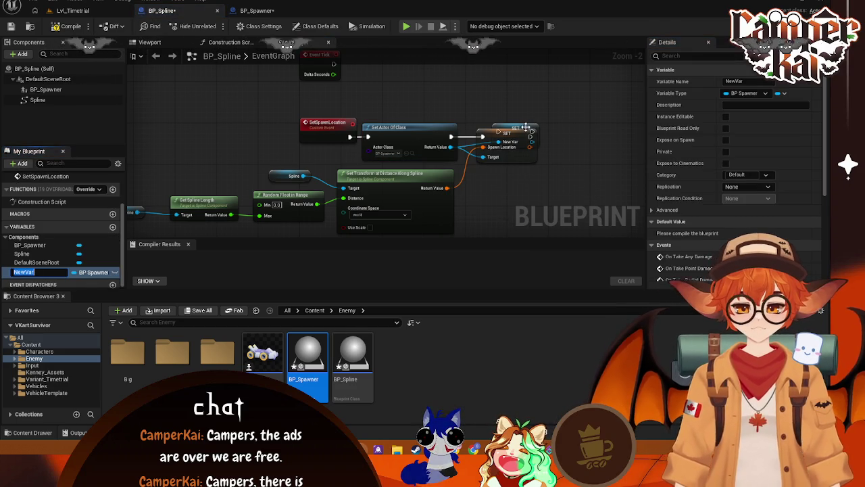
left_click_drag(523, 129, 488, 85)
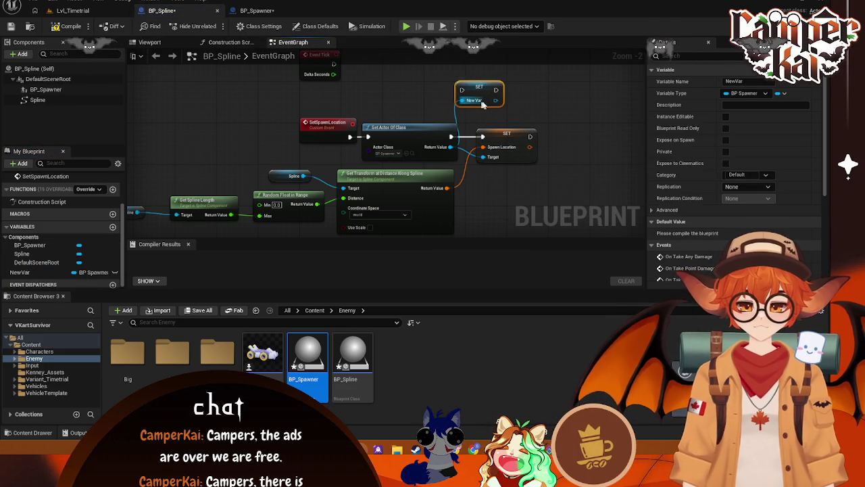
left_click(735, 81)
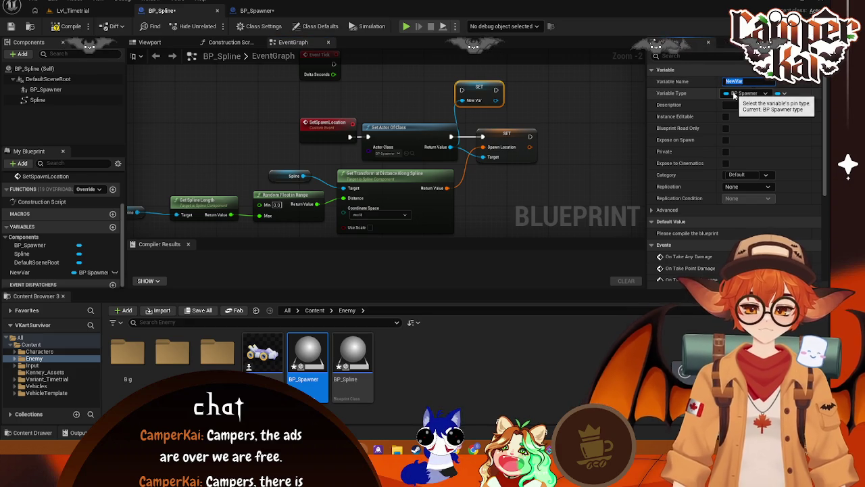
key("BackSpace")
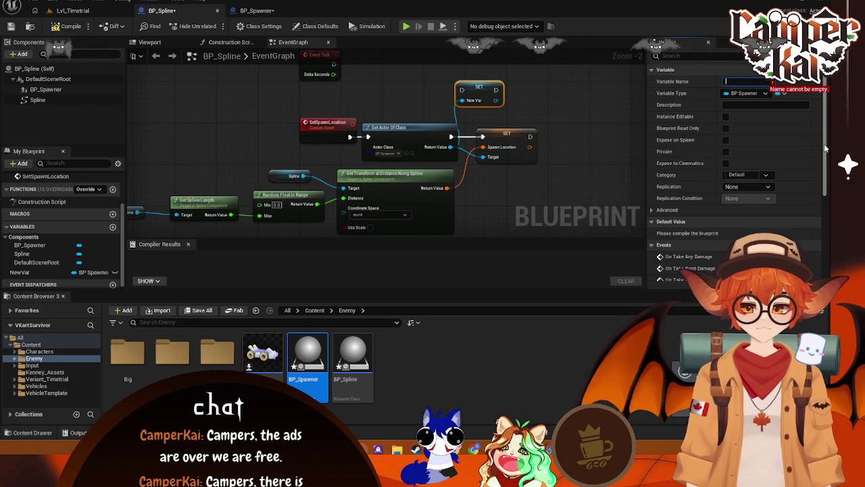
type("Spawner")
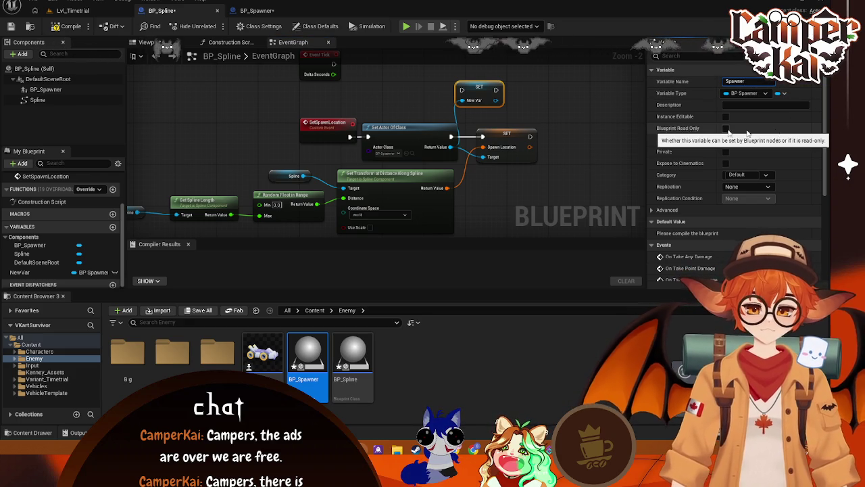
key("Return")
Break the lookup's link into SET Spawn Location's Target input
left_click_drag(474, 82, 496, 98)
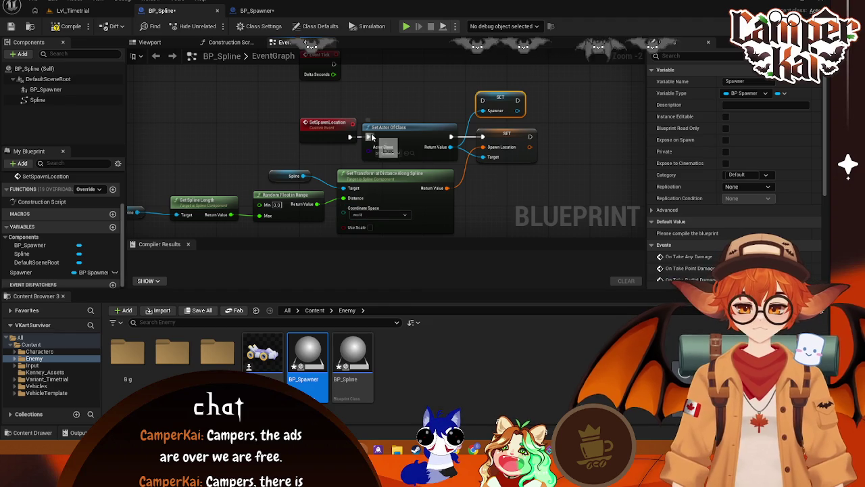
left_click(397, 154)
left_click(400, 156)
mouse_move(524, 73)
left_mouse_down()
mouse_move(386, 202)
mouse_move(331, 227)
left_mouse_up()
left_click_drag(422, 125, 449, 98)
left_click(447, 105)
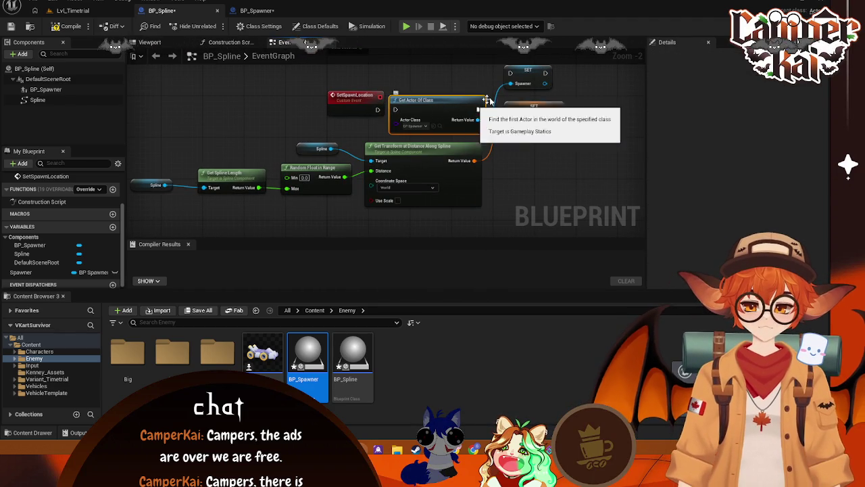
left_click(527, 80, "ctrl")
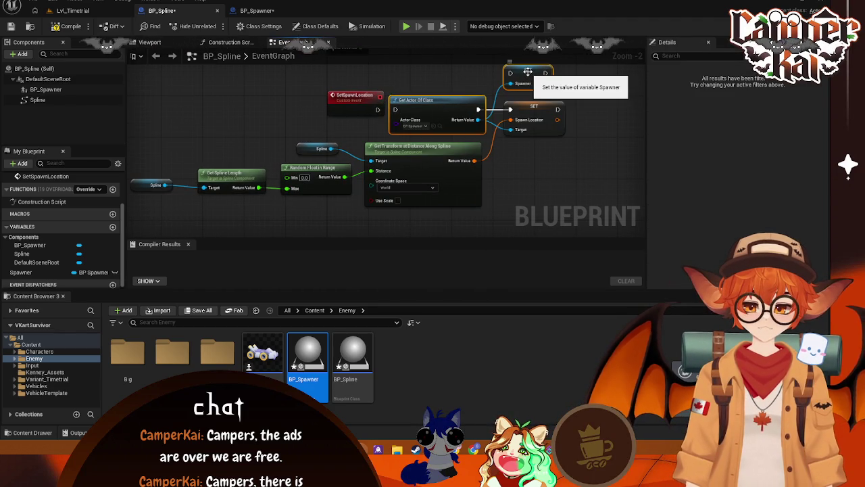
right_click(512, 129)
key("Escape")
right_click(513, 130)
left_click(540, 156)
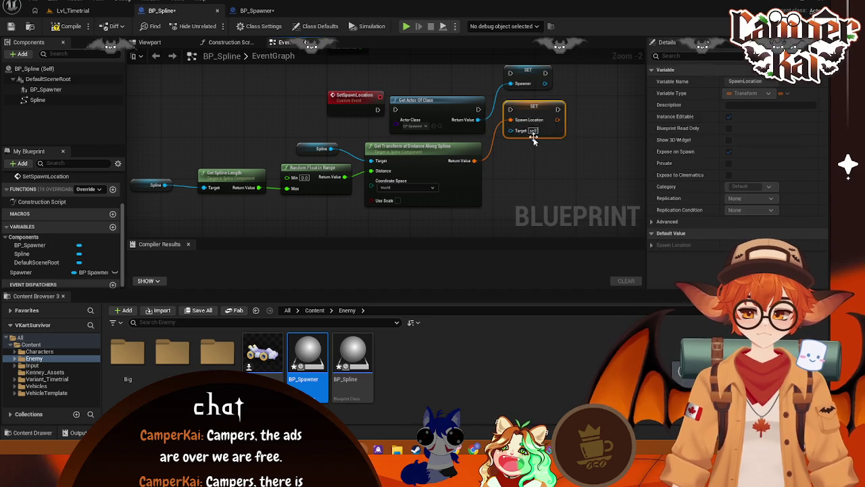
Move Get Actor Of Class and SET Spawner beside Event BeginPlay and wire BeginPlay into them
left_click(417, 158)
left_click_drag(417, 159, 485, 162)
left_click_drag(532, 128, 373, 182)
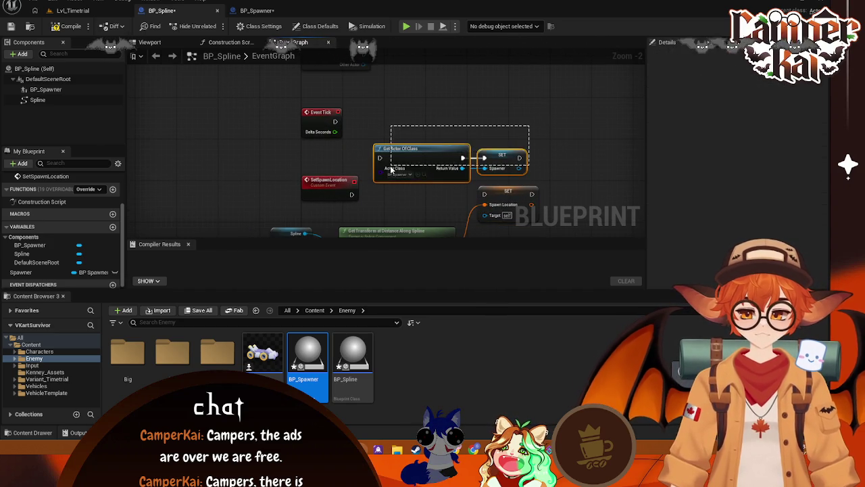
mouse_move(402, 155)
left_mouse_down()
mouse_move(435, 111)
mouse_move(415, 199)
mouse_move(416, 106)
left_mouse_up()
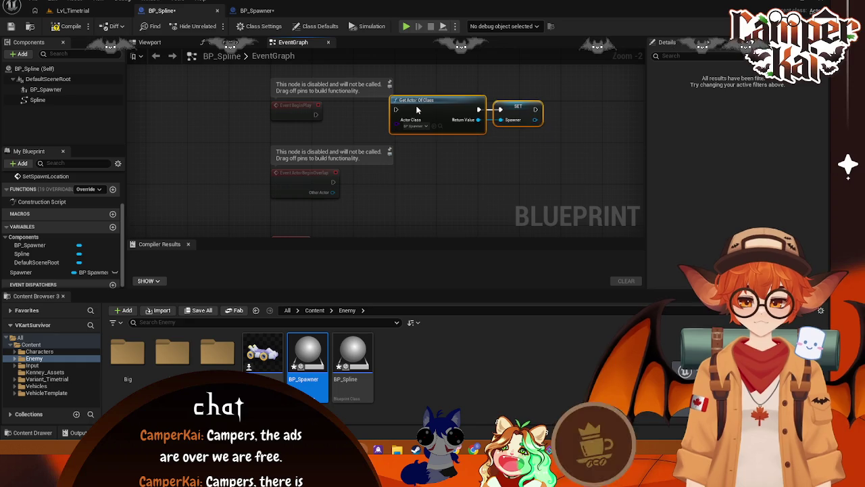
left_click_drag(315, 115, 397, 110)
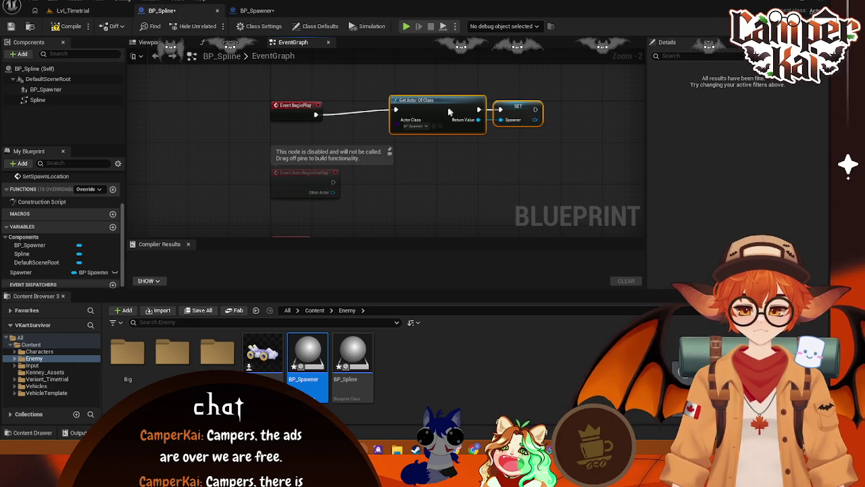
left_click_drag(453, 111, 406, 115)
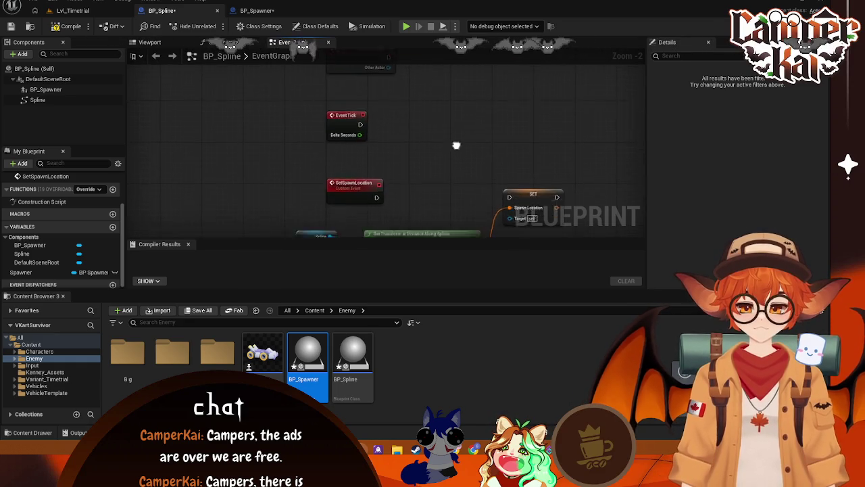
mouse_move(456, 145)
left_mouse_down()
mouse_move(429, 69)
mouse_move(481, 90)
mouse_move(480, 100)
left_mouse_up()
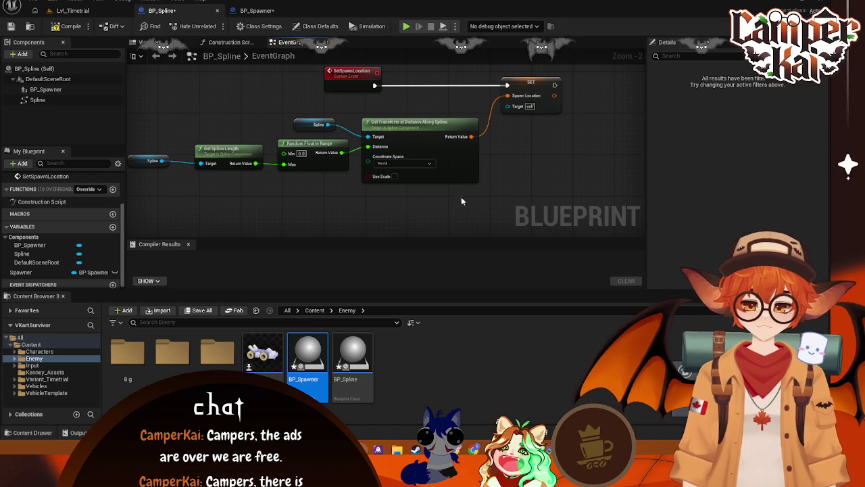
Tidy the spline nodes, delete the duplicate Spline getter, and feed Spline into Get Transform's Target
left_click_drag(440, 122, 452, 107)
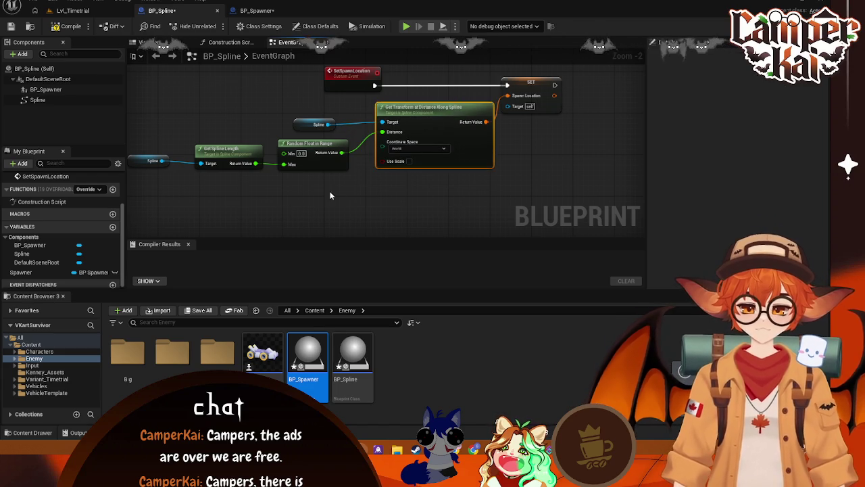
mouse_move(348, 192)
left_mouse_down()
mouse_move(262, 113)
mouse_move(173, 124)
left_mouse_up()
mouse_move(358, 153)
left_mouse_down()
mouse_move(368, 146)
mouse_move(358, 130)
left_mouse_up()
key("Escape")
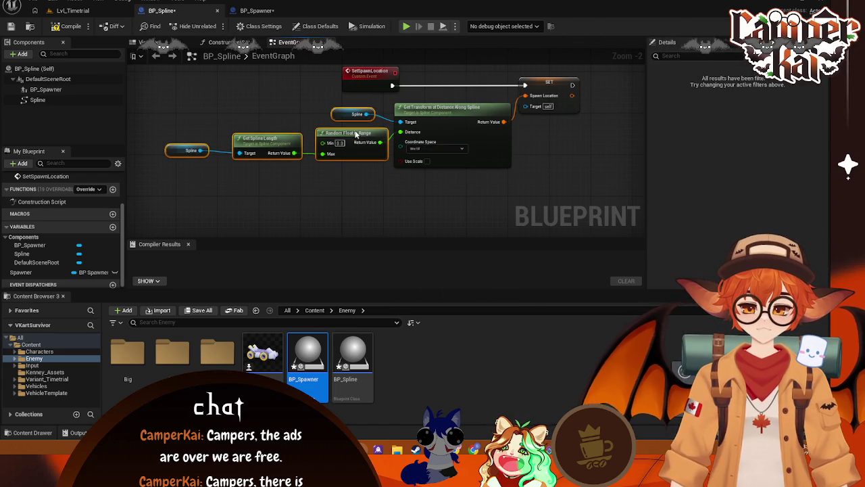
left_click(272, 169)
left_click_drag(268, 139, 276, 142)
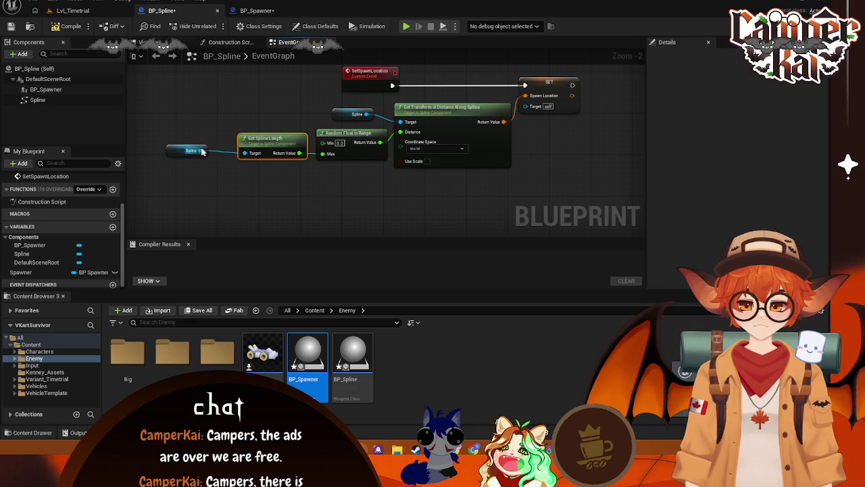
left_click_drag(201, 152, 220, 121)
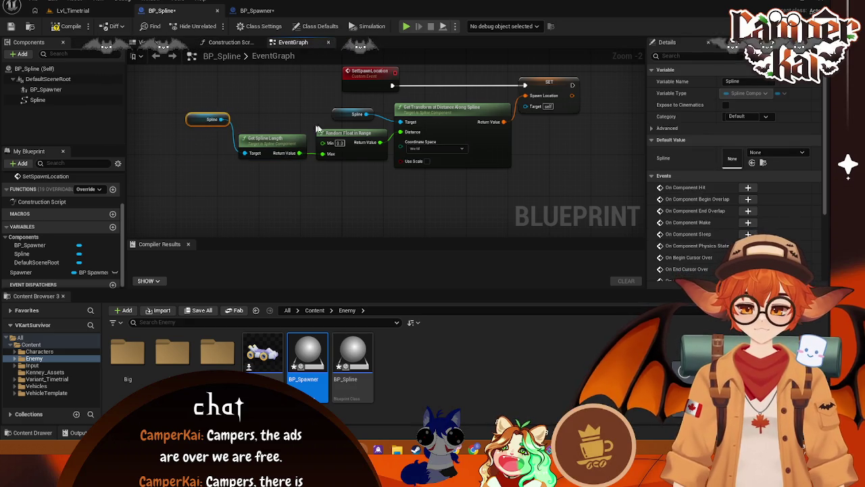
left_click(355, 115)
key("Delete")
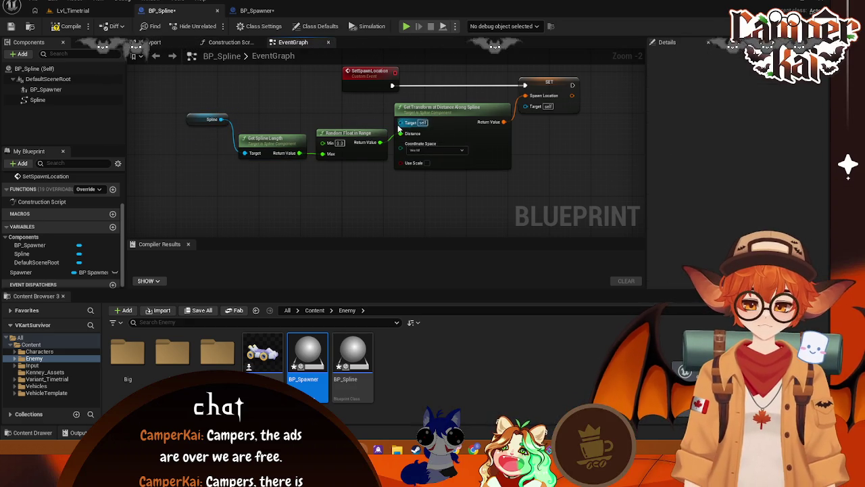
mouse_move(400, 124)
left_mouse_down()
mouse_move(219, 116)
mouse_move(198, 125)
left_mouse_up()
Shift the SET Spawn Location node right and drag the Spawner variable into the graph
left_click(308, 118)
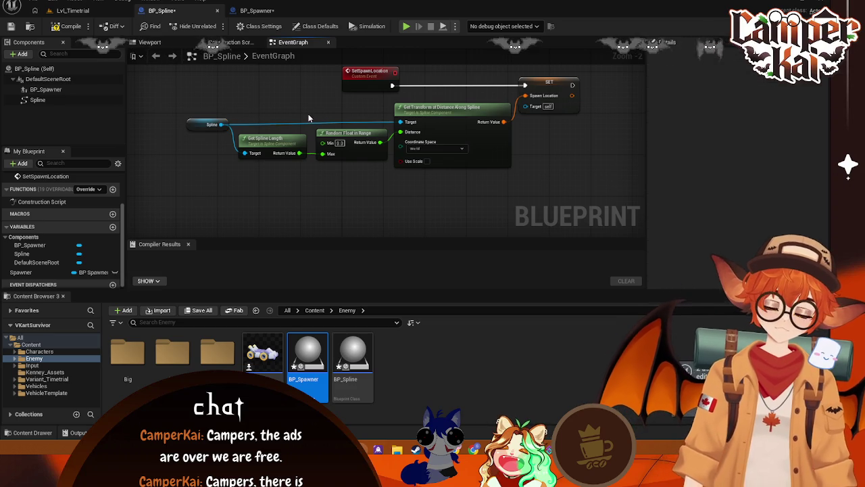
left_click_drag(308, 118, 284, 137)
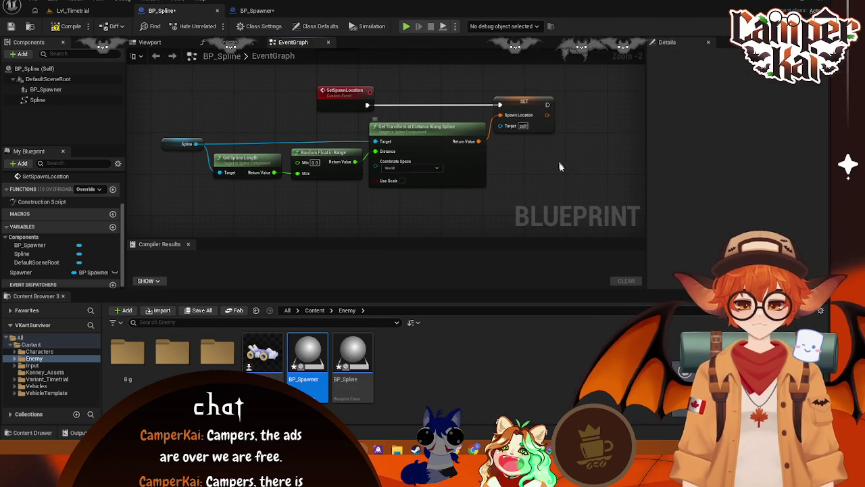
left_click_drag(560, 167, 538, 173)
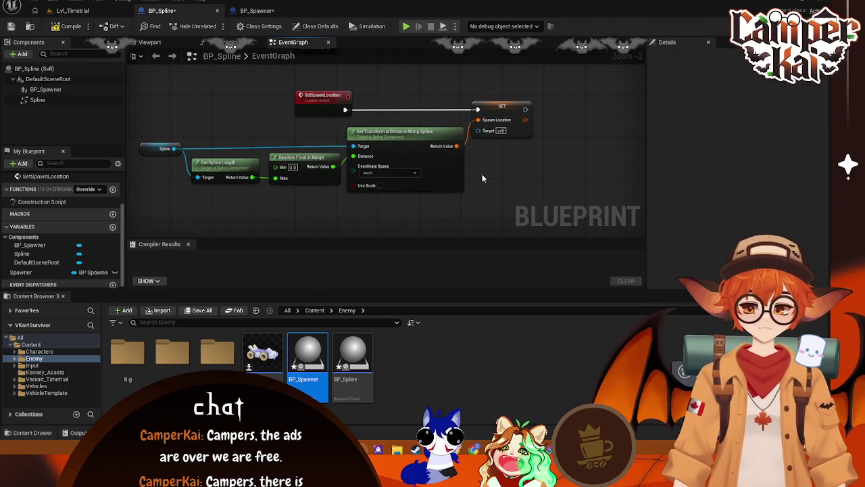
left_click_drag(468, 126, 460, 154)
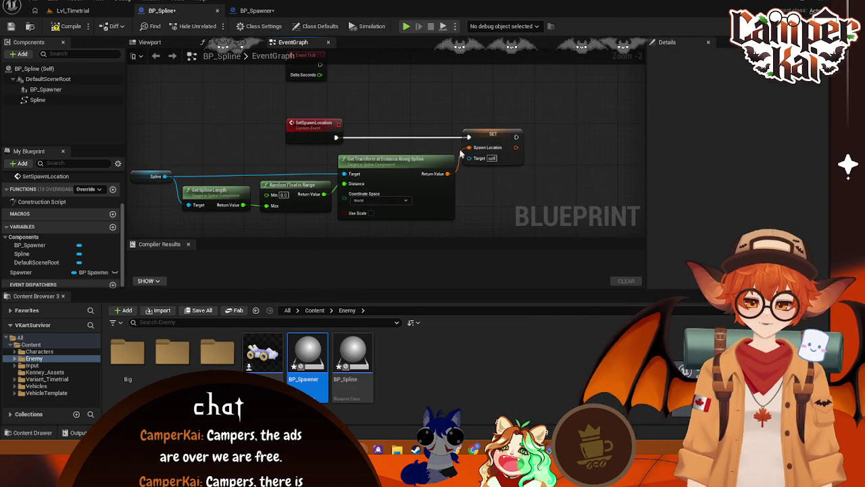
mouse_move(422, 118)
left_mouse_down()
mouse_move(427, 113)
mouse_move(396, 133)
left_mouse_up()
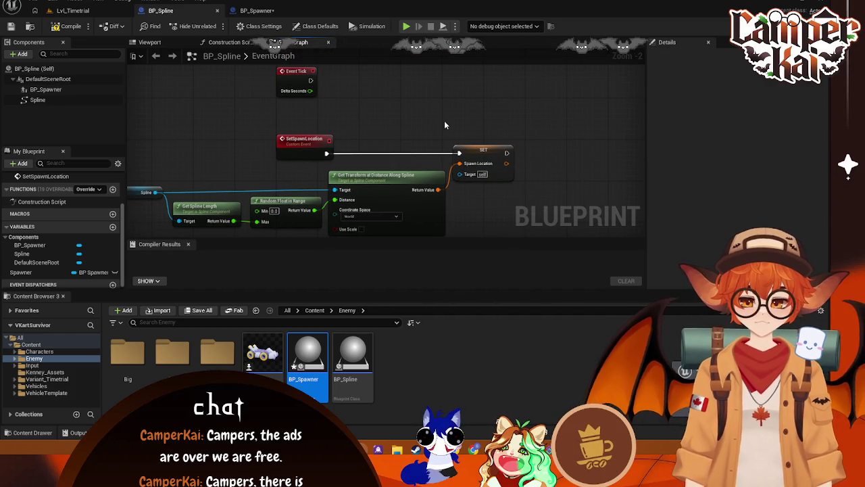
left_click_drag(493, 154, 507, 155)
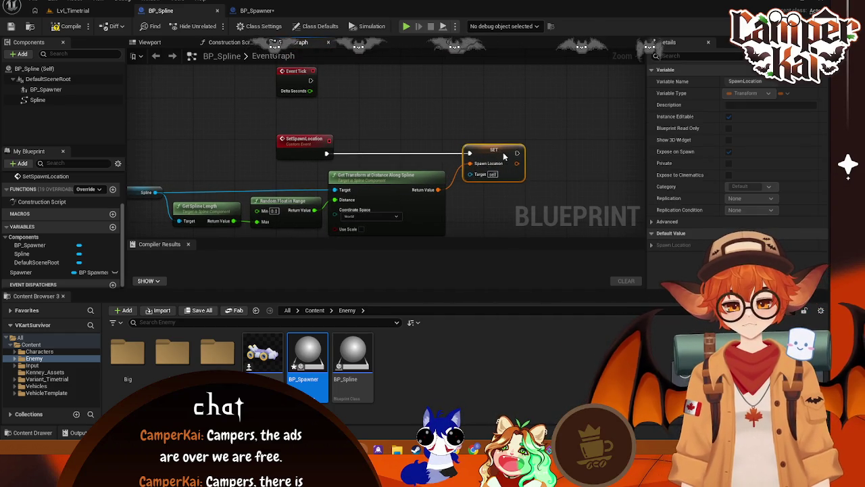
left_click(501, 200)
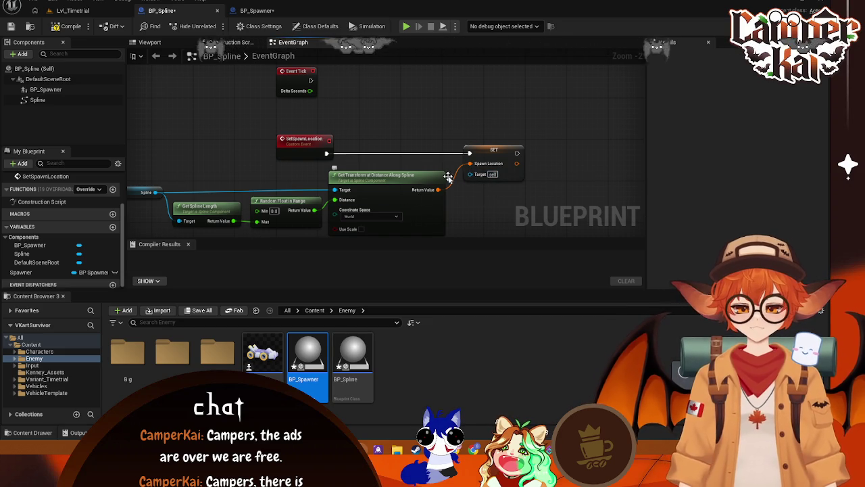
left_click_drag(493, 154, 525, 154)
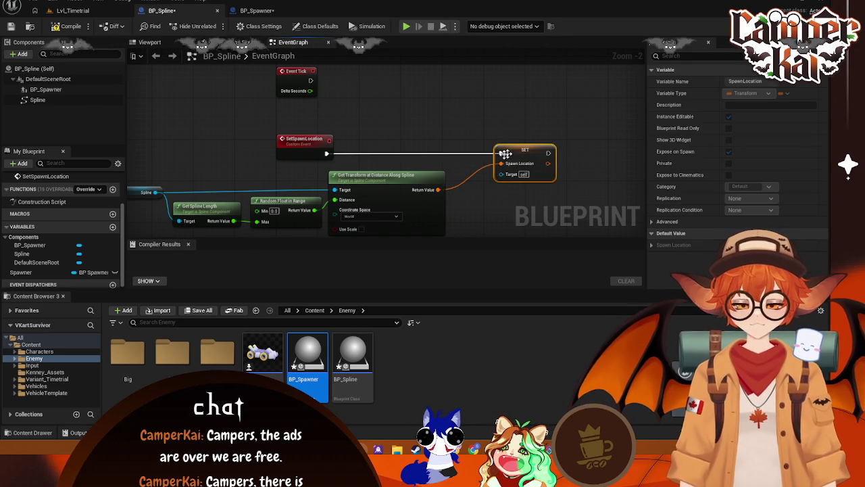
mouse_move(20, 272)
left_mouse_down()
mouse_move(476, 215)
mouse_move(468, 200)
mouse_move(500, 179)
mouse_move(473, 207)
left_mouse_up()
Add a Get Spawner node and wire it into SET Spawn Location's Target
left_click(492, 217)
left_click(549, 153)
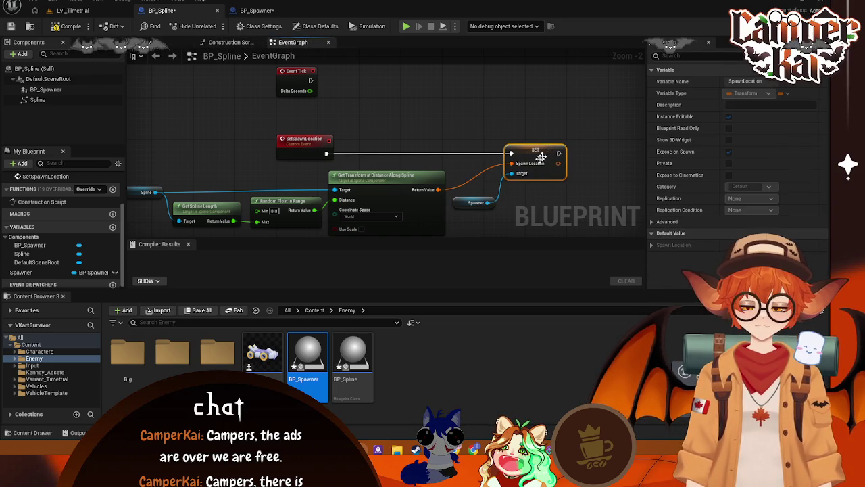
mouse_move(360, 109)
left_mouse_down()
mouse_move(372, 116)
mouse_move(389, 192)
left_mouse_up()
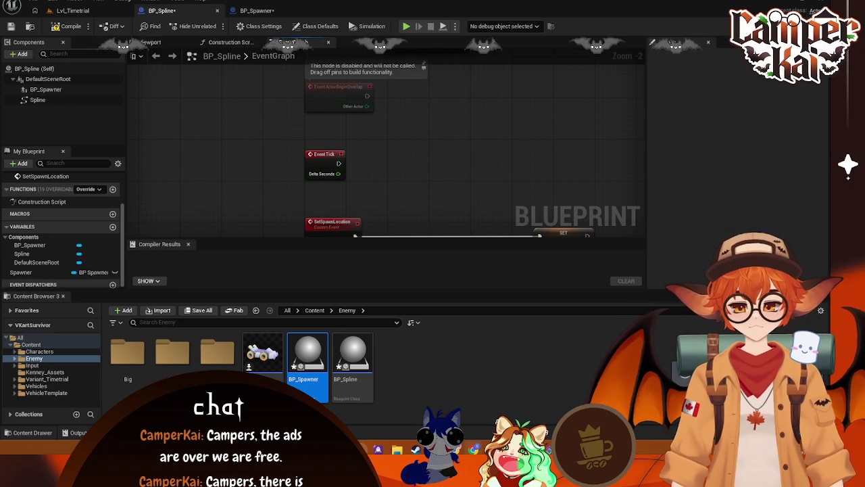
In BP_Spawner, make the SpawnRate variable Instance Editable
left_click(257, 10)
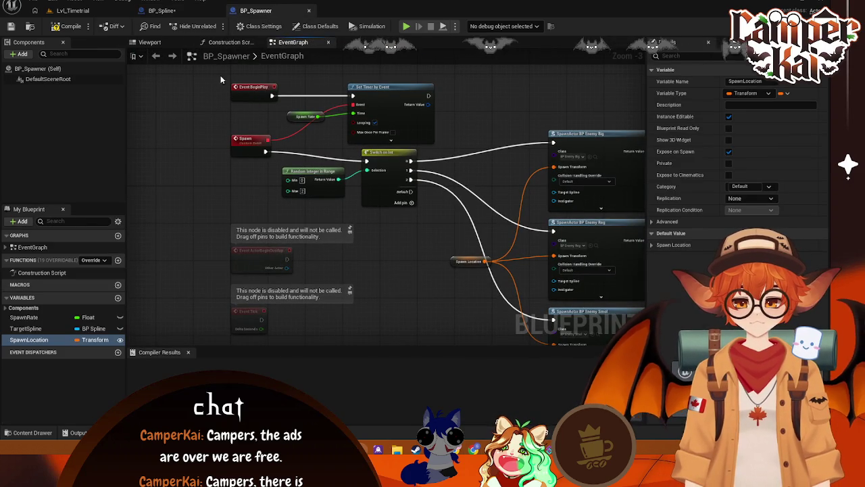
mouse_move(217, 72)
left_mouse_down()
mouse_move(441, 208)
mouse_move(449, 223)
mouse_move(440, 212)
left_mouse_up()
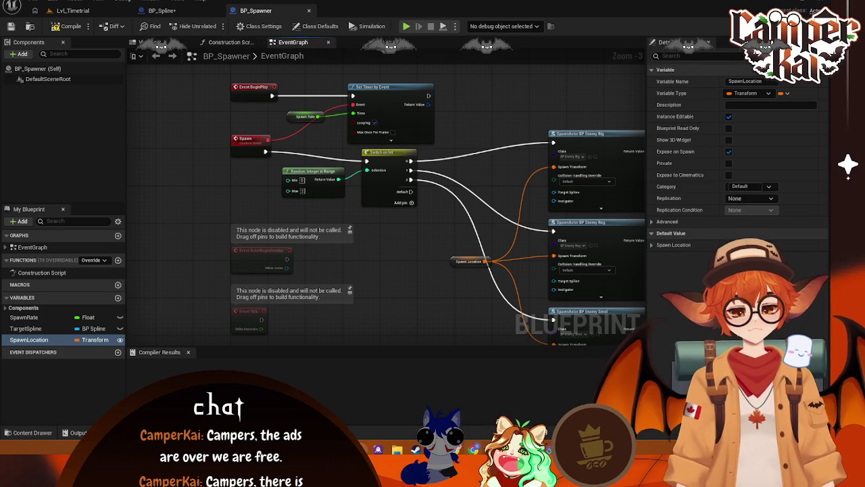
left_click(120, 317)
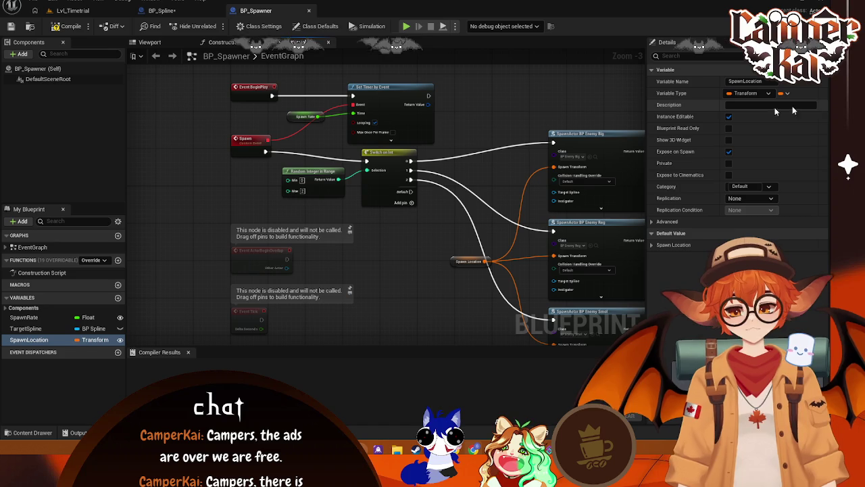
In BP_Spline, add a Set Timer by Event node after SET Spawner
left_click(161, 10)
mouse_move(347, 117)
left_mouse_down()
mouse_move(319, 147)
mouse_move(332, 217)
mouse_move(258, 196)
left_mouse_up()
left_click_drag(414, 106, 466, 115)
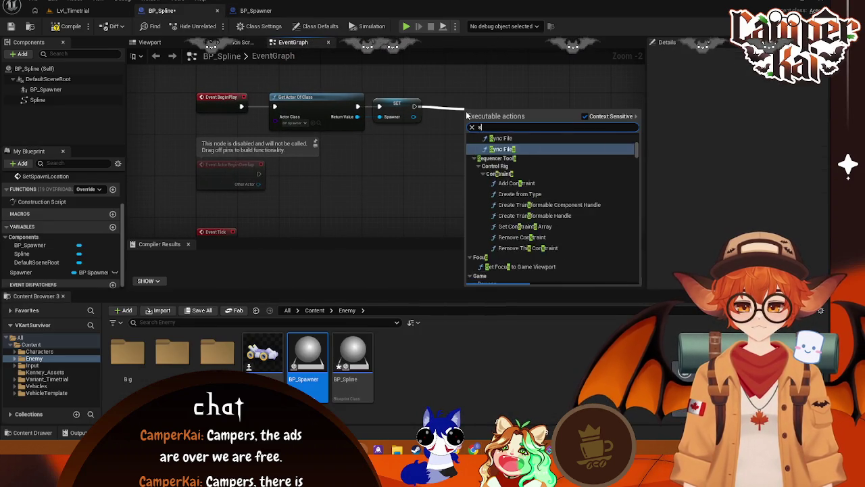
type("set timer")
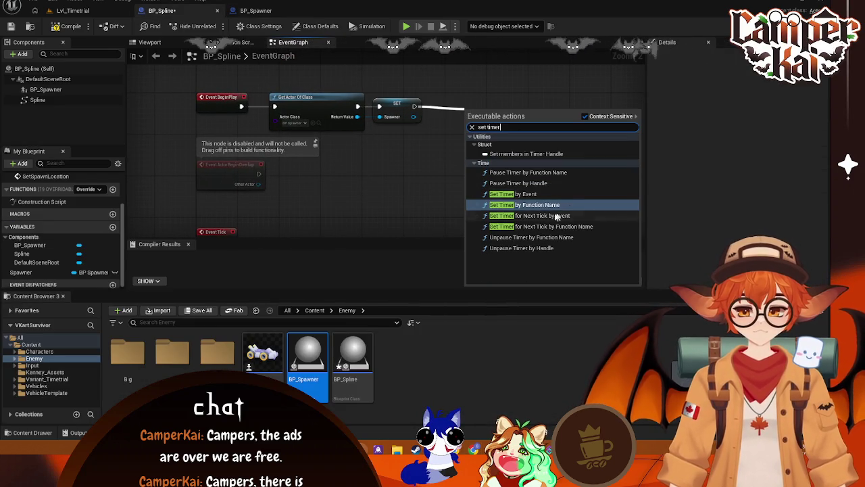
left_click(524, 204)
Move the SetSpawnLocation group under the Begin Play chain and bind it to the timer's Event
scroll(525, 135, "down", 1)
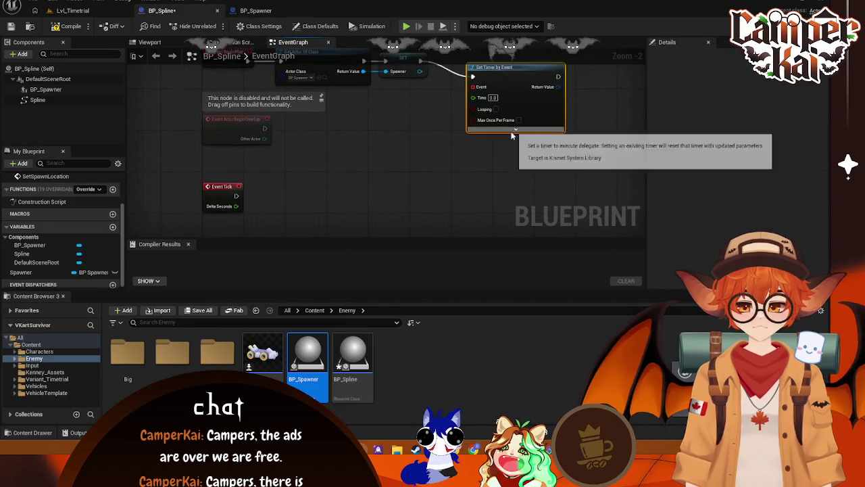
mouse_move(521, 126)
left_mouse_down()
mouse_move(469, 147)
mouse_move(450, 101)
mouse_move(451, 188)
mouse_move(470, 141)
left_mouse_up()
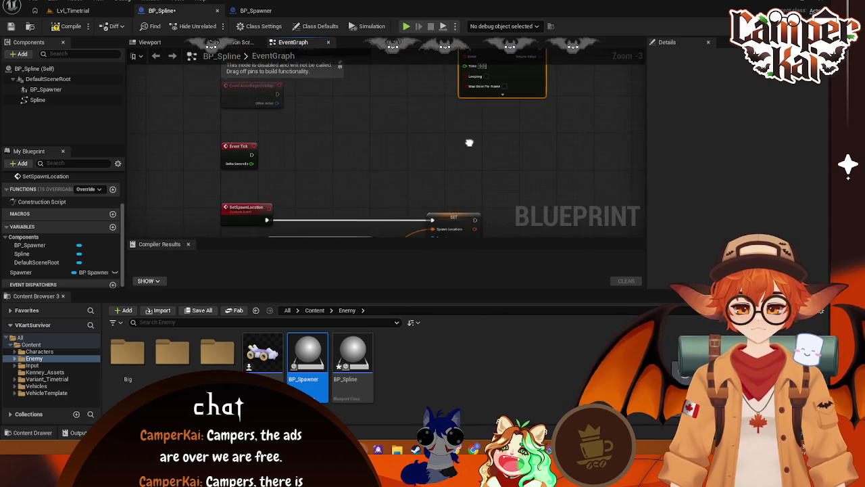
scroll(350, 182, "up", 1)
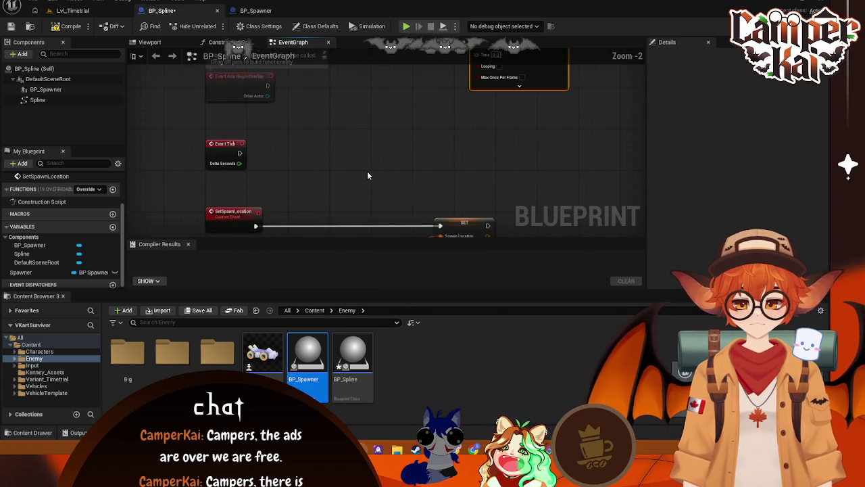
scroll(367, 171, "down", 1)
left_click(251, 93)
scroll(296, 108, "down", 3)
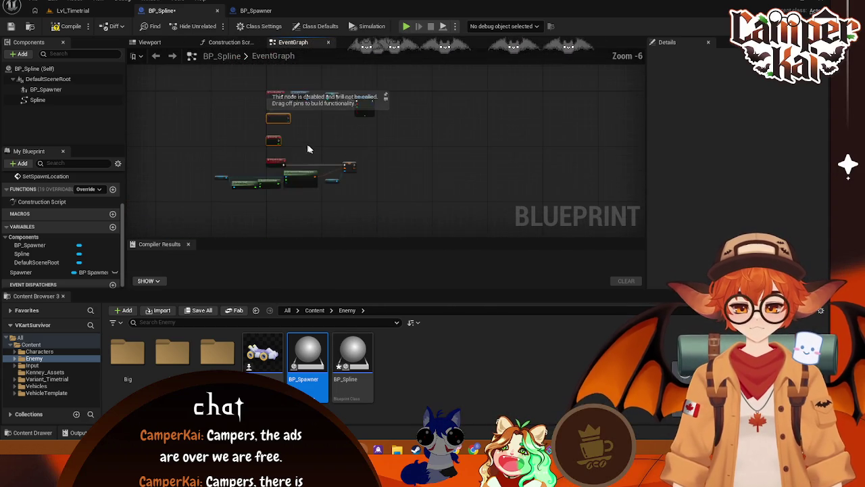
left_click_drag(296, 102, 296, 179)
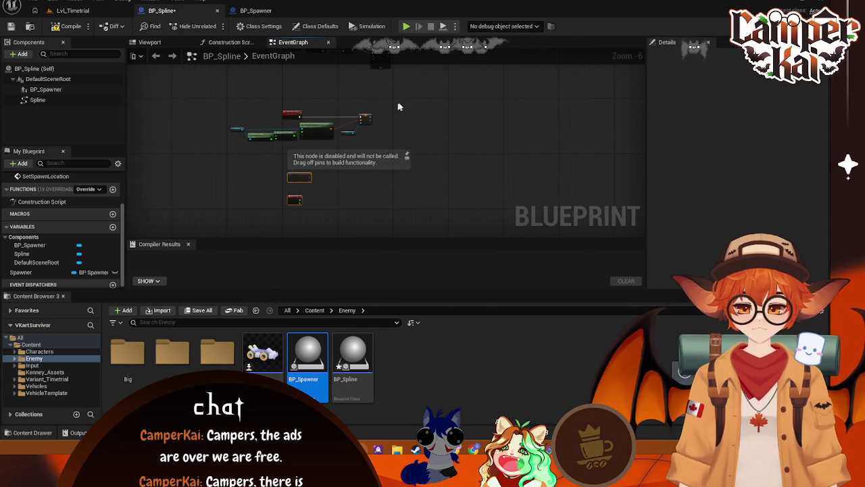
left_click_drag(399, 107, 182, 149)
left_click_drag(290, 114, 273, 144)
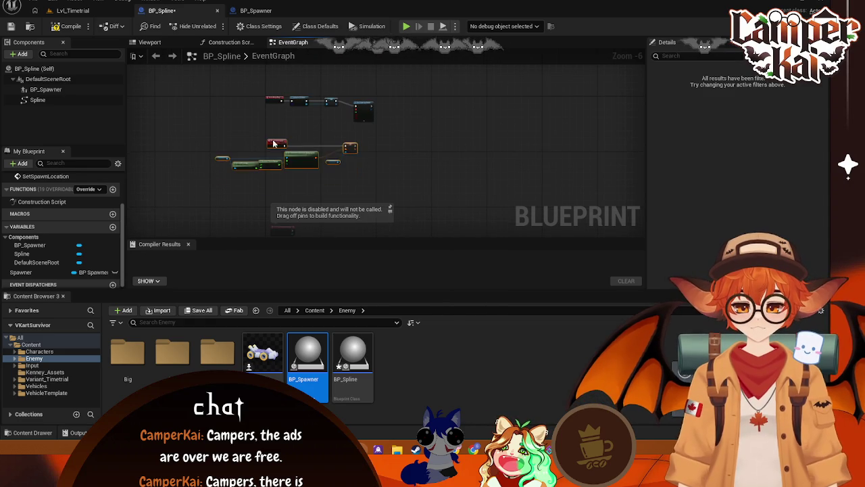
scroll(359, 122, "up", 3)
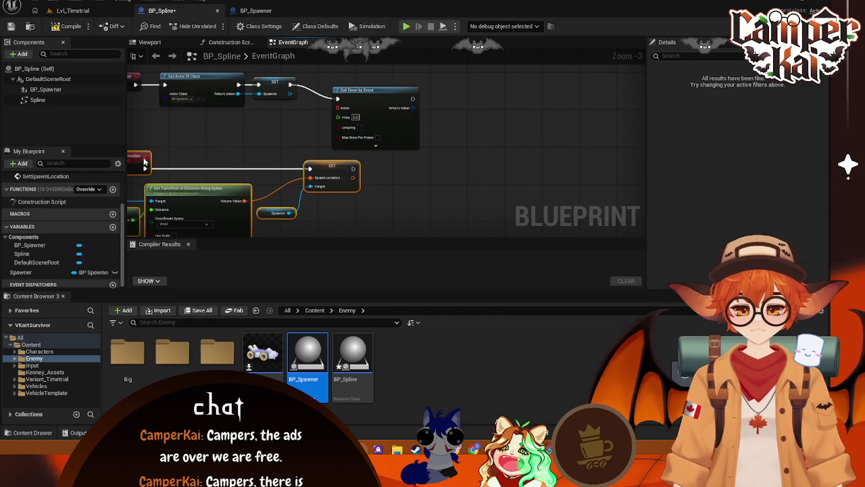
mouse_move(144, 161)
left_mouse_down()
mouse_move(306, 110)
mouse_move(344, 112)
mouse_move(338, 117)
left_mouse_up()
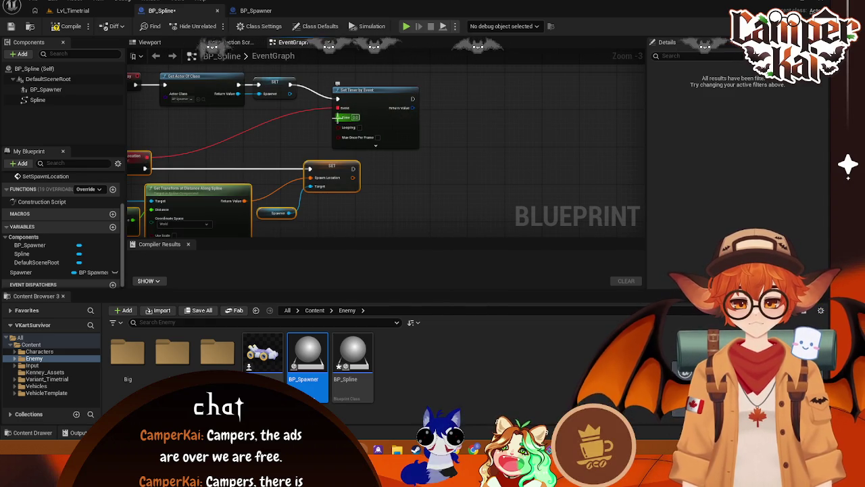
mouse_move(388, 199)
left_mouse_down()
mouse_move(499, 169)
mouse_move(597, 180)
mouse_move(538, 188)
left_mouse_up()
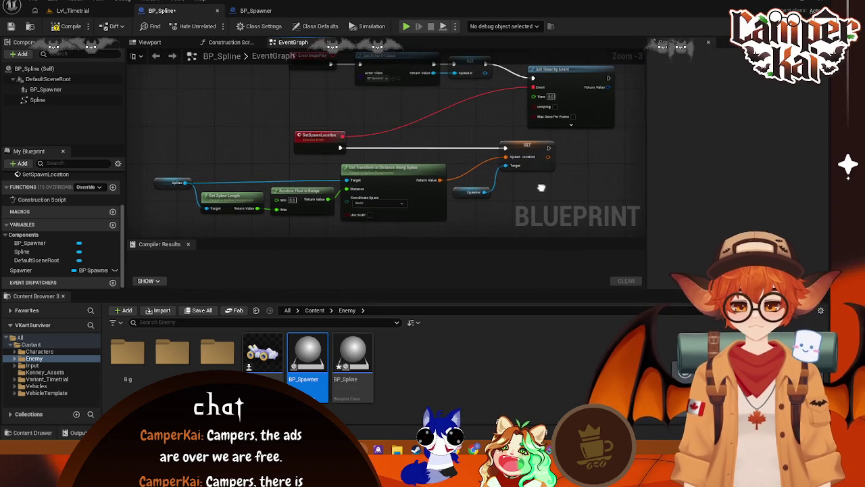
left_click(472, 196)
Duplicate the Spawner getter and wire its Spawn Rate into the timer's Time input
left_click(437, 119)
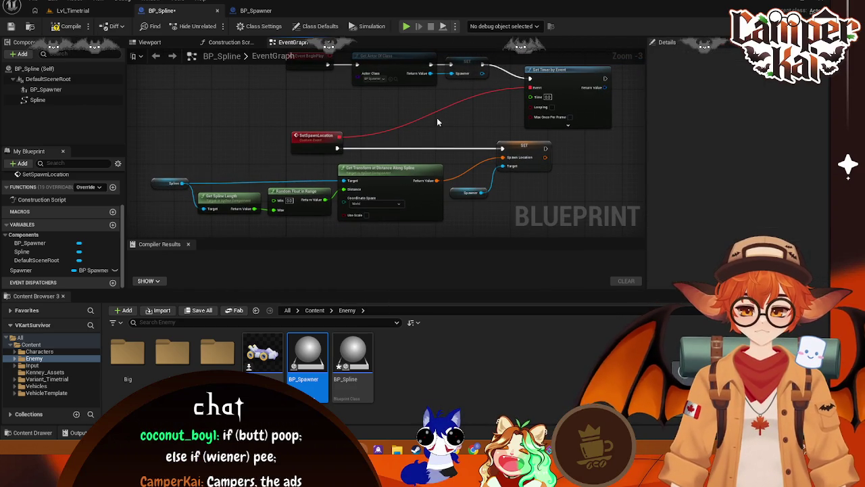
key("ctrl+v")
left_click_drag(444, 104, 460, 121)
type("get spaw")
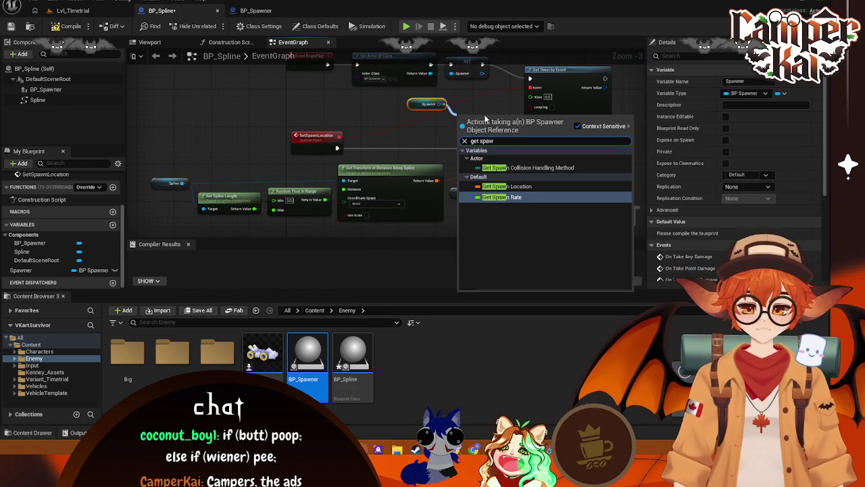
key("Return")
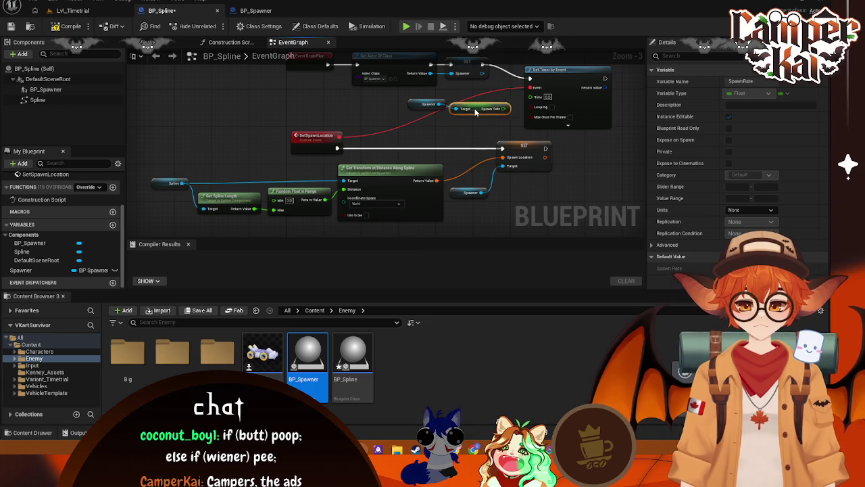
mouse_move(474, 108)
left_mouse_down()
mouse_move(532, 95)
mouse_move(556, 150)
mouse_move(528, 135)
mouse_move(493, 151)
mouse_move(540, 172)
left_mouse_up()
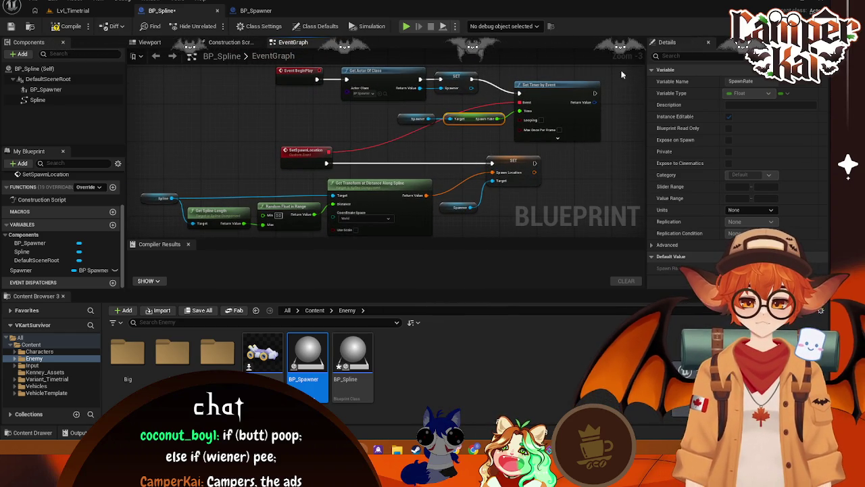
Take a screenshot of the BP_Spline graph
key("super+shift+s")
left_click_drag(618, 55, 134, 236)
left_click(274, 251)
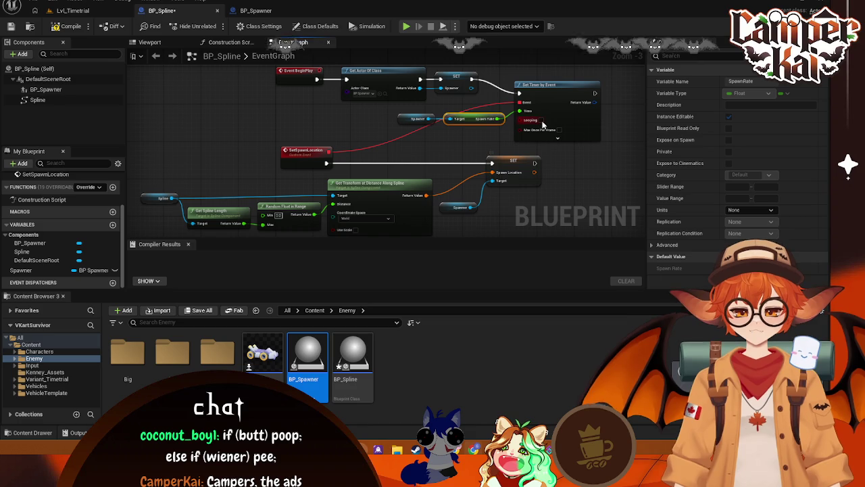
Enable Looping on the timer and return to BP_Spawner's SpawnActor nodes
left_click(571, 177)
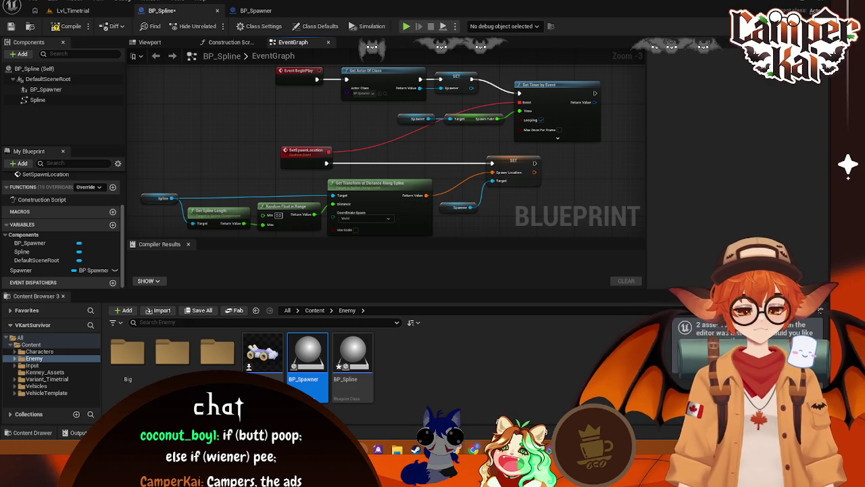
left_click(255, 11)
left_click_drag(510, 230, 417, 135)
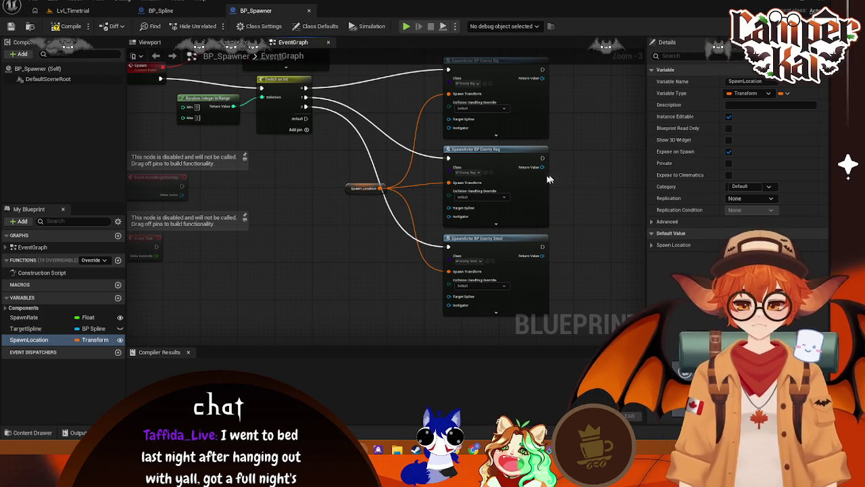
Start a play test of the Lvl_Timetrial level
left_click(162, 10)
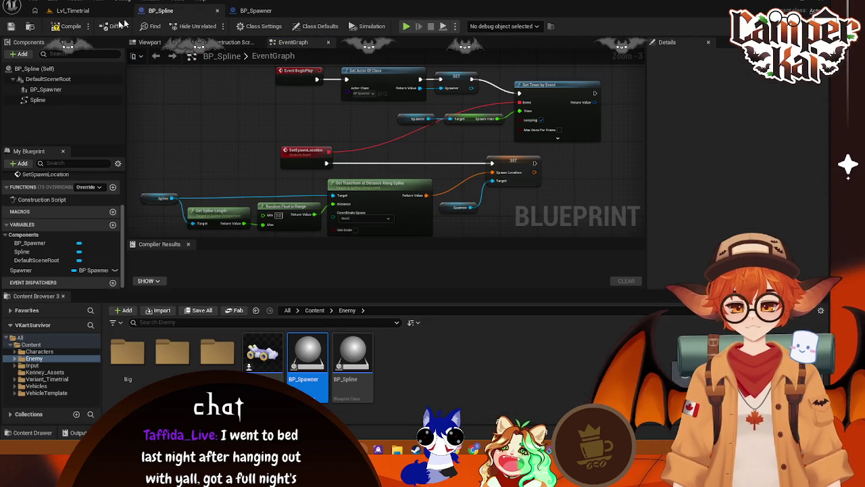
left_click(72, 10)
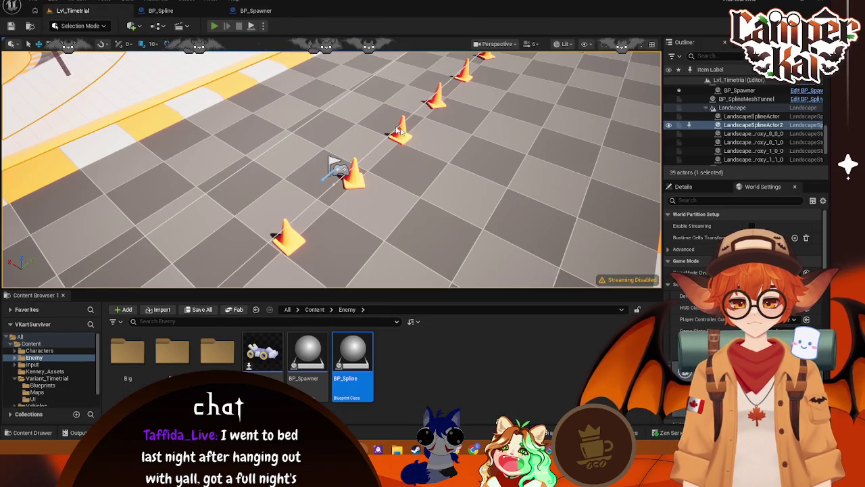
key("alt+p")
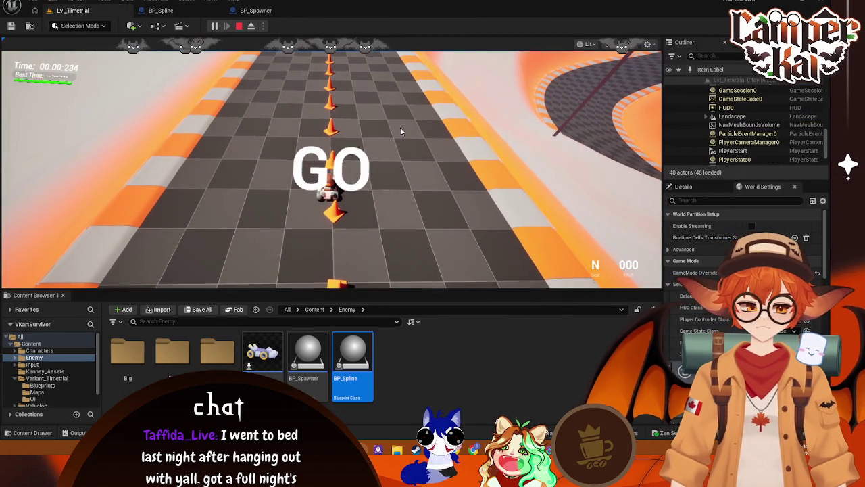
Check the Outliner folders for spawned BP_EnemyBig and BP_EnemyReg actors, then release game control
scroll(782, 136, "up", 5)
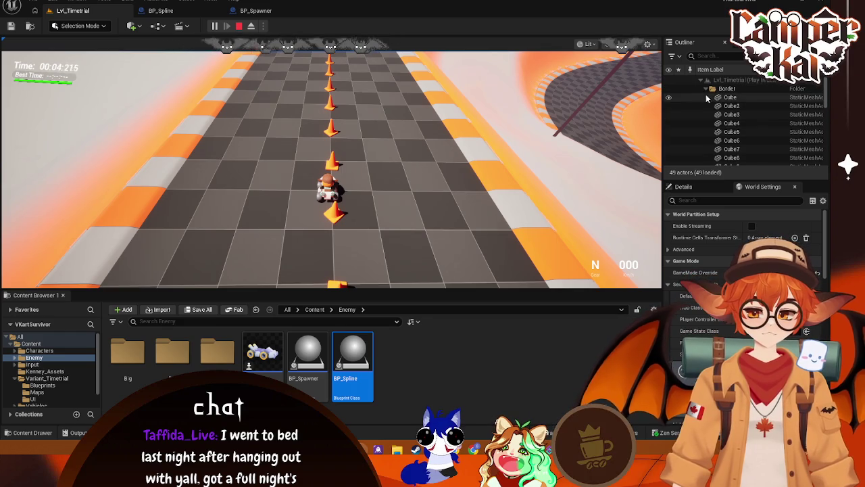
left_click(705, 88)
left_click(707, 97)
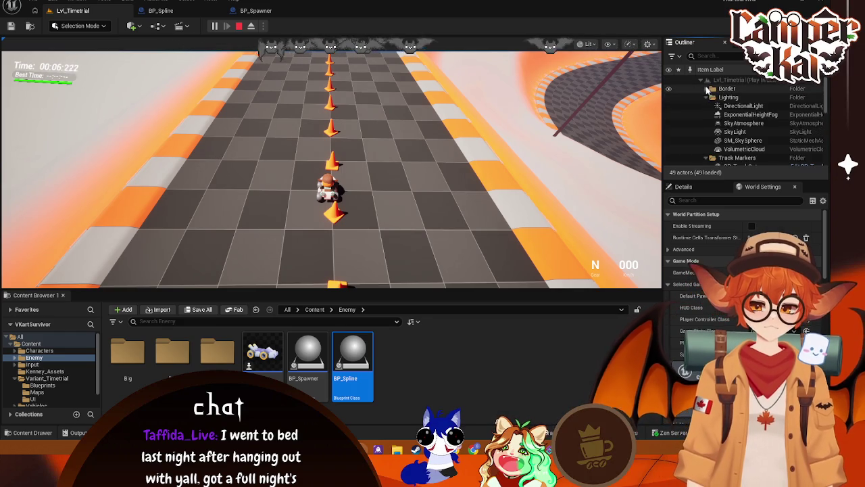
left_click(706, 105)
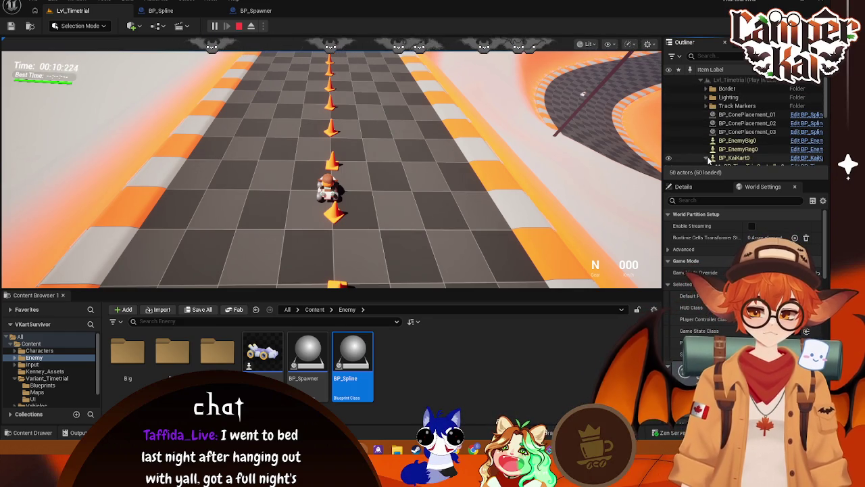
scroll(716, 129, "down", 3)
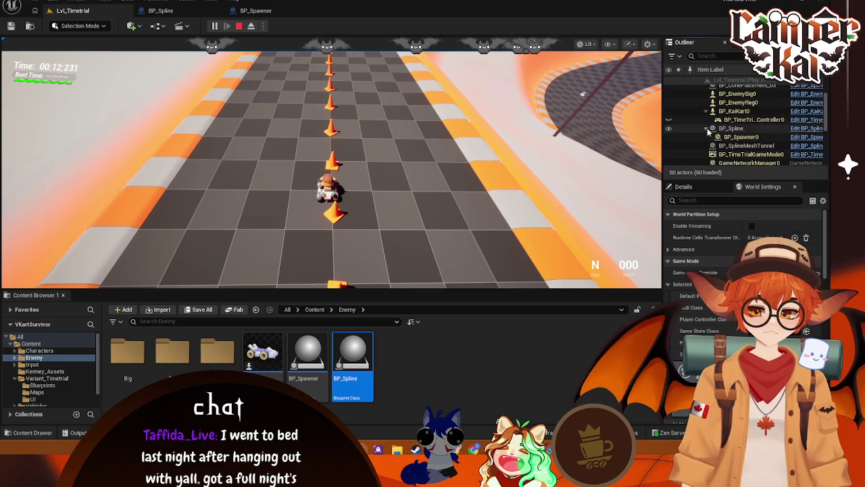
scroll(716, 138, "down", 5)
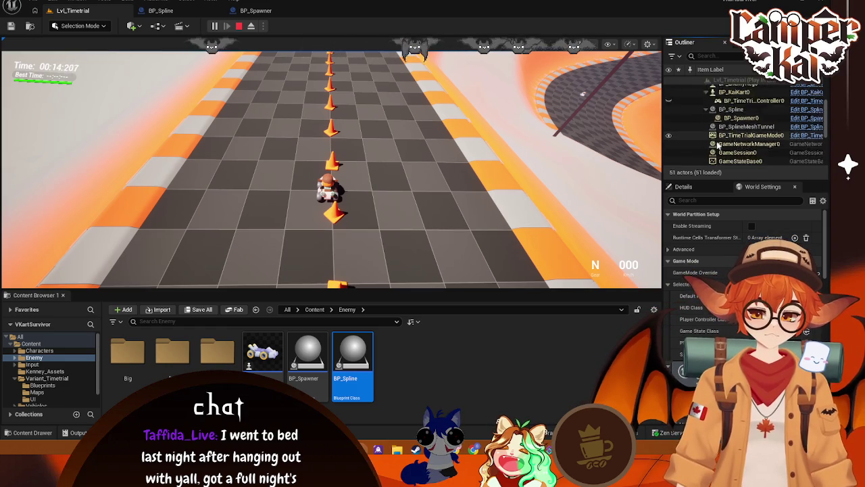
left_click(482, 173)
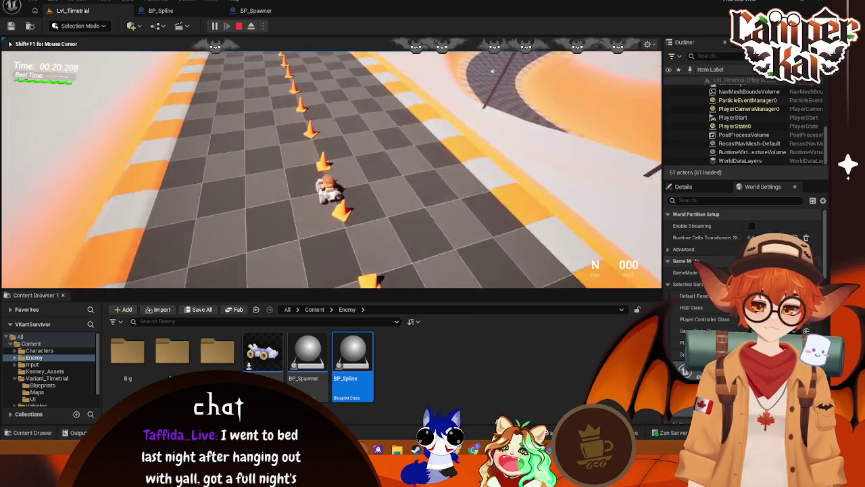
key("shift+F1")
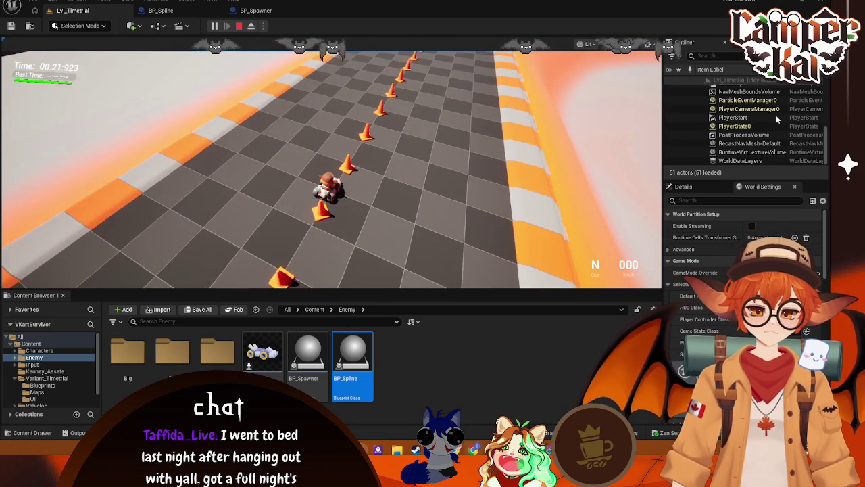
scroll(804, 127, "up", 2)
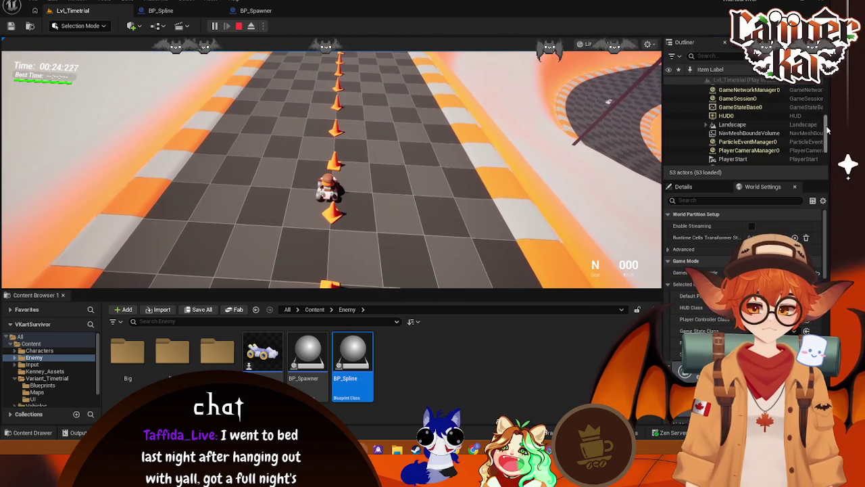
left_click_drag(829, 130, 829, 101)
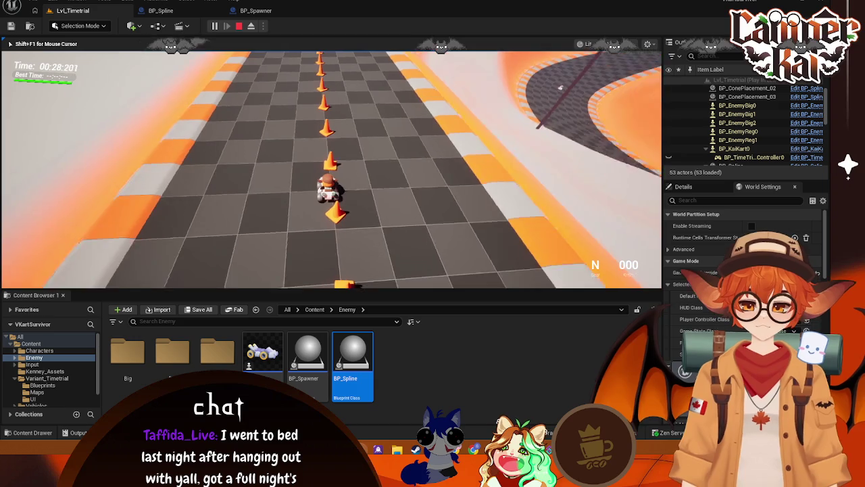
Move the camera along the spline track, rerun the Lvl_Timetrial play test, then view BP_Spawner's graph
key("Escape")
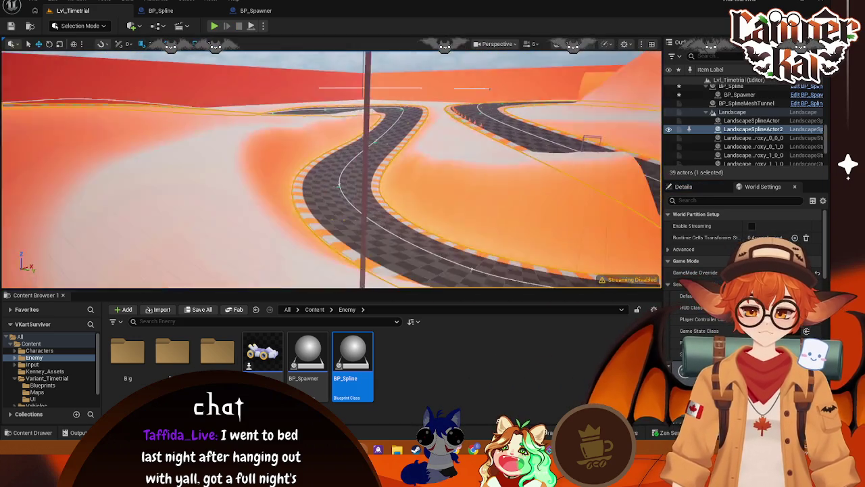
left_click_drag(430, 166, 429, 165)
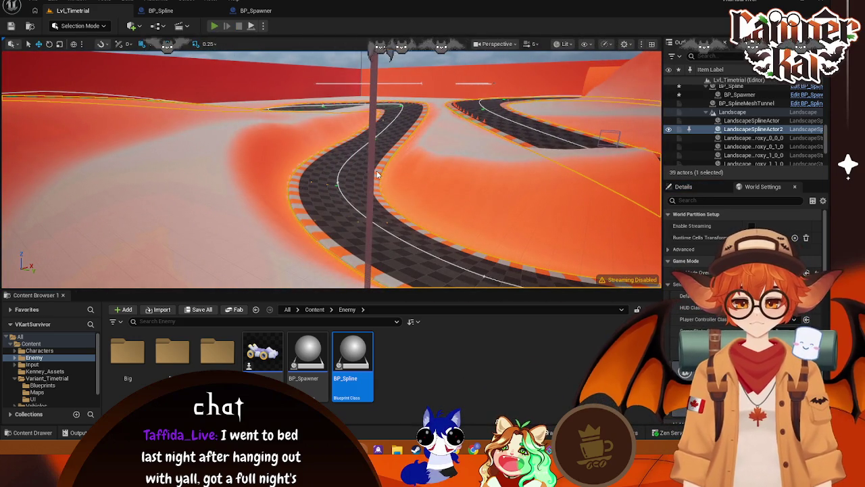
key("alt+p")
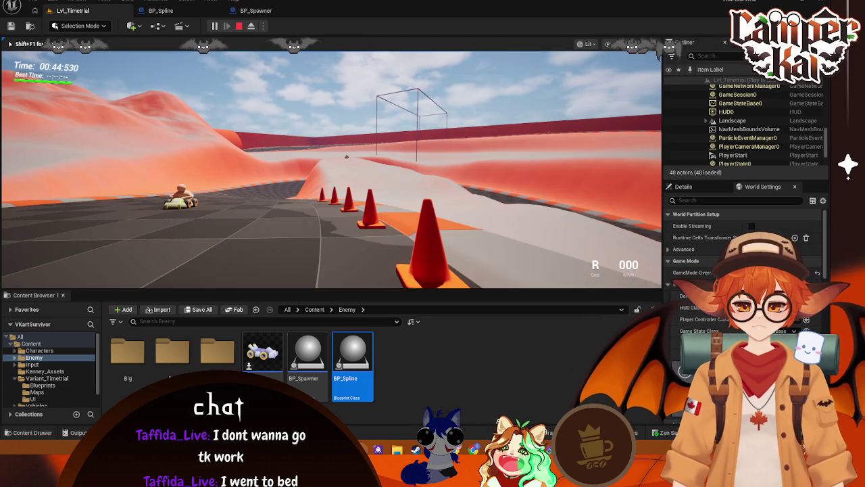
key("Escape")
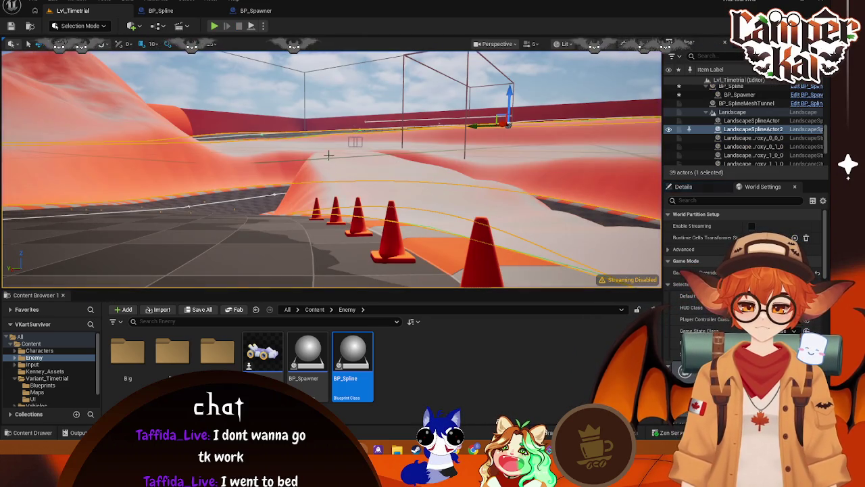
left_click(182, 11)
left_click(256, 10)
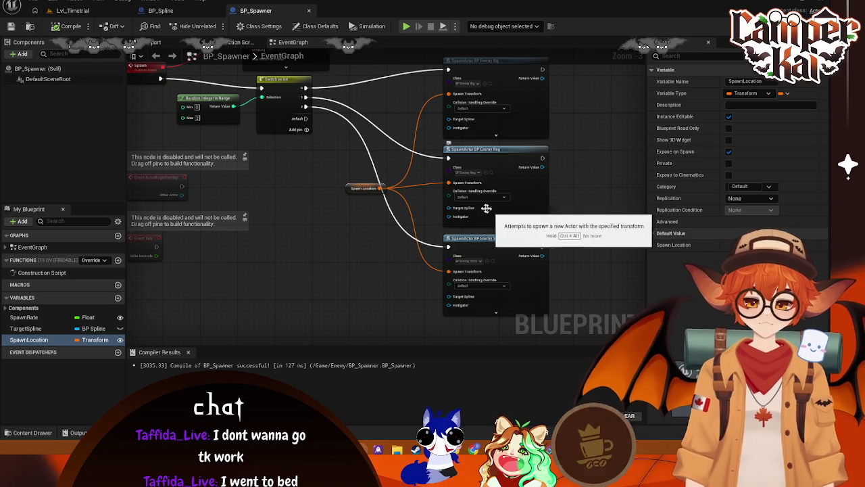
Glance over the BP_Spline and BP_Spawner graphs, then go back to the Lvl_Timetrial level
left_click(179, 11)
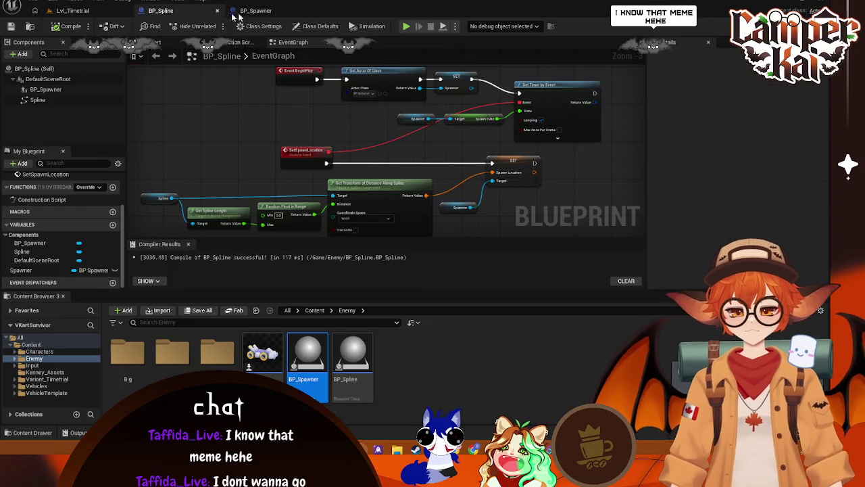
left_click(256, 10)
left_click(155, 57)
left_click(72, 10)
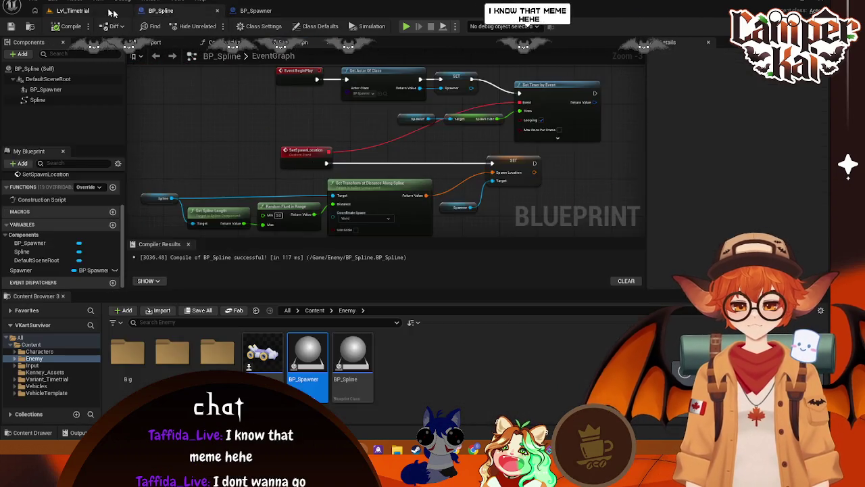
Open the enemy kart blueprint BP_Enemy and pan its event graph to the BeginPlay nodes
left_click(262, 356)
double_click(262, 351)
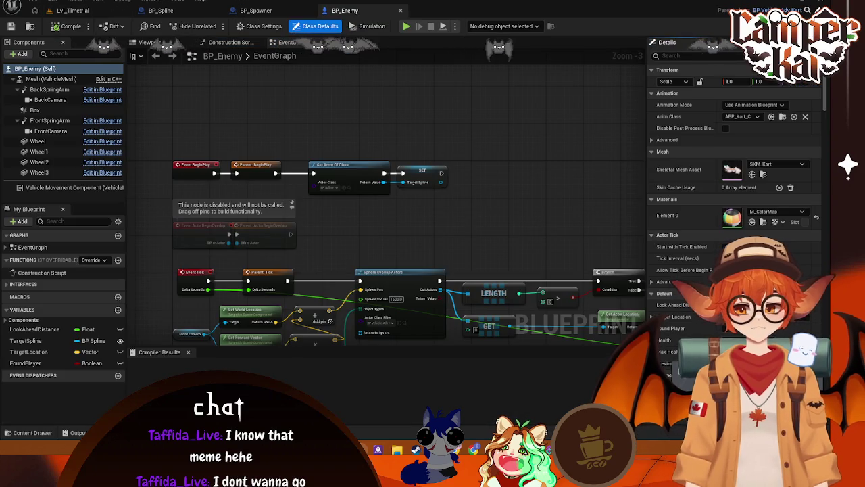
scroll(385, 192, "up", 1)
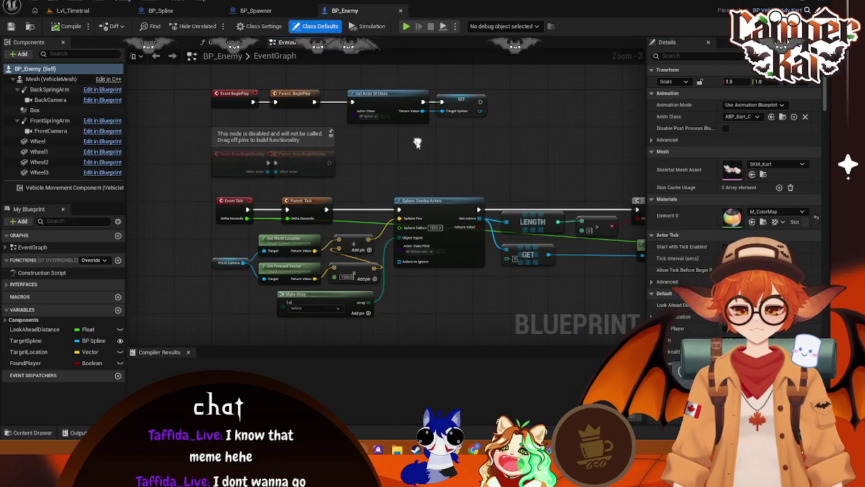
left_click_drag(402, 155, 408, 129)
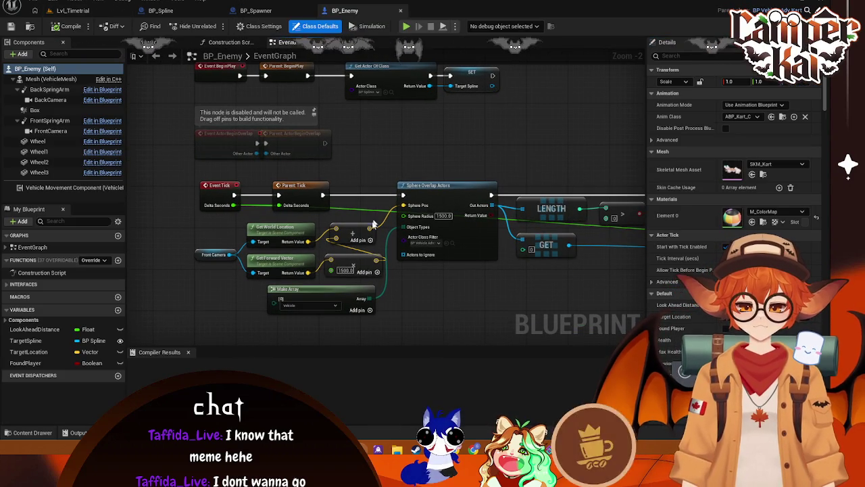
mouse_move(402, 304)
left_mouse_down()
mouse_move(415, 289)
mouse_move(387, 277)
left_mouse_up()
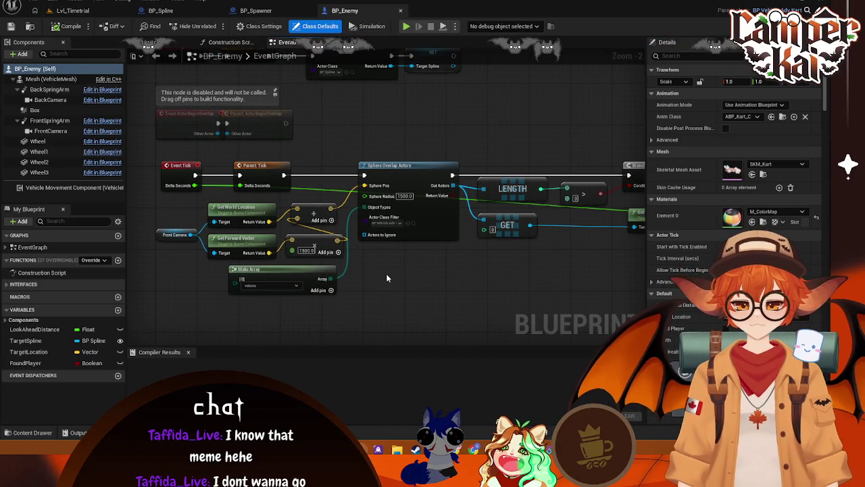
left_click_drag(381, 132, 369, 170)
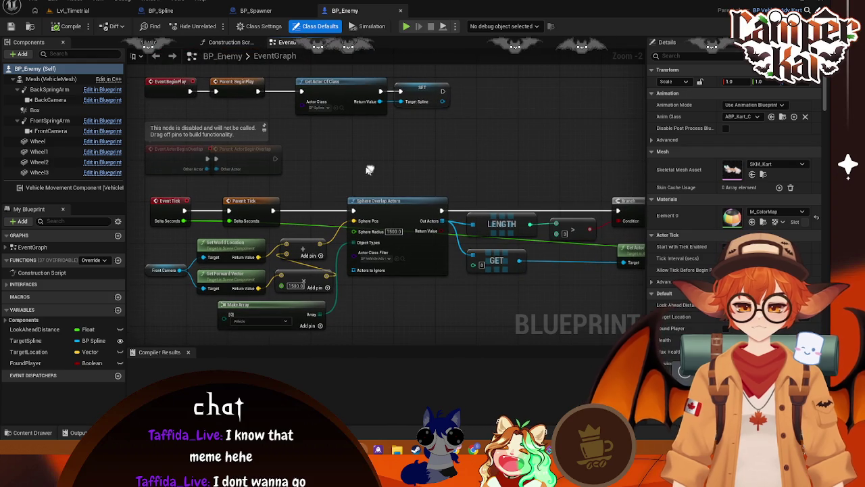
left_click(71, 10)
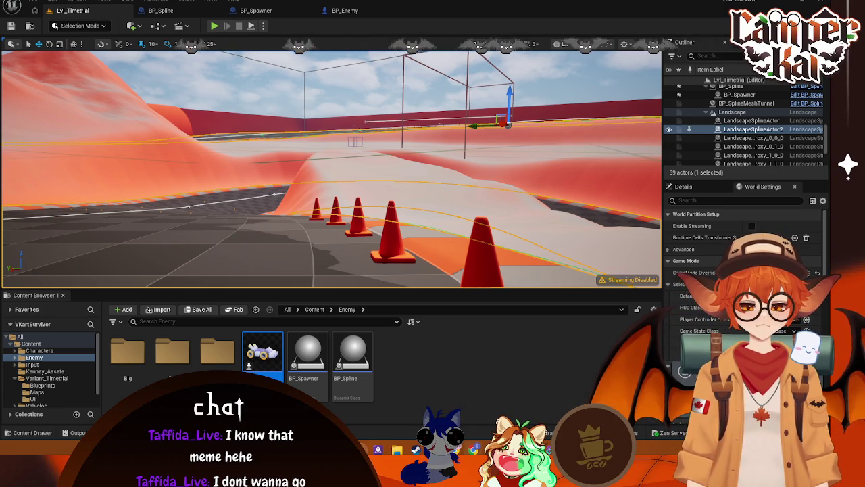
During the play test, release game control with Shift+F1 and collapse the Outliner's Border folder
left_click(342, 165)
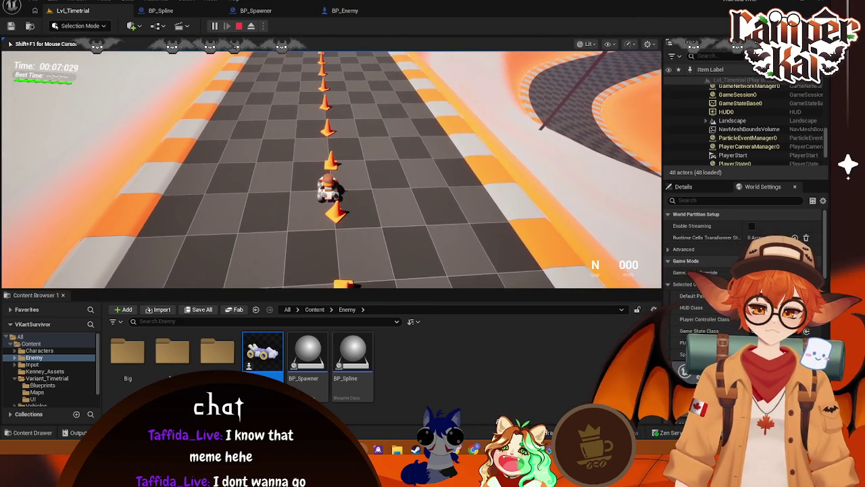
key("shift+F1")
scroll(805, 126, "down", 3)
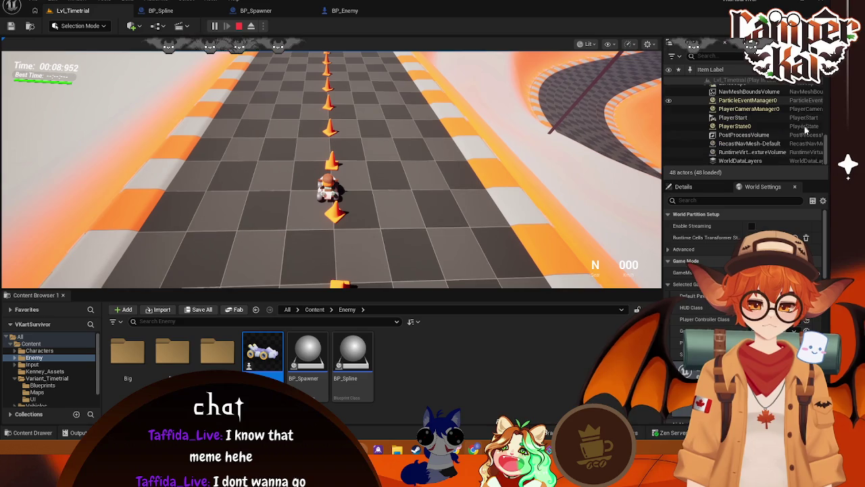
scroll(804, 138, "up", 5)
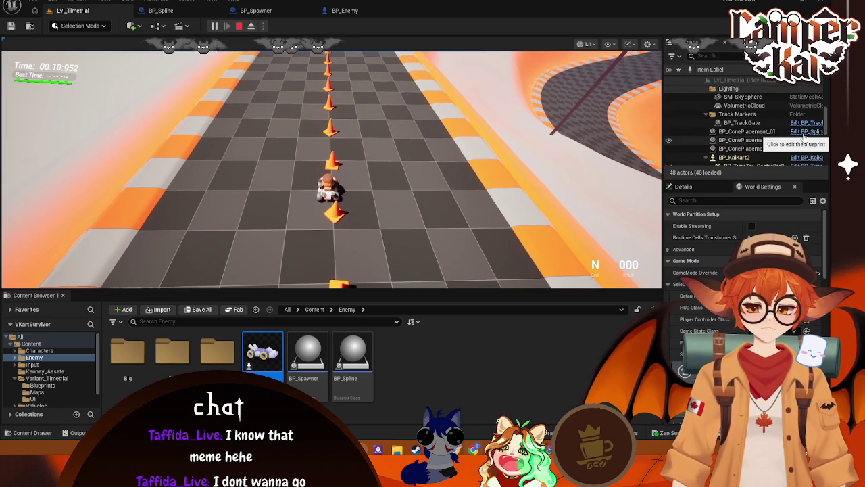
scroll(804, 138, "up", 6)
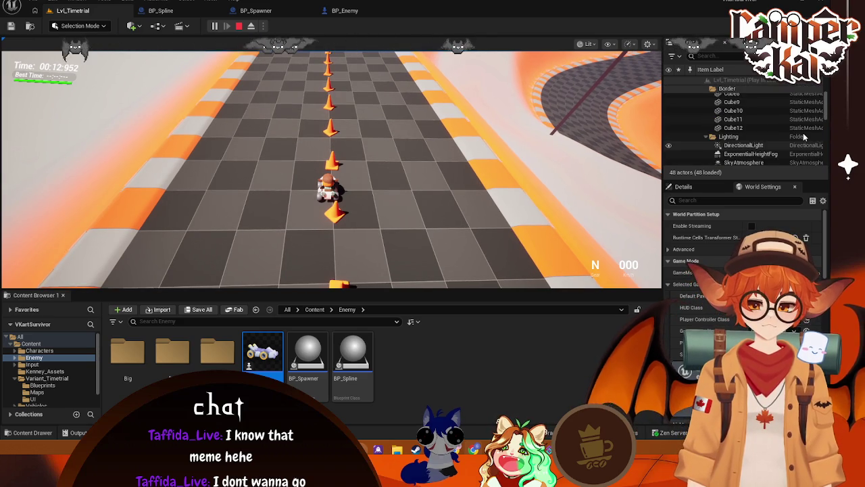
scroll(769, 108, "up", 2)
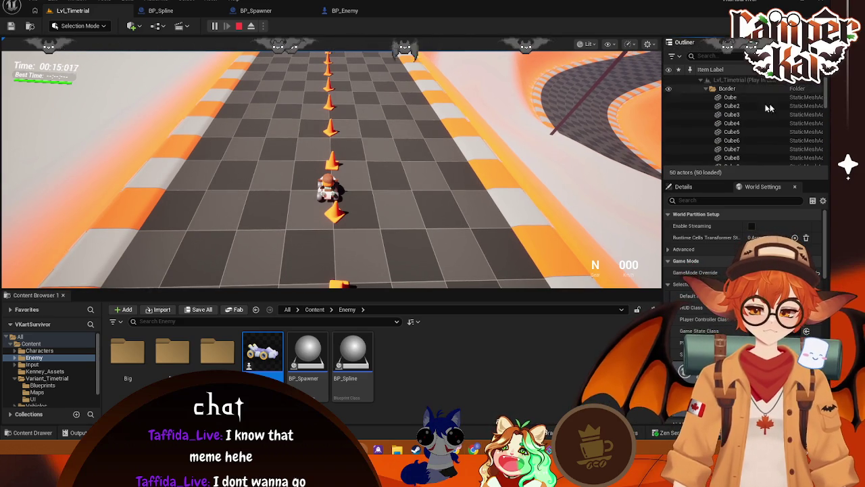
left_click(706, 89)
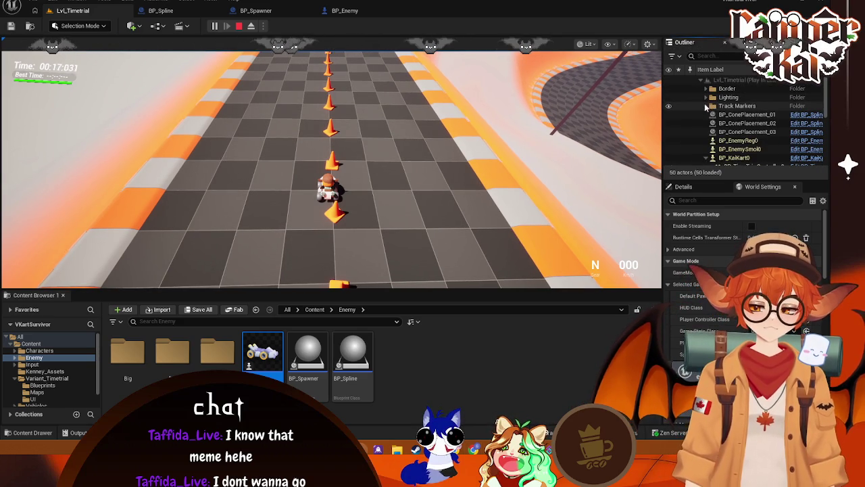
scroll(705, 158, "down", 1)
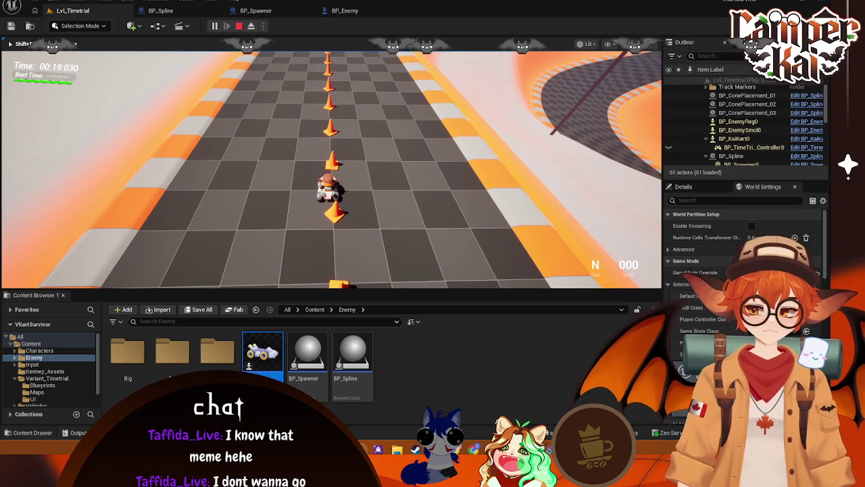
Select the spawned BP_EnemyReg0 and BP_EnemySmol0 actors, then resume and stop the play test
left_click(744, 122)
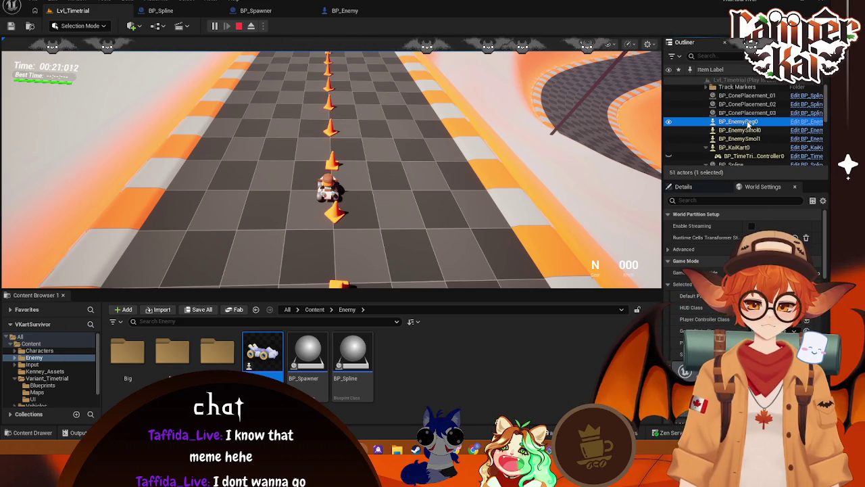
left_click(750, 130)
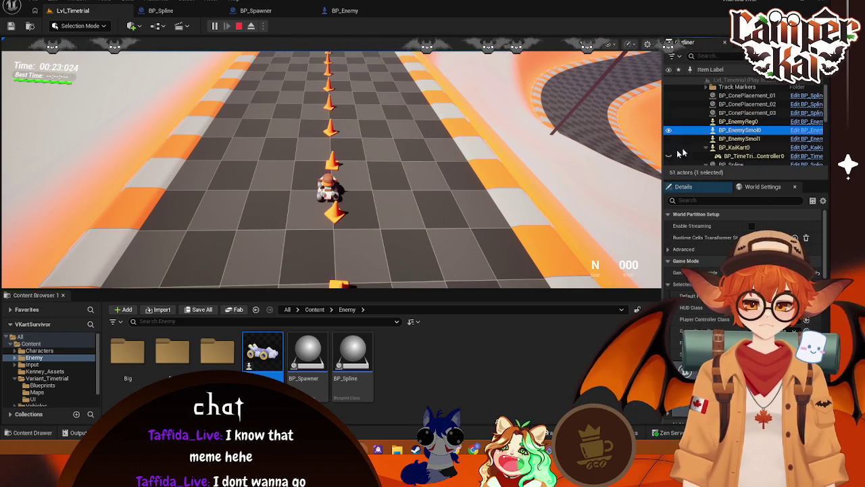
left_click(415, 217)
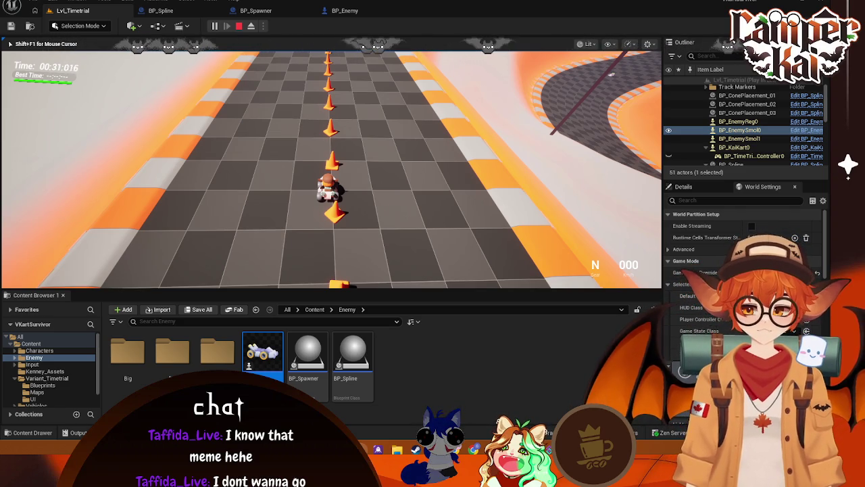
key("Escape")
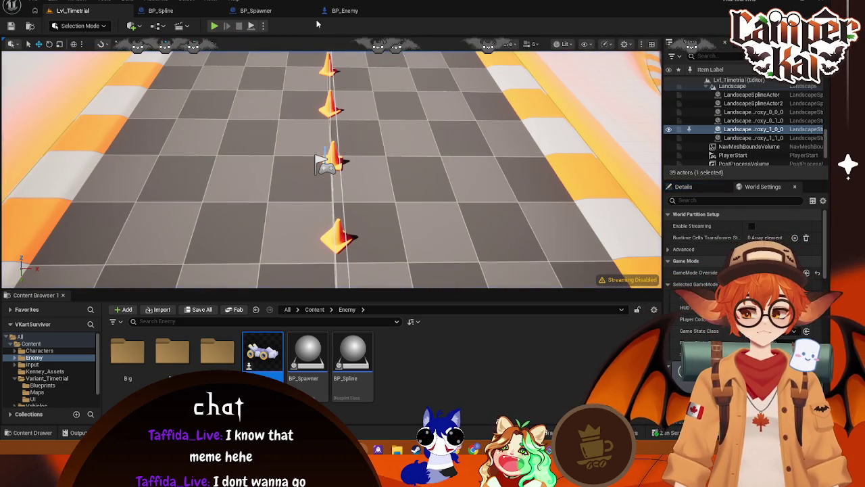
Switch to the BP_Spline graph and nudge the SET Spawn Location node right
left_click(342, 10)
left_click(270, 11)
left_click(215, 14)
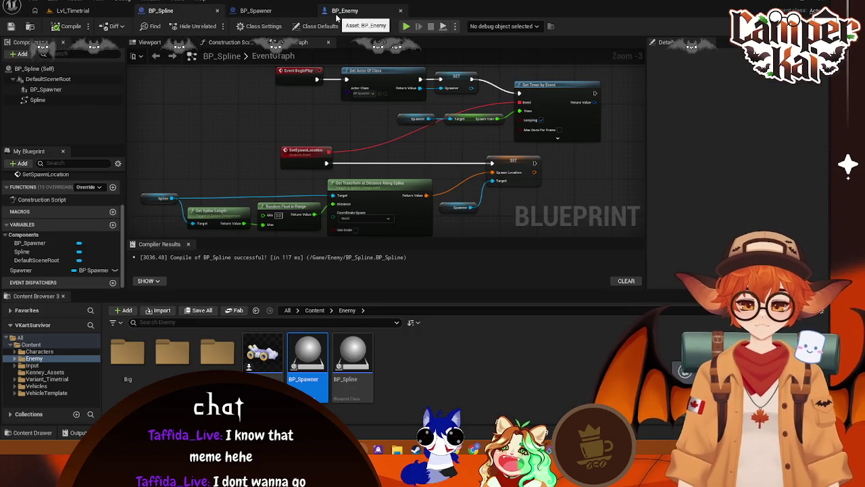
left_click(514, 162)
left_click_drag(514, 162, 523, 162)
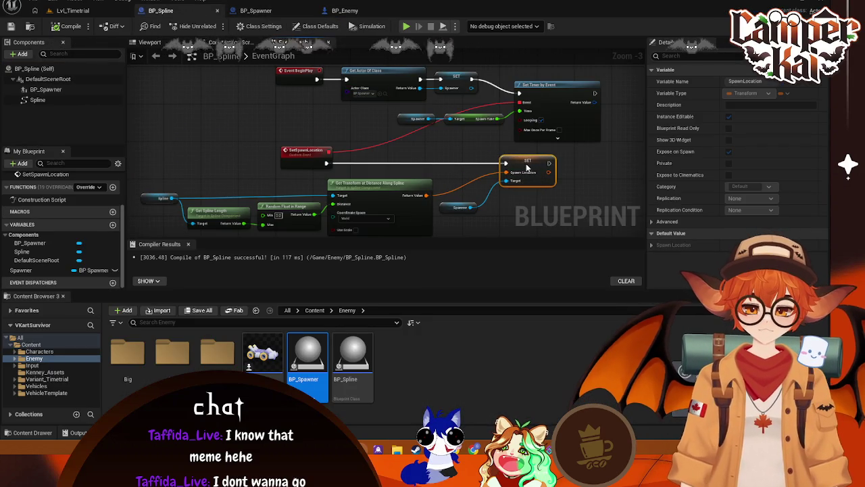
Disconnect the transform Return Value from Spawn Location and split it into location, rotation, scale
right_click(427, 196)
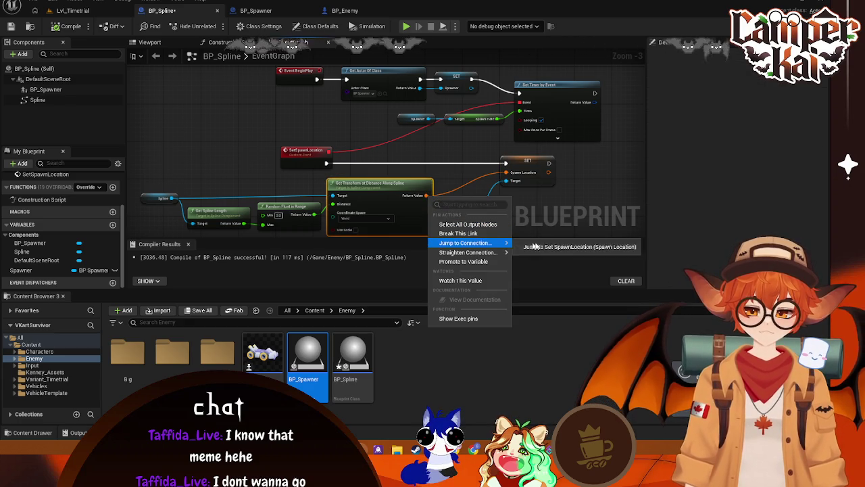
left_click(465, 319)
key("ctrl+z")
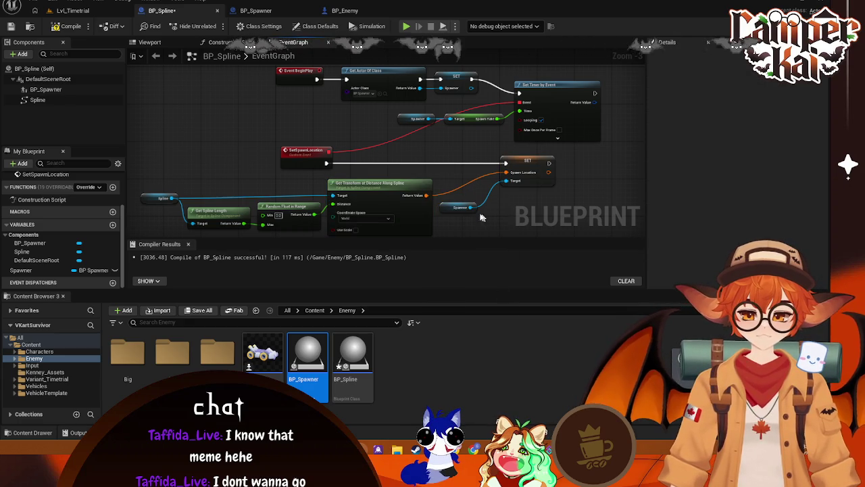
right_click(426, 197)
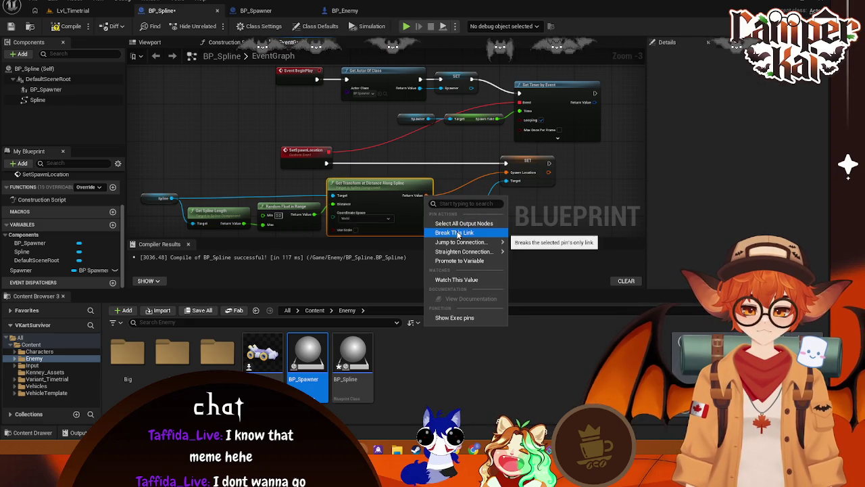
left_click(457, 232)
right_click(429, 196)
key("Escape")
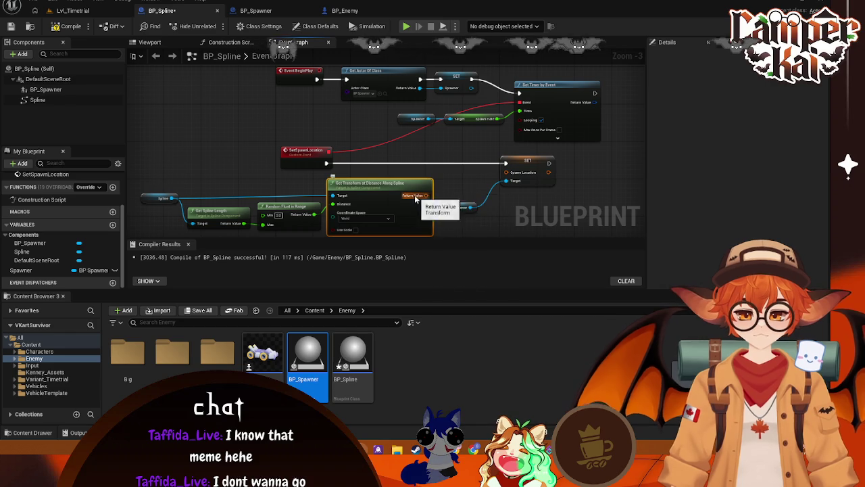
right_click(429, 196)
left_click(446, 233)
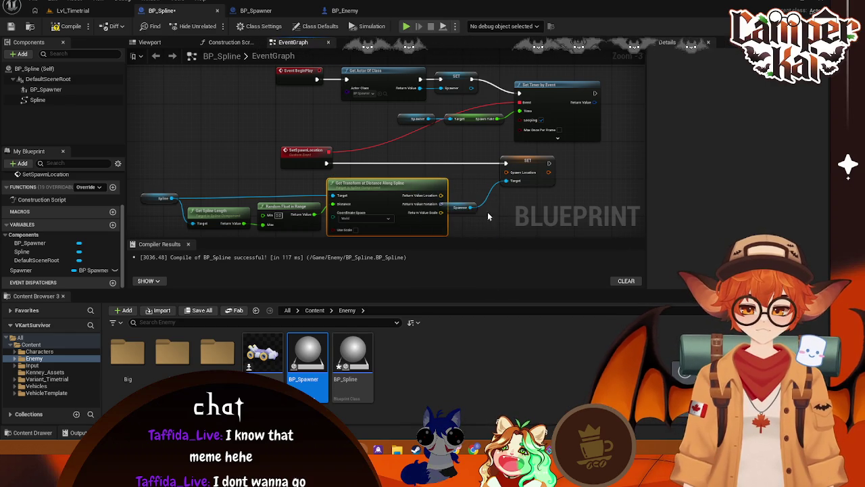
Split the Spawn Location pin and wire the spline's scale and rotation into it
left_click_drag(452, 209, 473, 226)
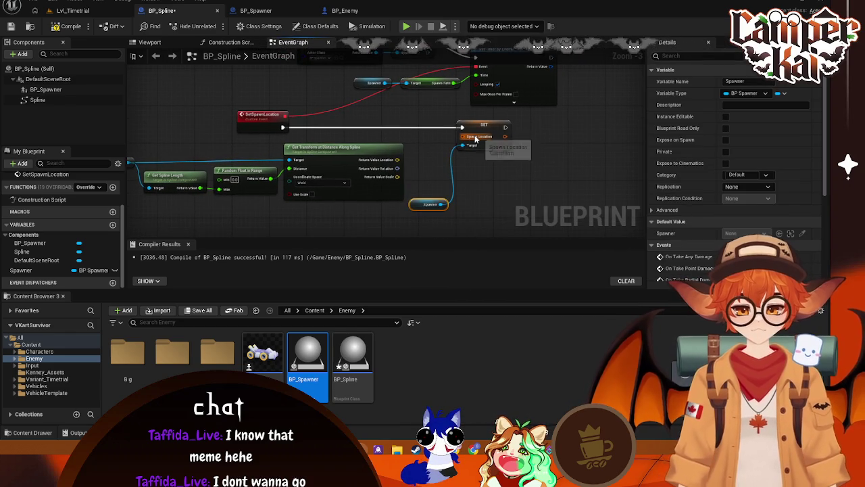
right_click(476, 139)
left_click(504, 171)
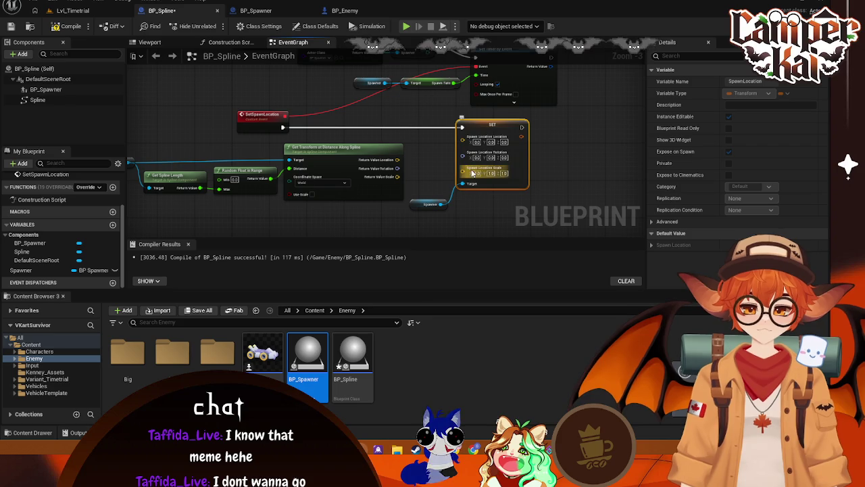
mouse_move(398, 176)
left_mouse_down()
mouse_move(468, 173)
mouse_move(465, 157)
left_mouse_up()
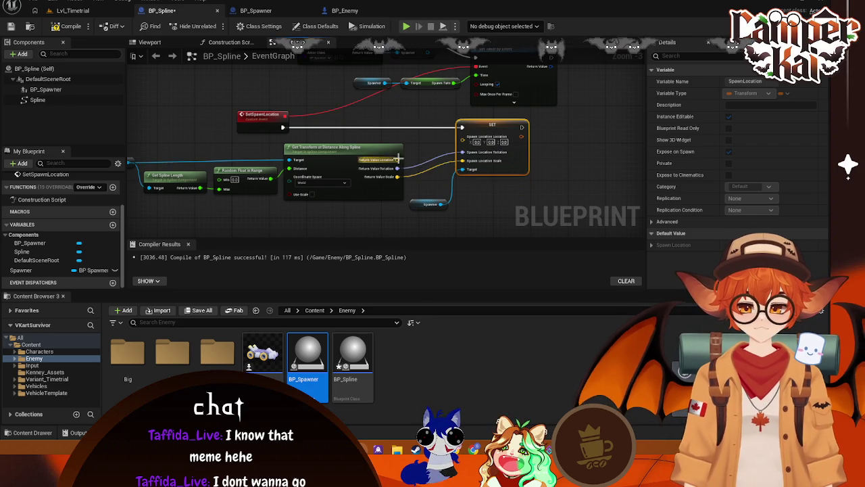
mouse_move(398, 159)
left_mouse_down()
mouse_move(433, 158)
mouse_move(425, 156)
left_mouse_up()
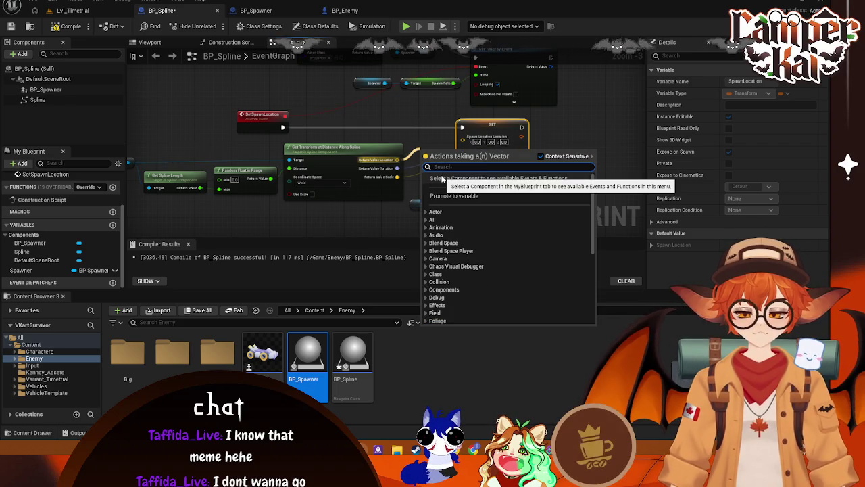
left_click(424, 128)
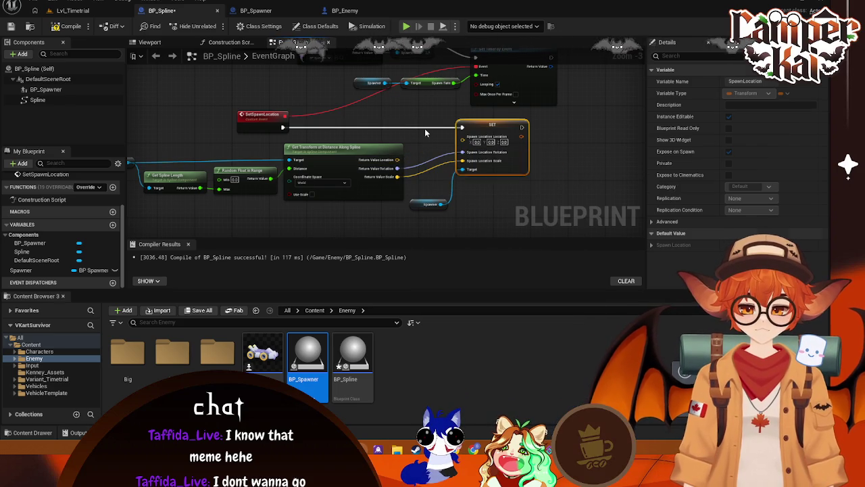
Split both location pins into X, Y, Z and wire the spline's location X across
right_click(396, 161)
left_click(413, 197)
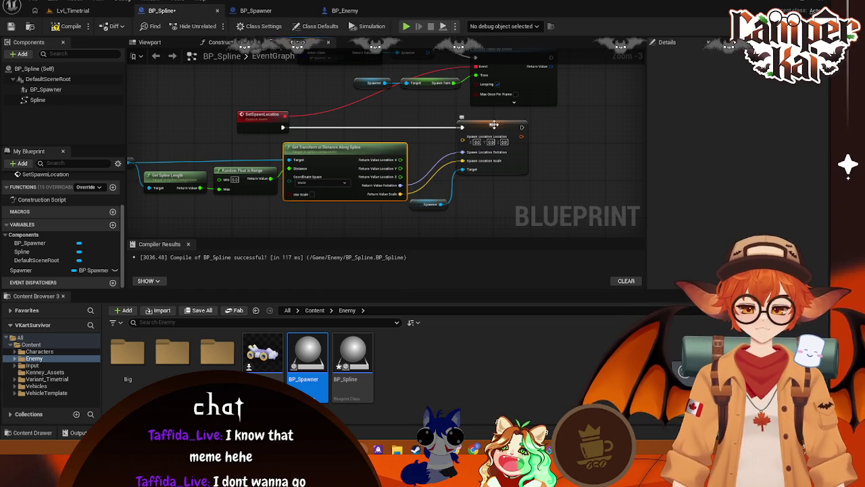
left_click_drag(494, 125, 512, 123)
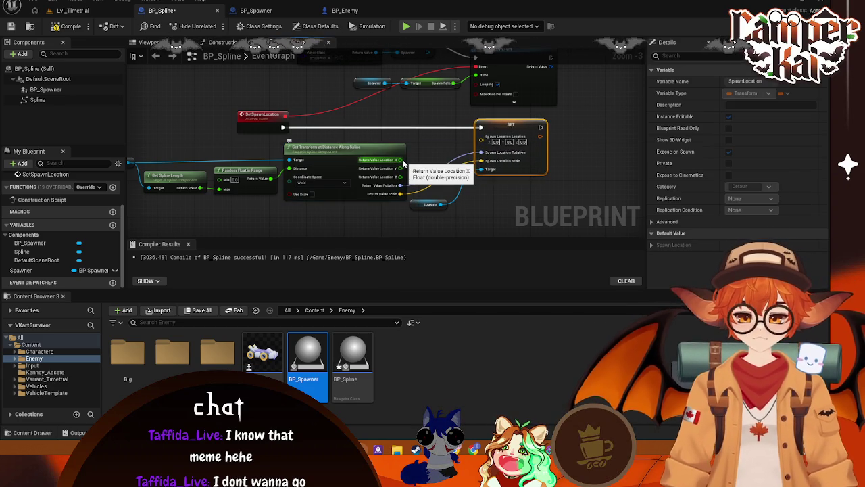
mouse_move(403, 161)
left_mouse_down()
mouse_move(467, 142)
mouse_move(444, 157)
mouse_move(481, 137)
left_mouse_up()
right_click(494, 137)
left_click(524, 169)
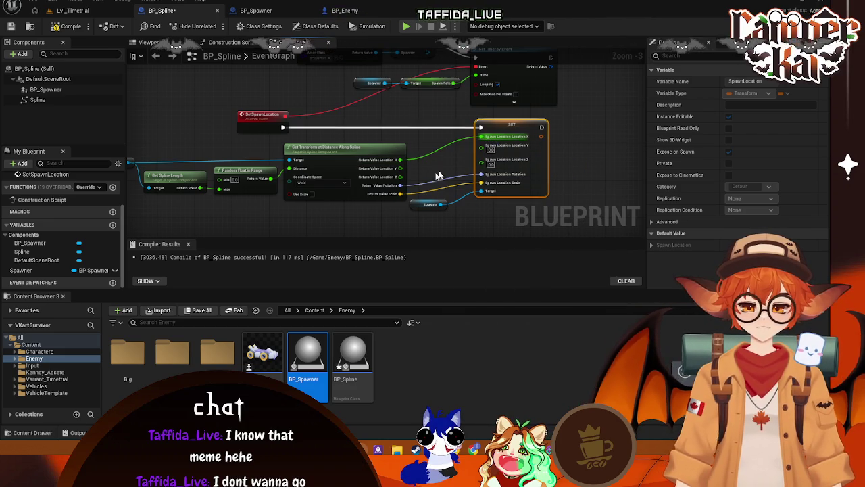
Route the spline Z through an Add node (+100) into Spawn Location Z and save BP_Spline
mouse_move(399, 177)
left_mouse_down()
mouse_move(482, 166)
mouse_move(424, 165)
mouse_move(433, 174)
mouse_move(425, 172)
left_mouse_up()
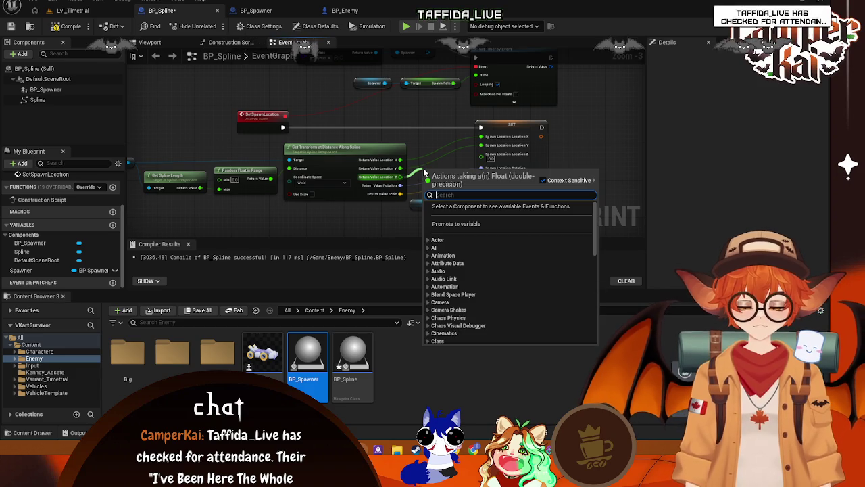
type("add")
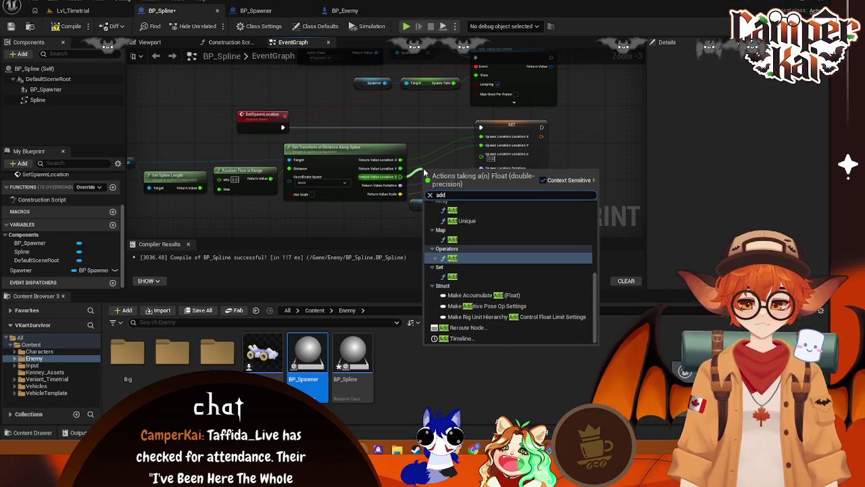
key("Return")
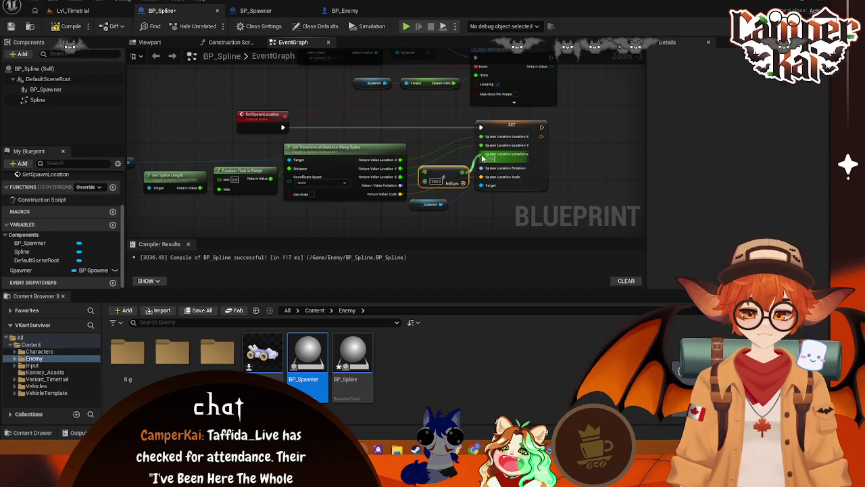
left_click_drag(462, 182, 481, 153)
left_click_drag(514, 126, 527, 125)
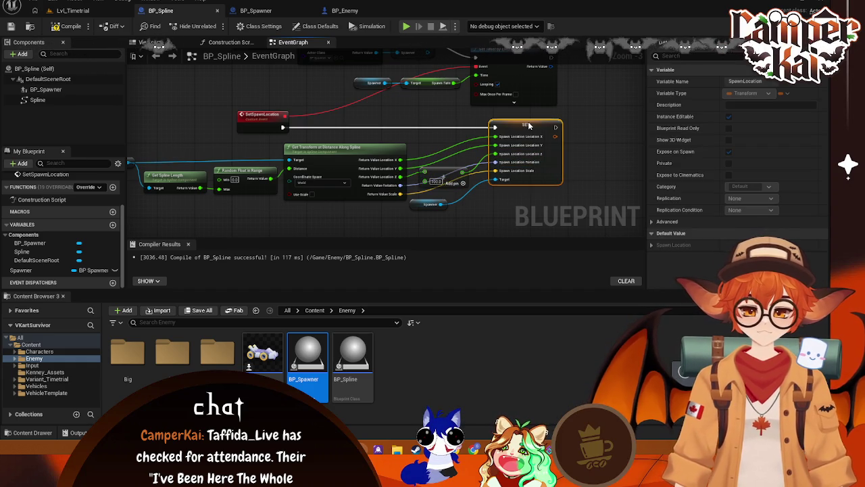
key("ctrl+s")
left_click(444, 171)
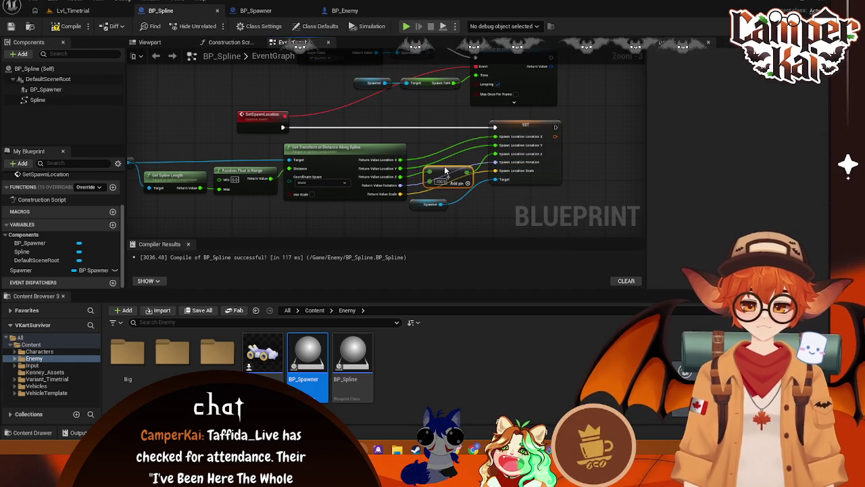
Run a quick play test of Lvl_Timetrial and stop it
left_click(73, 11)
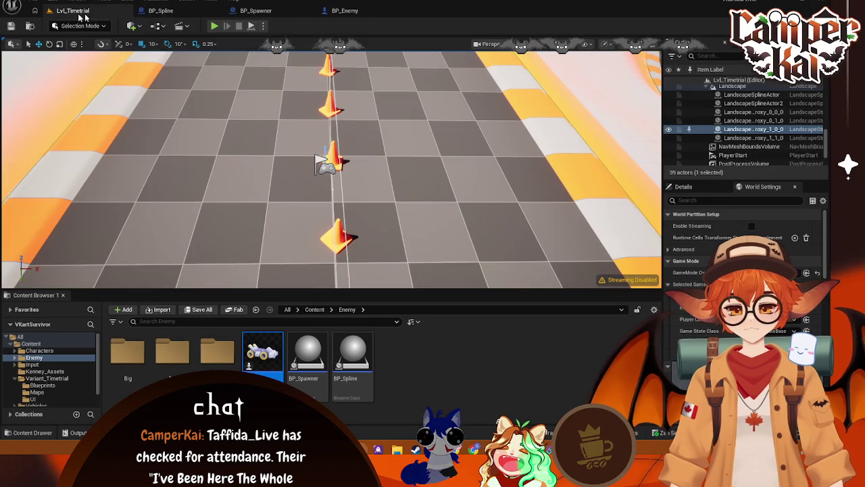
key("alt+p")
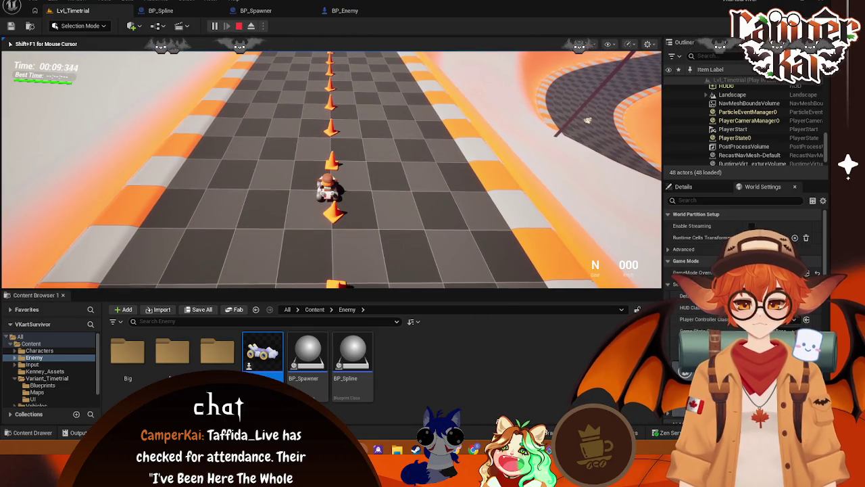
key("Escape")
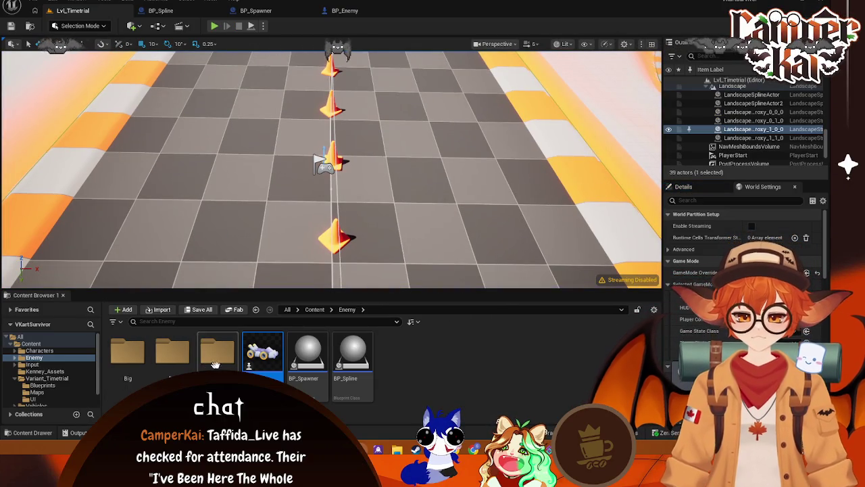
In BP_Enemy, set Auto Possess AI to Placed in World or Spawned, then return to Lvl_Timetrial
left_click(345, 11)
left_click(683, 55)
type("au")
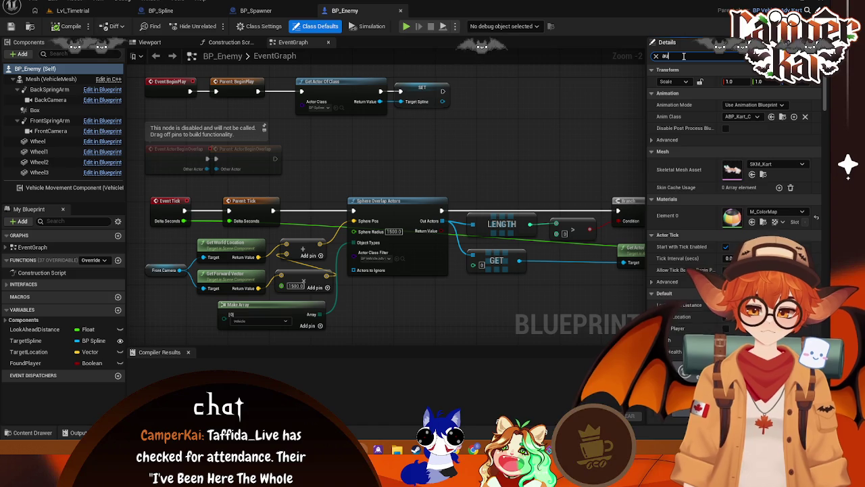
type("topo")
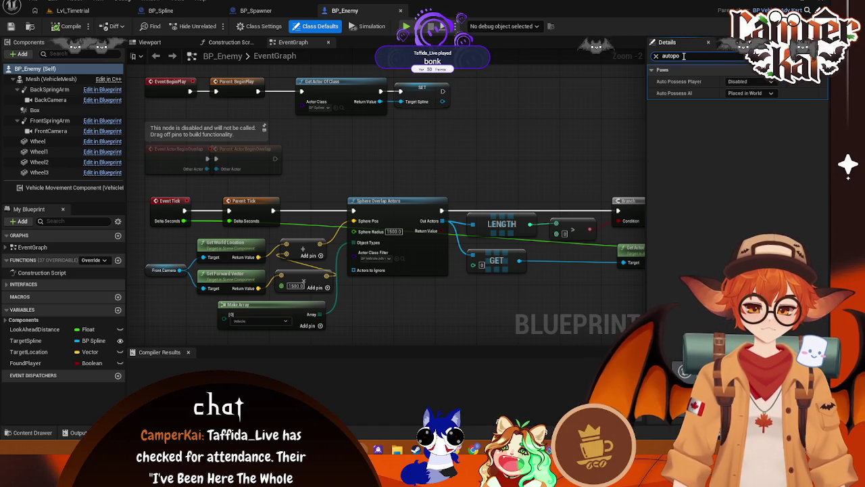
left_click(745, 92)
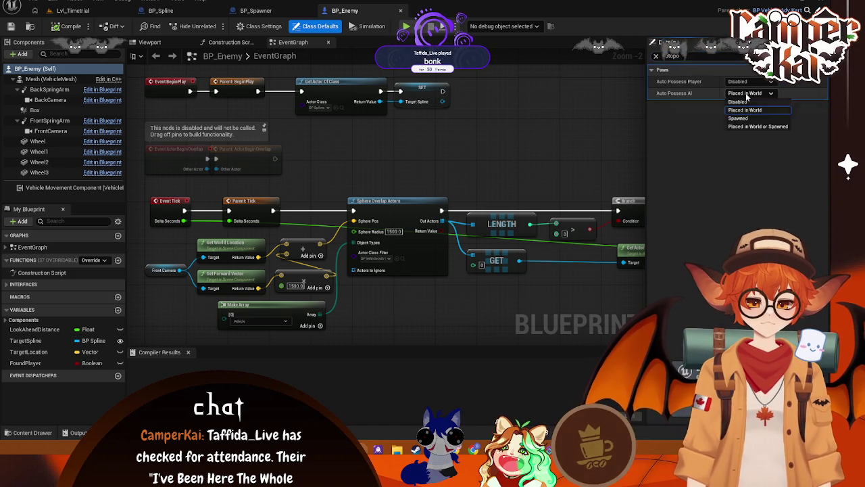
left_click(745, 93)
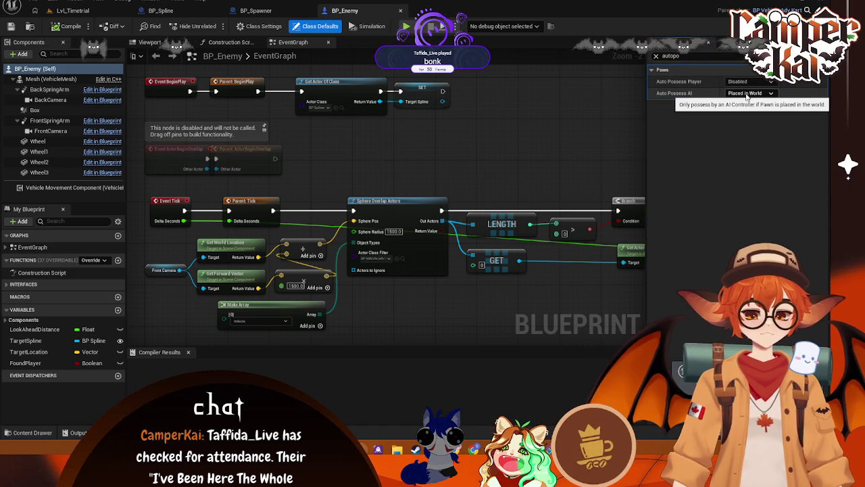
left_click(747, 94)
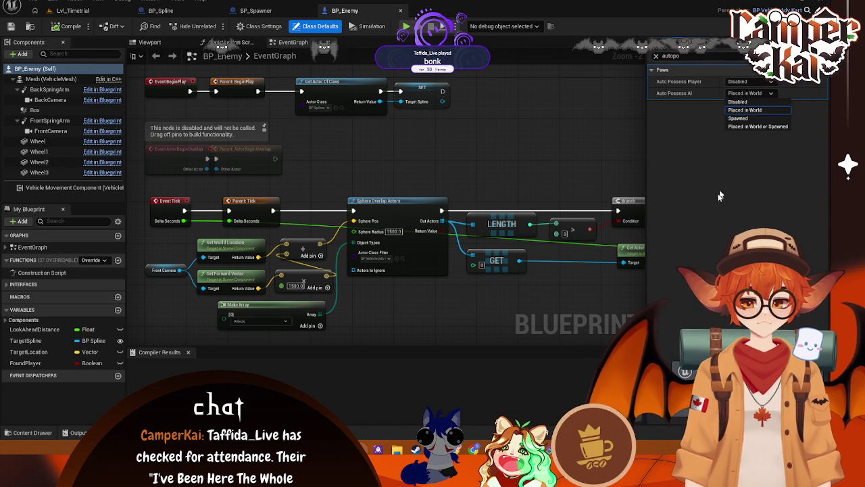
left_click(758, 126)
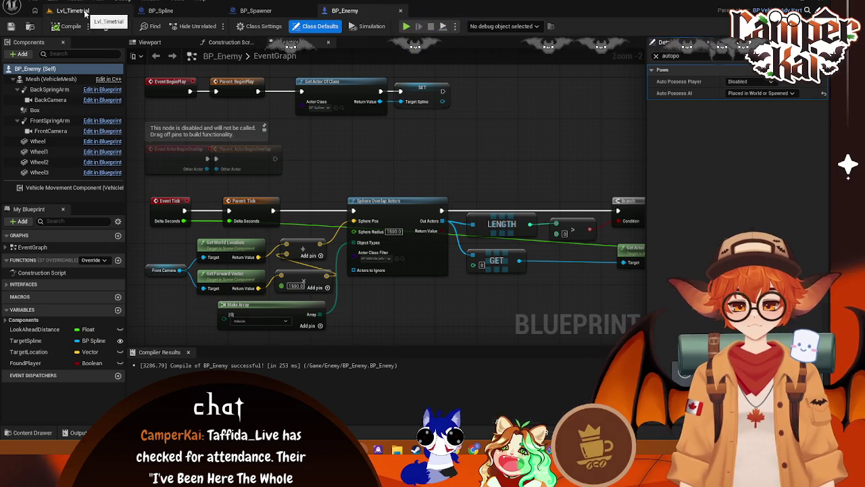
left_click(71, 11)
Play-test the level, steer the kart right briefly, then stop
left_click(213, 25)
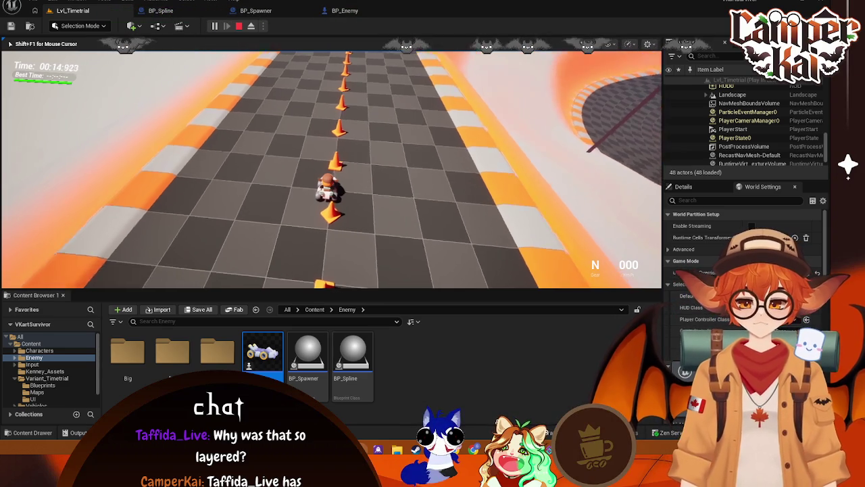
key("d")
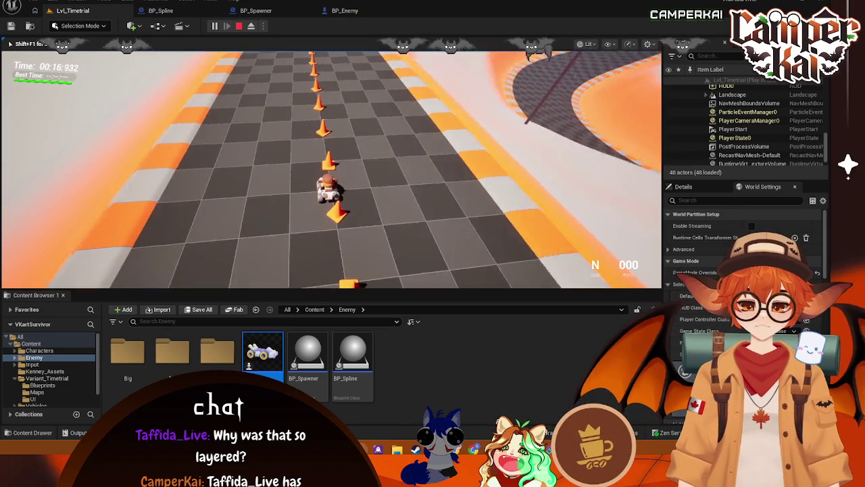
key("Escape")
scroll(348, 156, "down", 10)
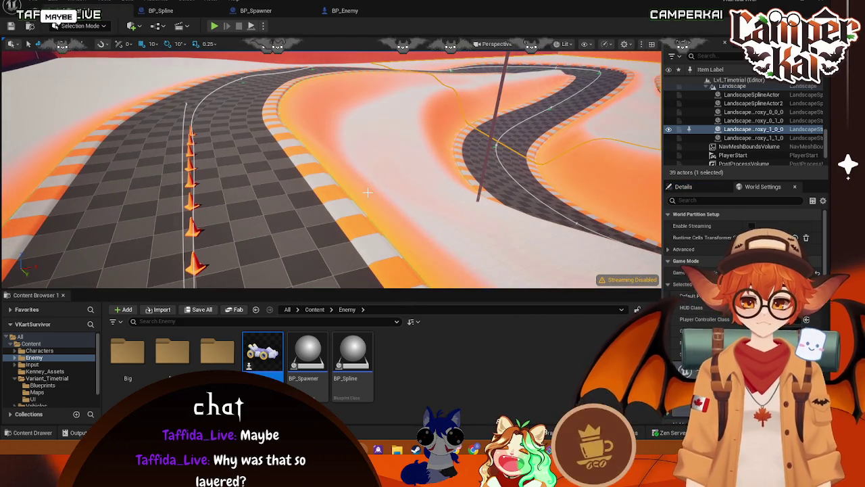
Replay the level, collapse the Border and Lighting folders to find spawned enemies and AI controllers, then stop
left_click(215, 26)
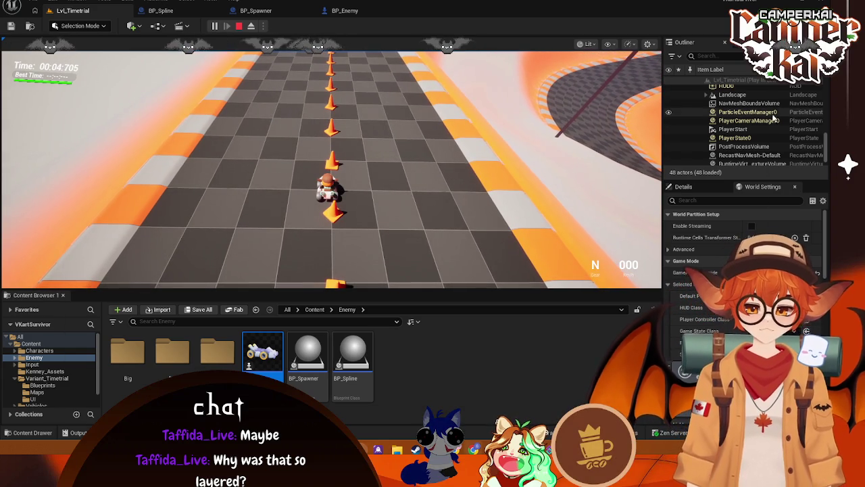
scroll(814, 130, "up", 3)
scroll(826, 132, "up", 5)
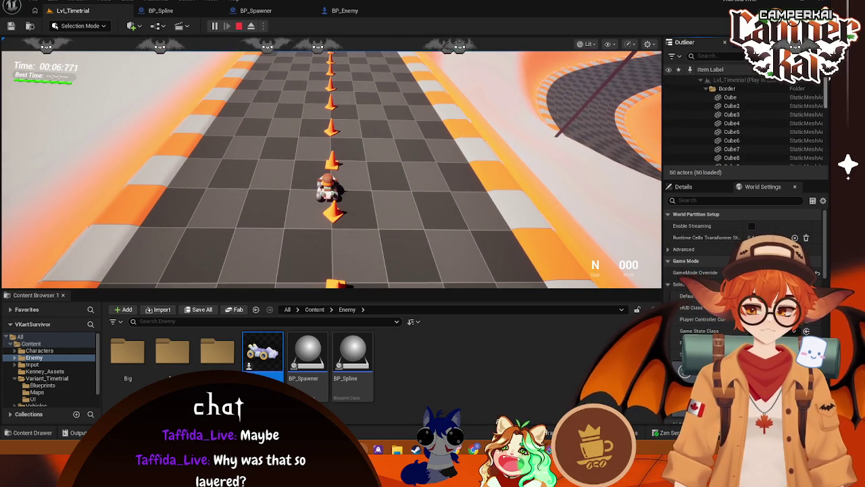
left_click(707, 89)
left_click(707, 97)
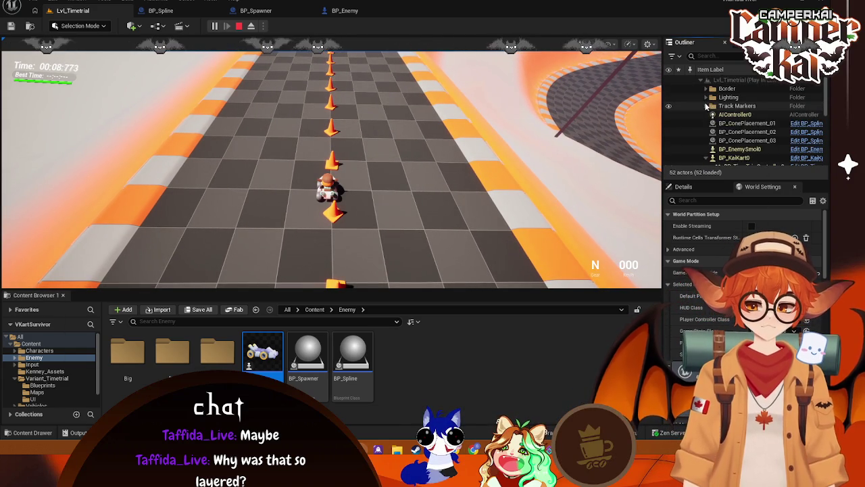
scroll(707, 122, "down", 1)
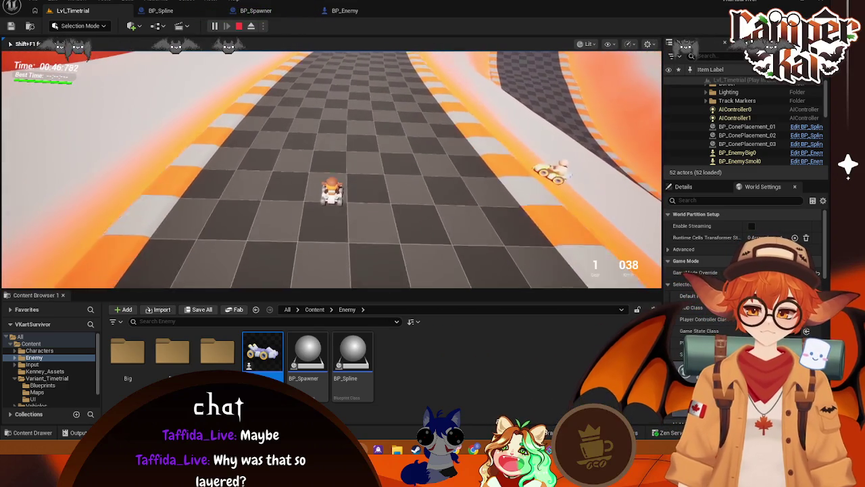
key("Escape")
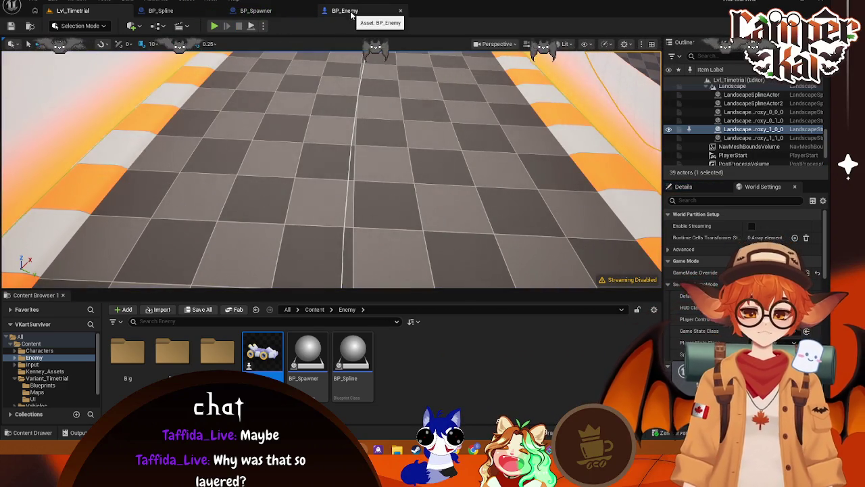
Review the BP_Enemy, BP_Spawner and BP_Spline graphs in turn
left_click(345, 11)
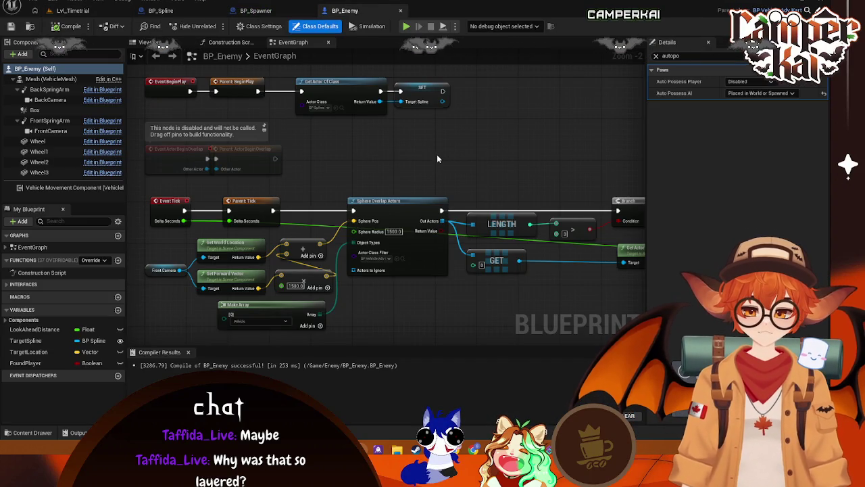
left_click_drag(437, 158, 342, 132)
left_click(250, 11)
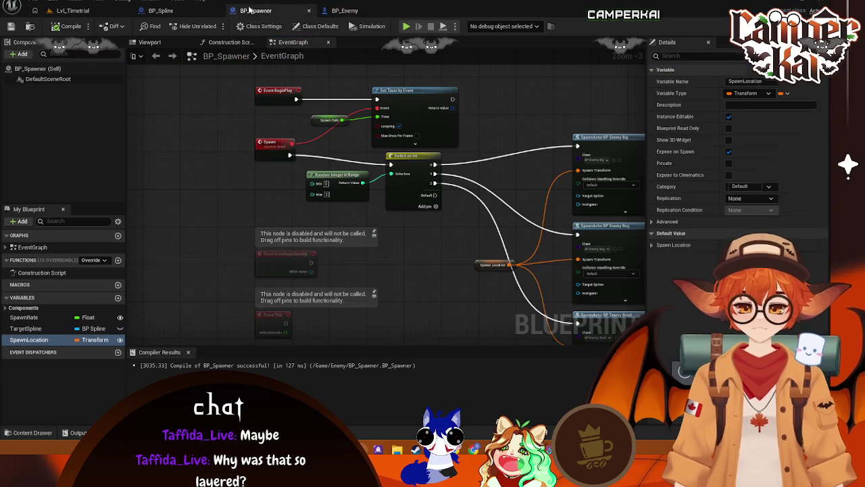
left_click(162, 11)
scroll(398, 180, "up", 1)
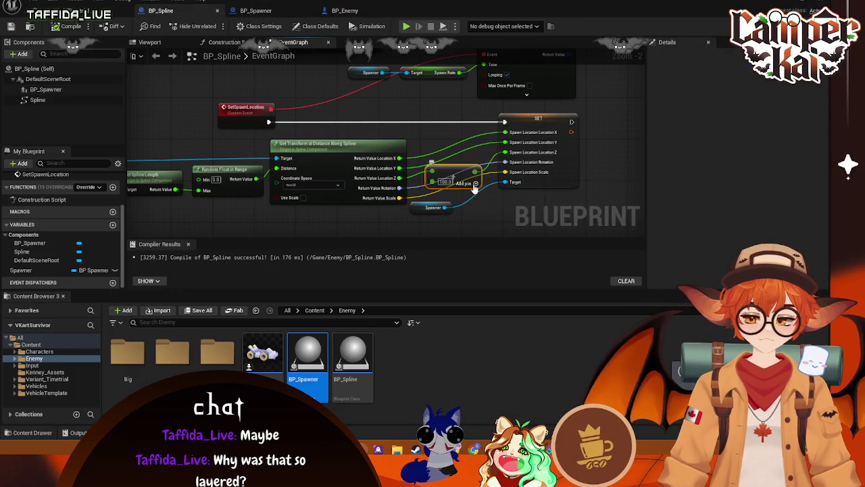
Wire the spline's Z straight into Spawn Location Z, then start a new Lvl_Timetrial play test
right_click(507, 132)
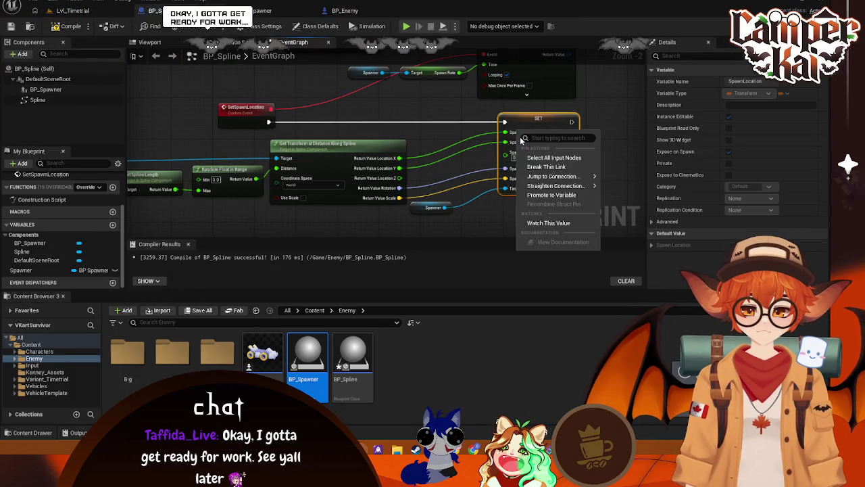
mouse_move(541, 186)
left_click(491, 216)
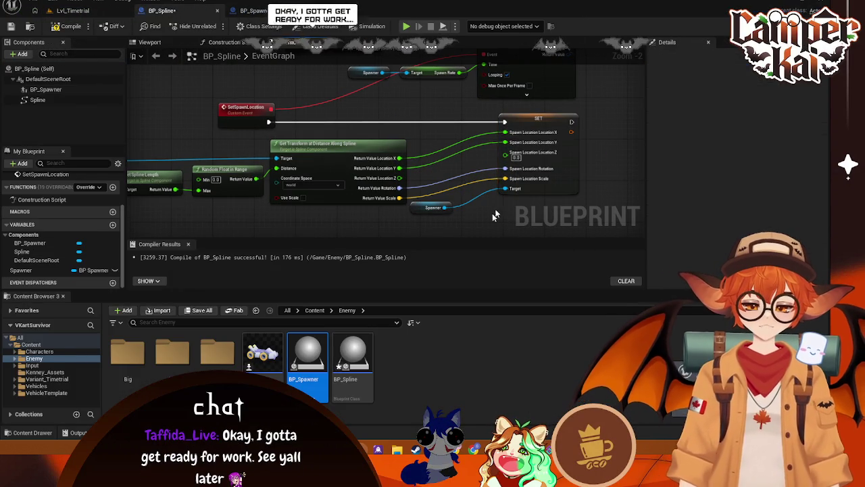
right_click(523, 144)
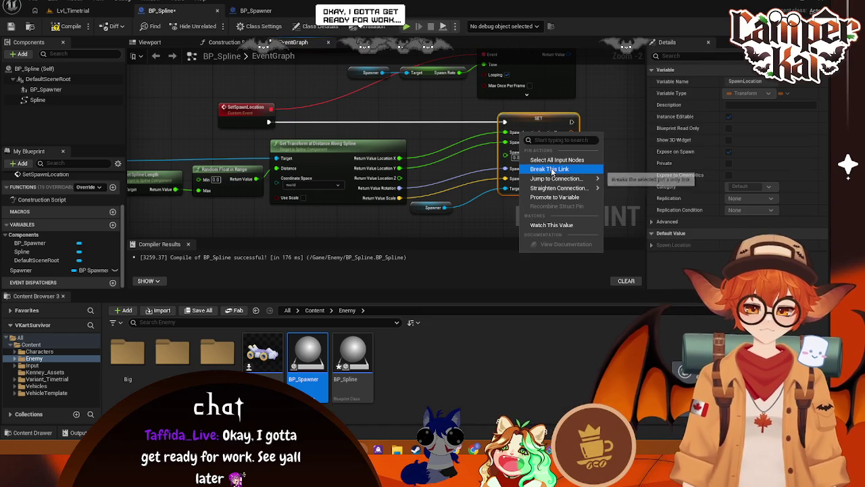
mouse_move(554, 188)
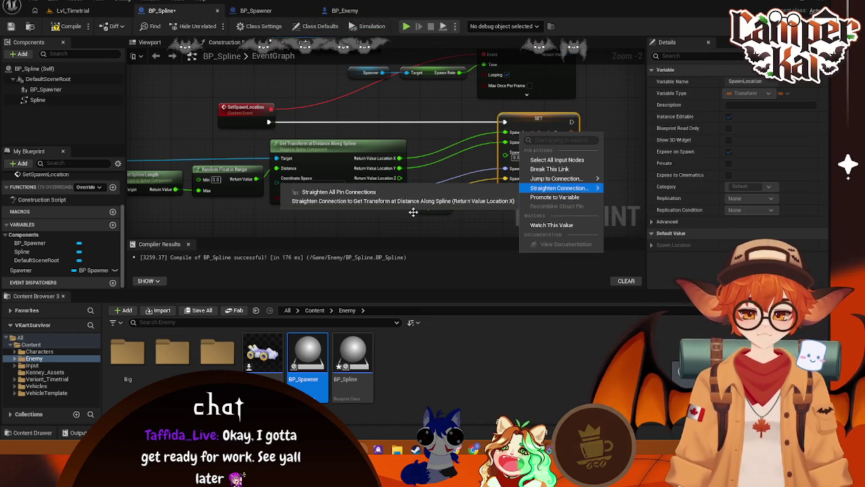
left_click(428, 171)
left_click_drag(399, 178, 509, 153)
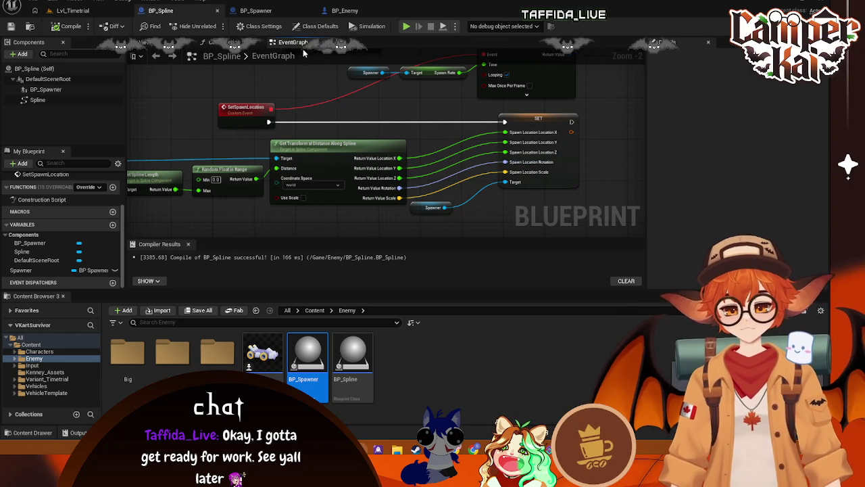
left_click(72, 10)
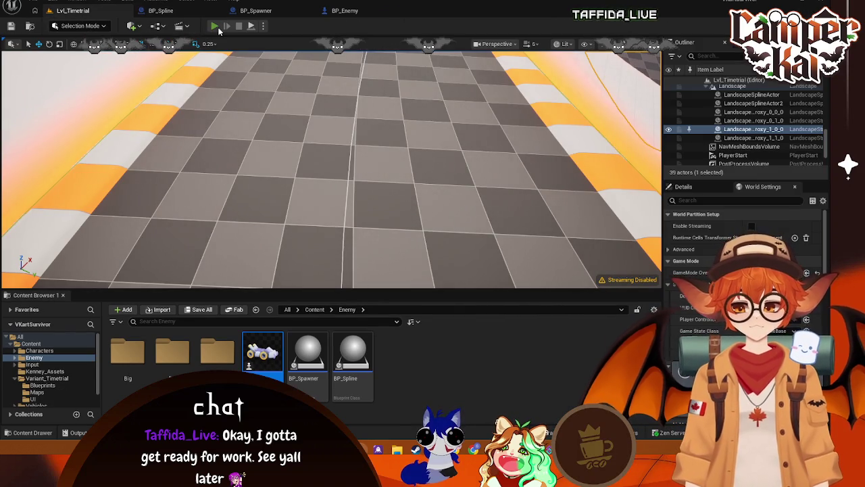
key("alt+p")
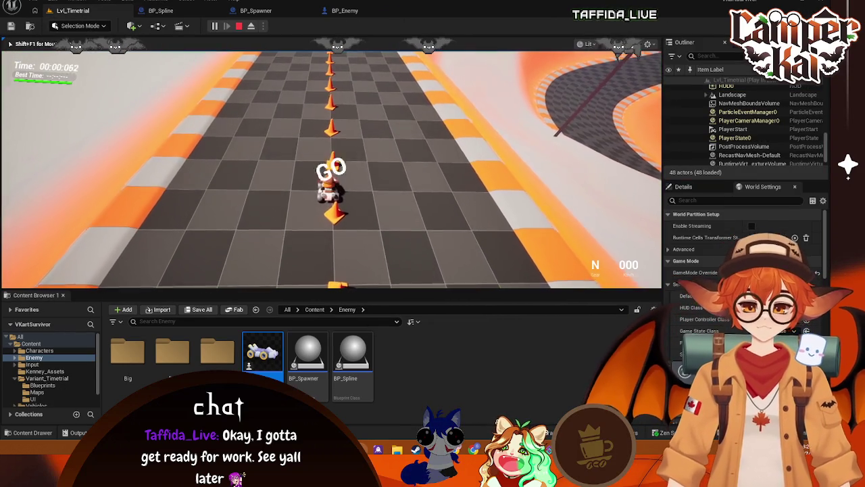
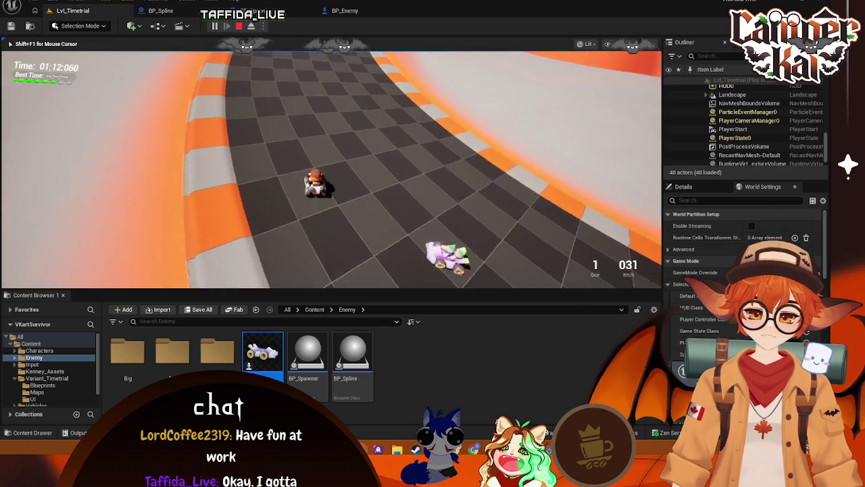
Drive the kart up the red-walled ramp to finish the lap (best time 01:16:089), then end play
key("w")
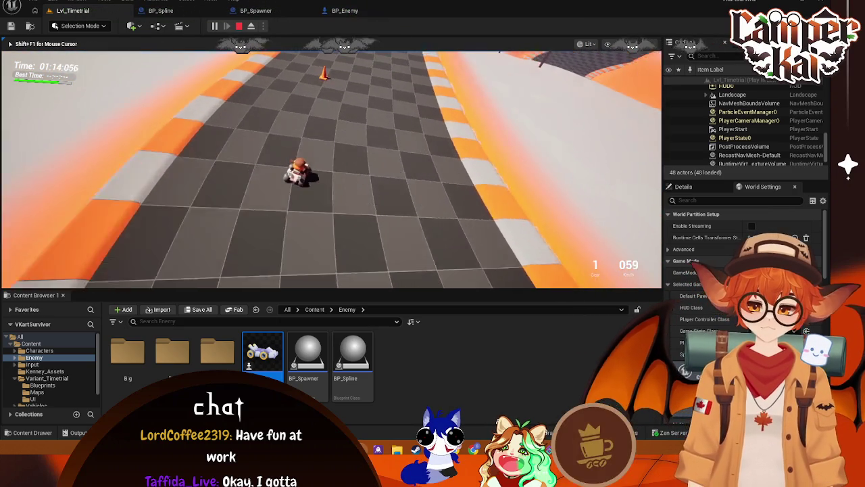
key("w")
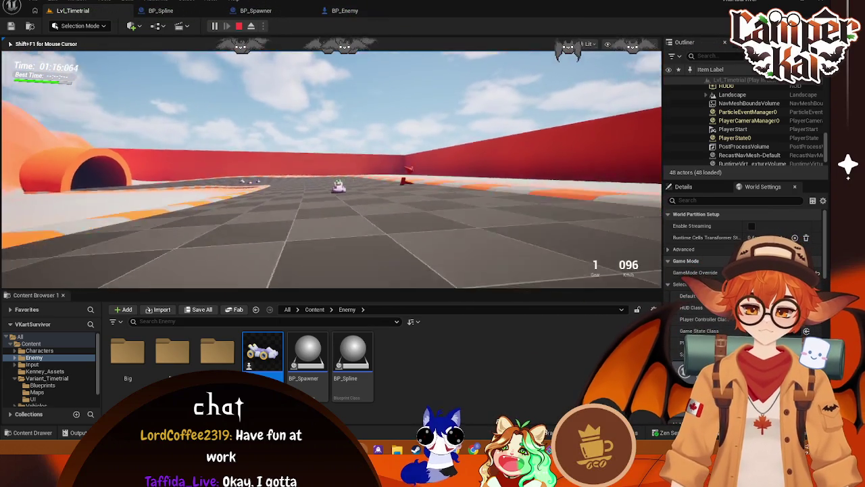
key("w")
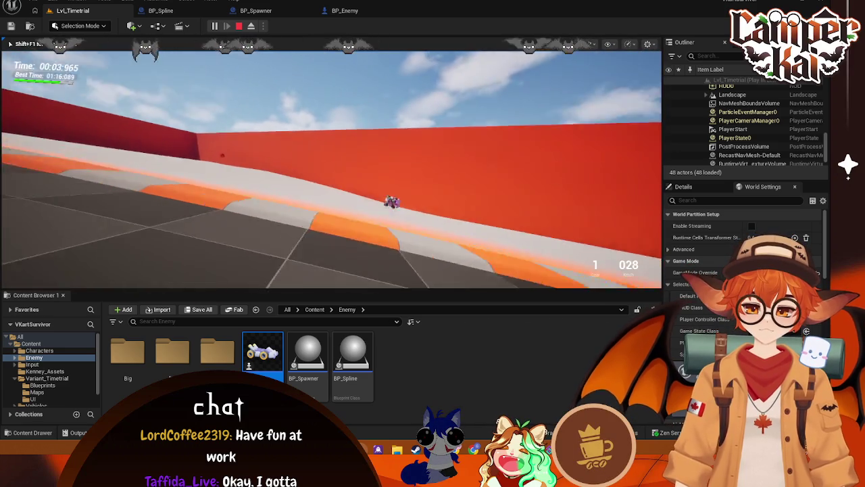
key("Escape")
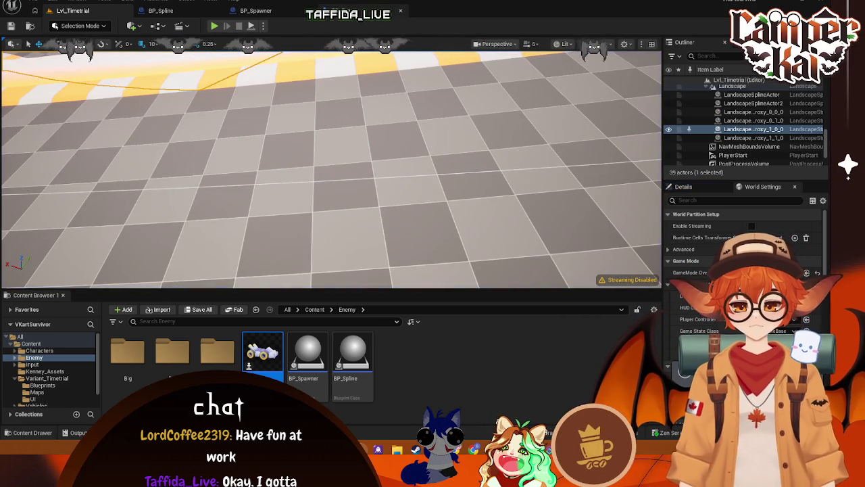
Show BP_Enemy's BeginPlay and Tick nodes beside the Content Drawer's Enemy folder (Big, Reg, Smol)
left_click(284, 13)
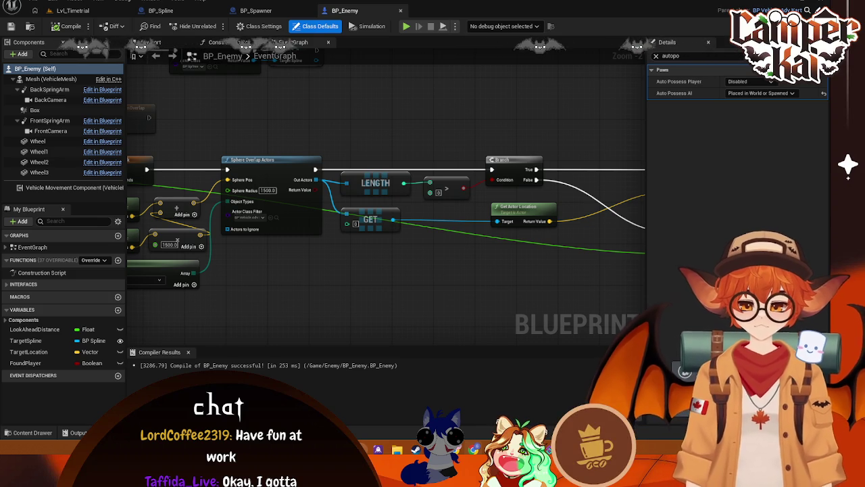
mouse_move(310, 104)
left_mouse_down()
mouse_move(416, 158)
mouse_move(451, 157)
left_mouse_up()
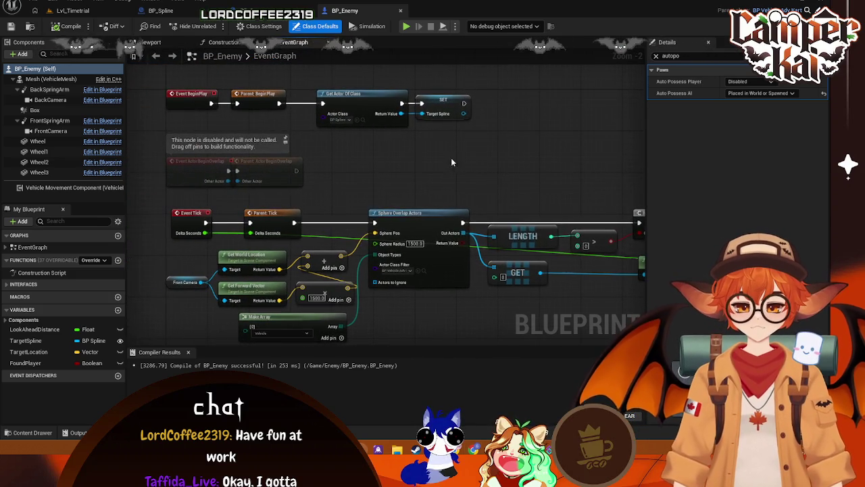
left_click(13, 435)
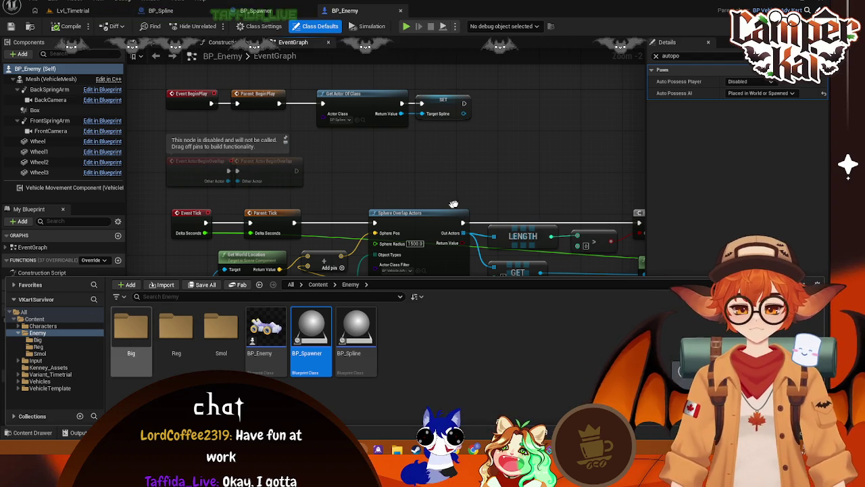
Browse Content > VehicleTemplate > Blueprints in the Content Drawer and open BP_VehicleAdvPawnBase
key("ctrl+space")
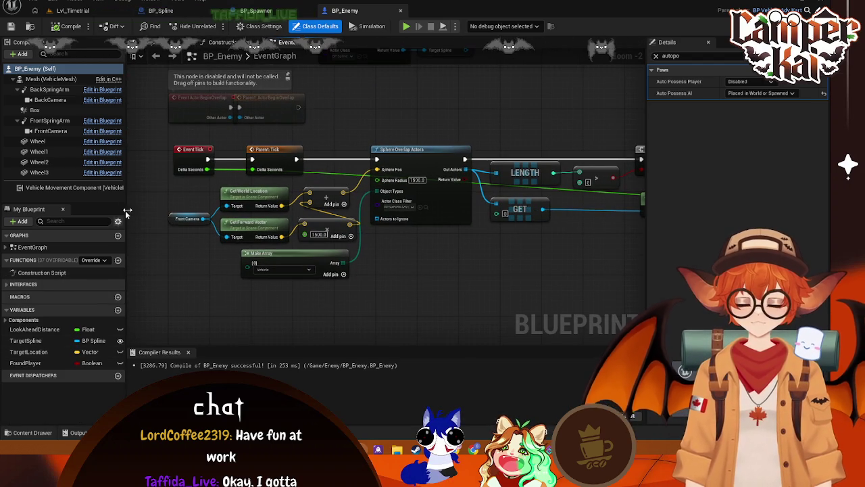
left_click(32, 434)
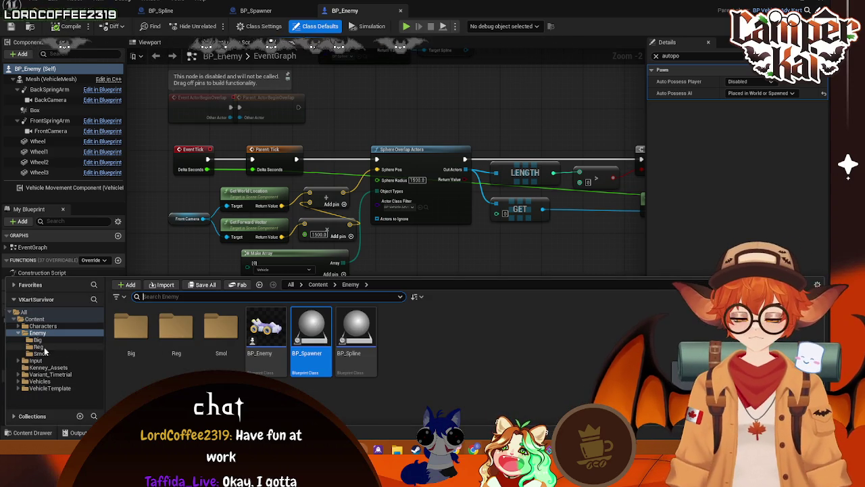
left_click(43, 326)
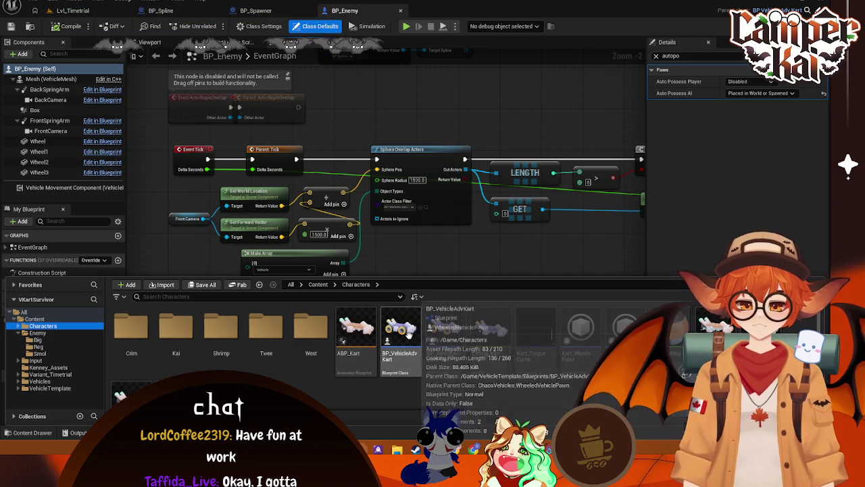
left_click(49, 388)
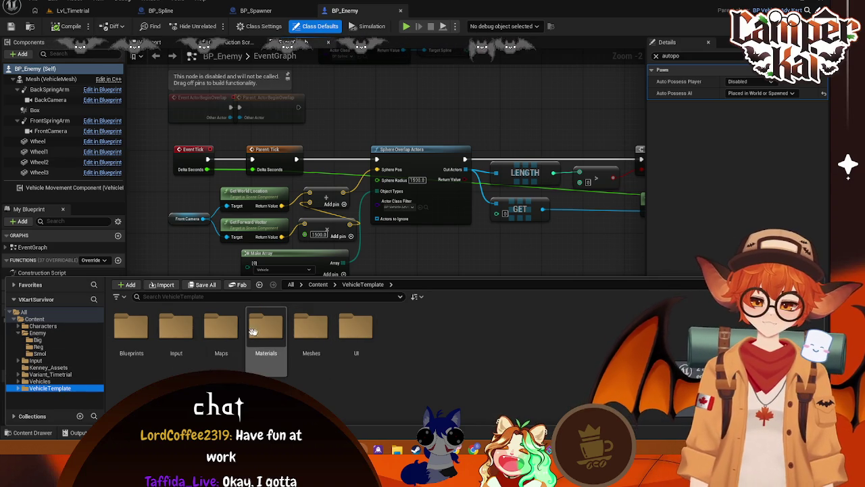
double_click(265, 330)
left_click(49, 363)
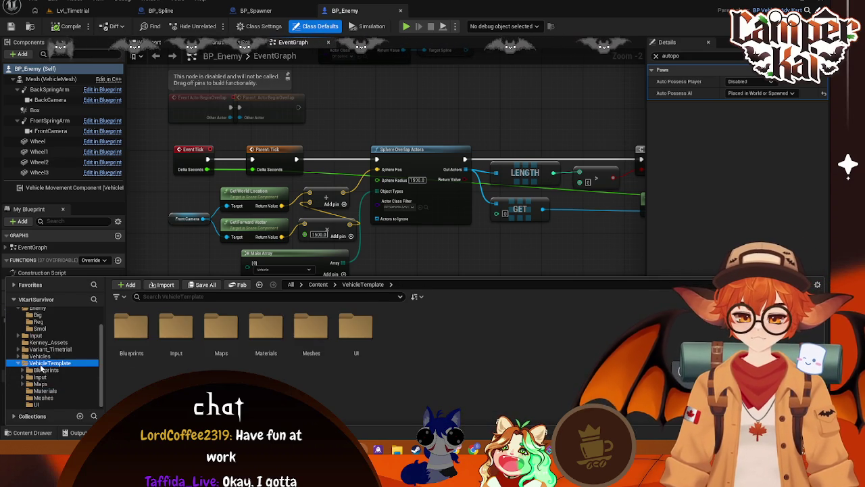
double_click(146, 338)
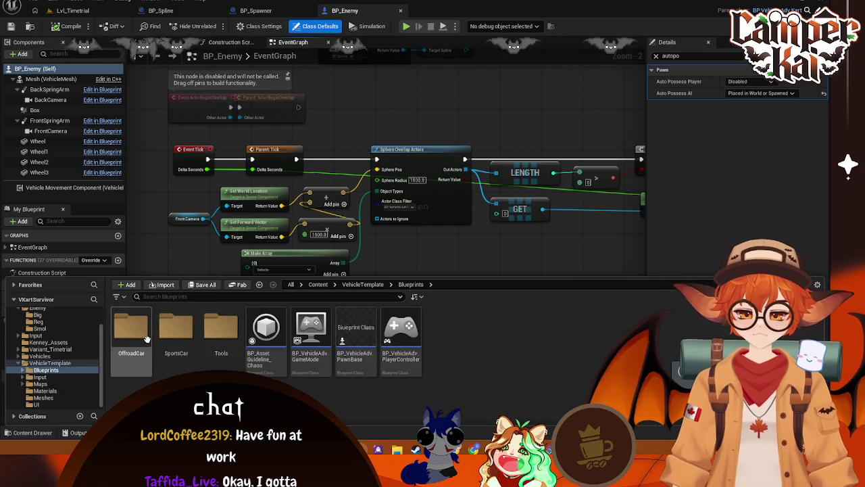
double_click(366, 338)
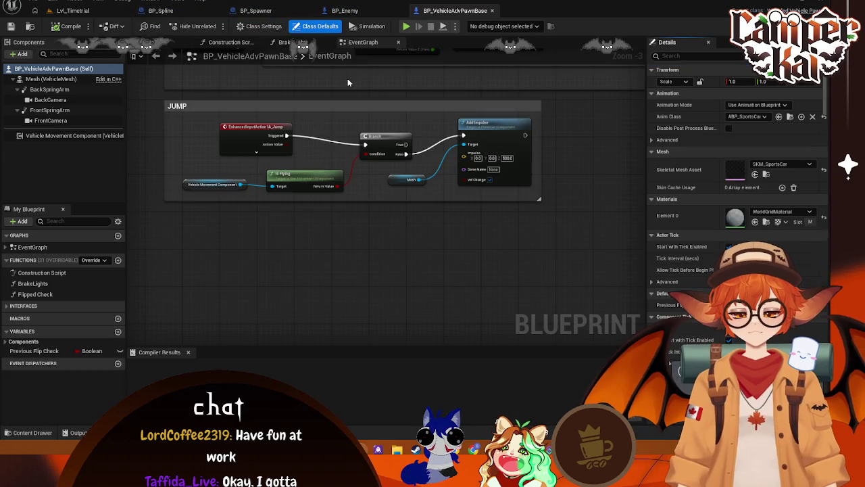
Scroll up to the 'Resets the car in place' comment and screenshot the car-reset nodes
scroll(365, 135, "up", 5)
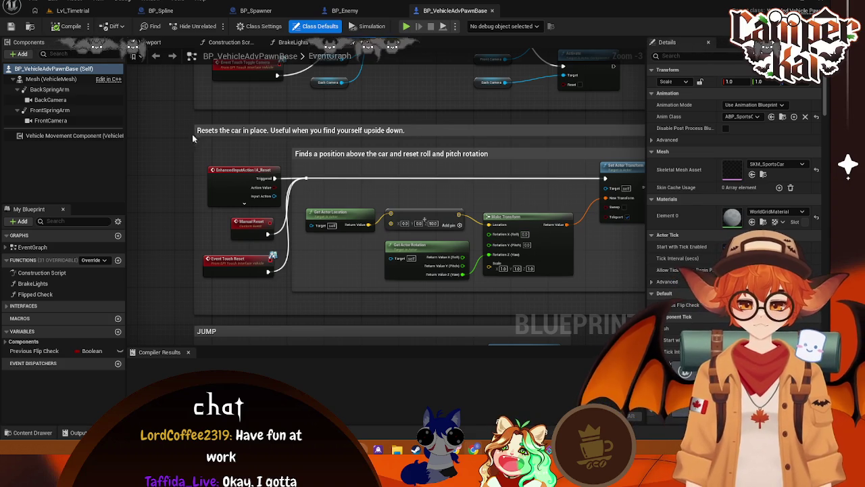
key("Print")
left_click_drag(182, 105, 609, 322)
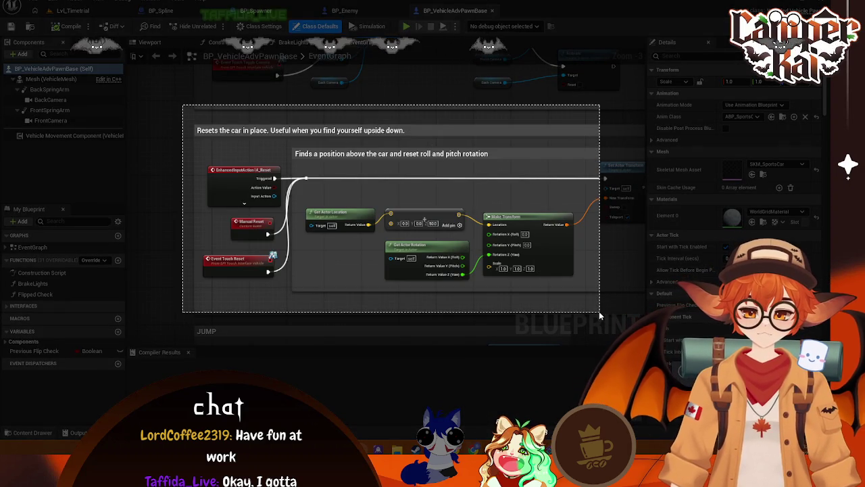
key("ctrl+c")
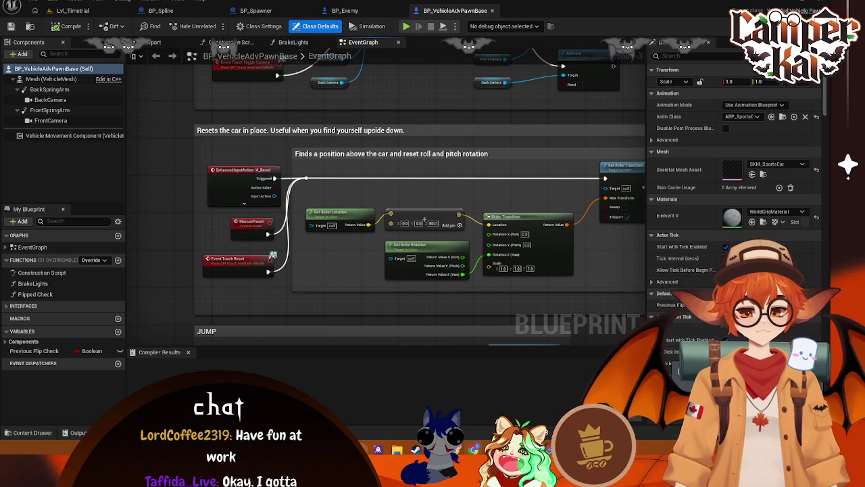
Return to BP_Enemy and frame the Branch and Drive Towards nodes in the graph
left_click(348, 10)
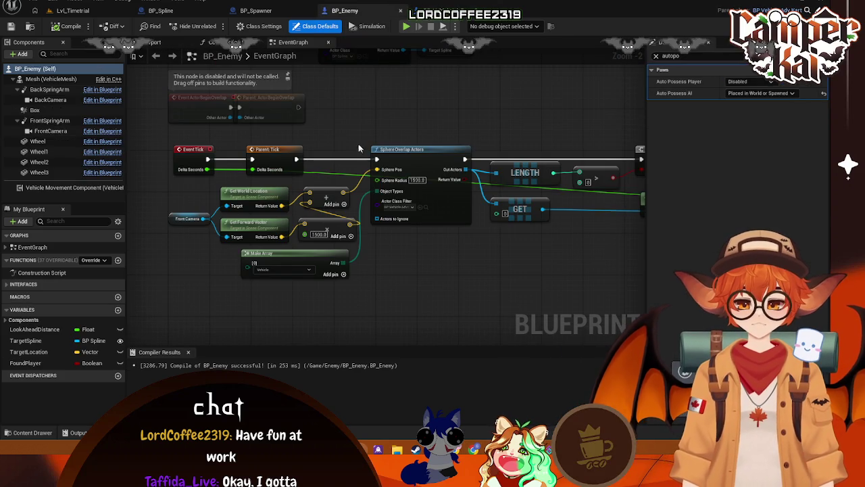
scroll(437, 282, "down", 1)
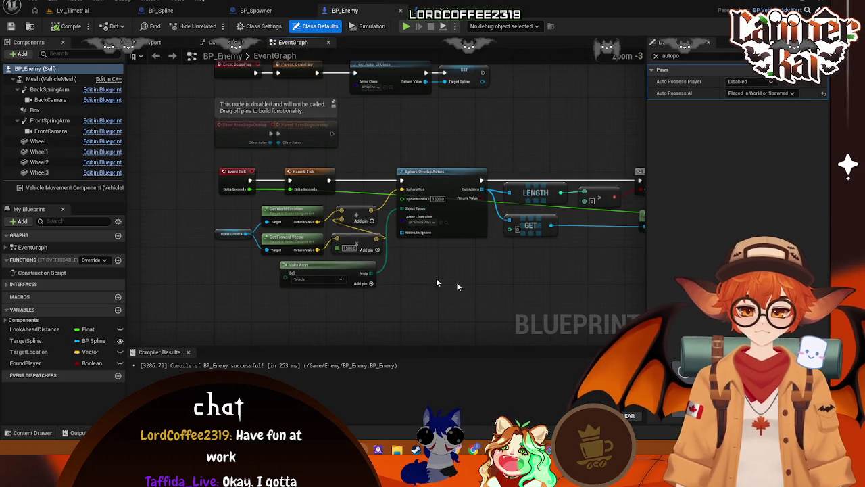
left_click_drag(437, 283, 313, 254)
mouse_move(468, 238)
left_mouse_down()
mouse_move(332, 236)
mouse_move(442, 201)
left_mouse_up()
scroll(446, 203, "down", 1)
scroll(452, 207, "up", 1)
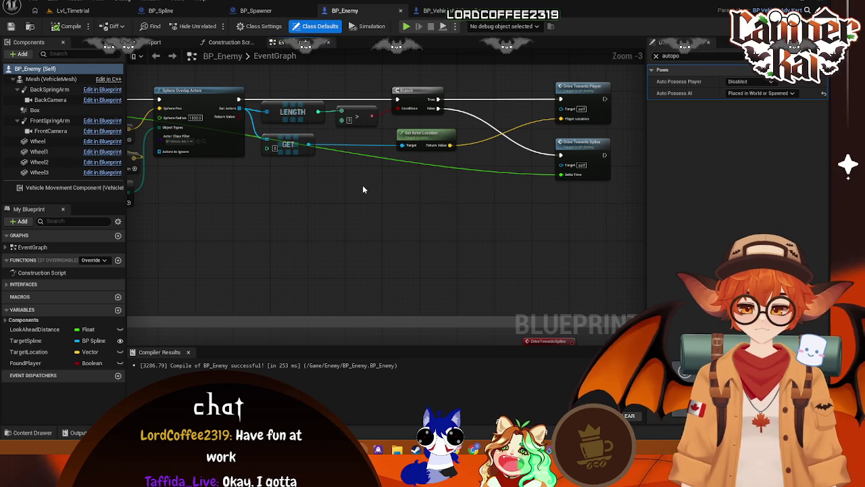
mouse_move(364, 185)
left_mouse_down()
mouse_move(438, 170)
mouse_move(432, 190)
left_mouse_up()
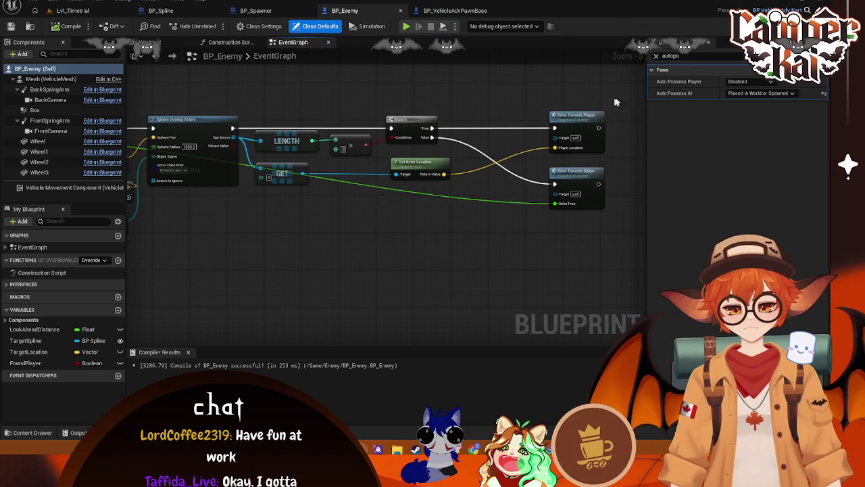
Add a Branch node ('if') after Drive Towards Player's exec output
mouse_move(627, 93)
left_mouse_down()
mouse_move(284, 292)
mouse_move(232, 261)
left_mouse_up()
left_click_drag(523, 117, 569, 115)
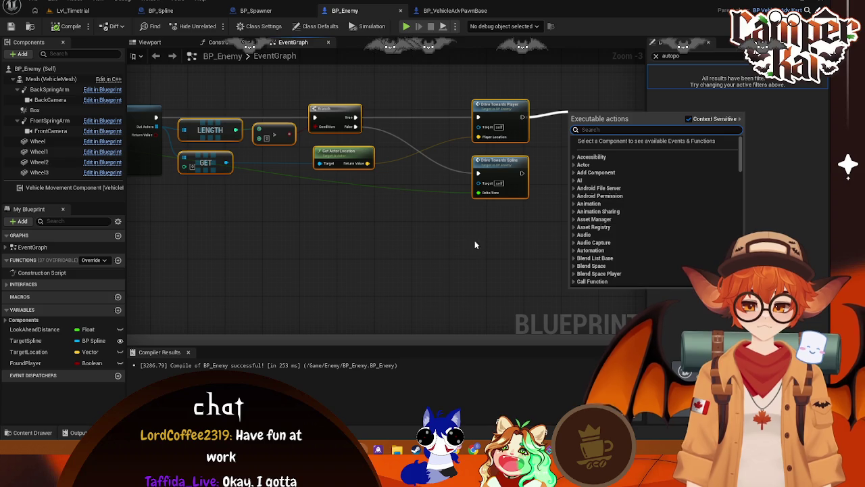
left_click(375, 250)
left_click_drag(264, 66, 363, 178)
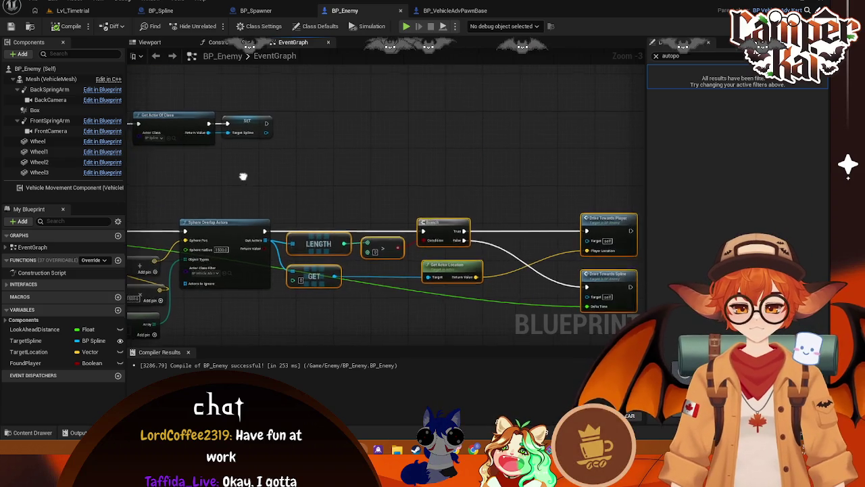
mouse_move(243, 177)
left_mouse_down()
mouse_move(415, 180)
mouse_move(376, 115)
left_mouse_up()
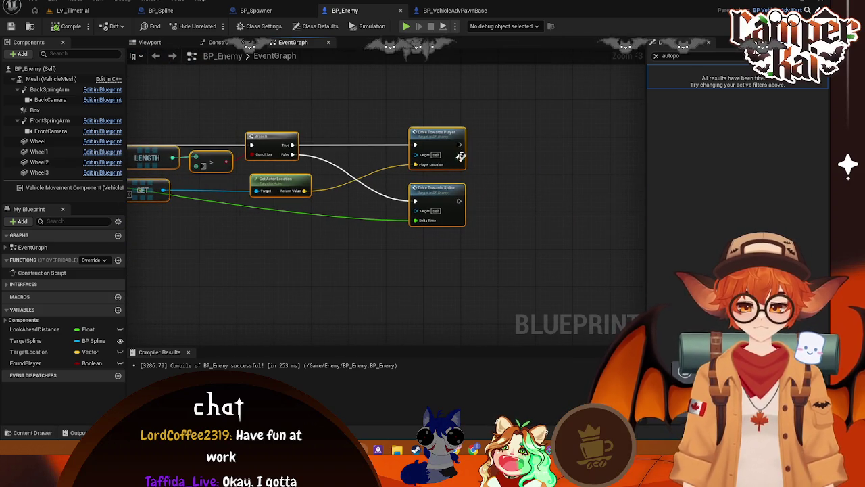
left_click_drag(469, 146, 472, 144)
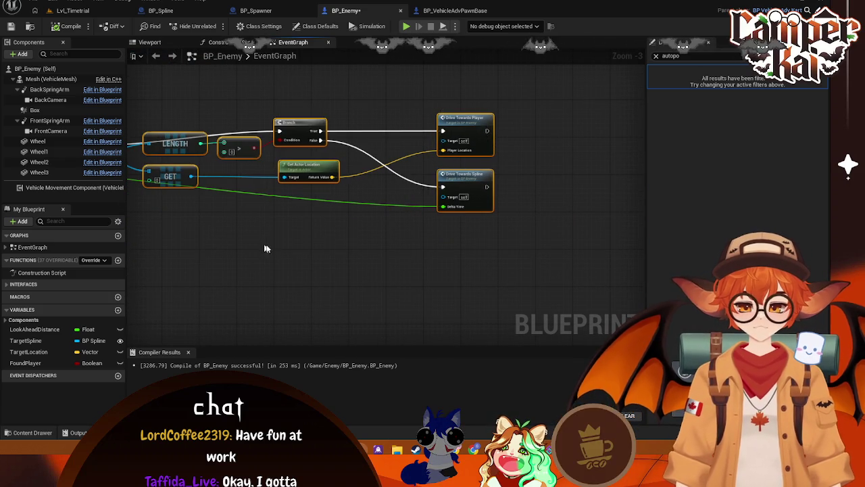
key("ctrl+z")
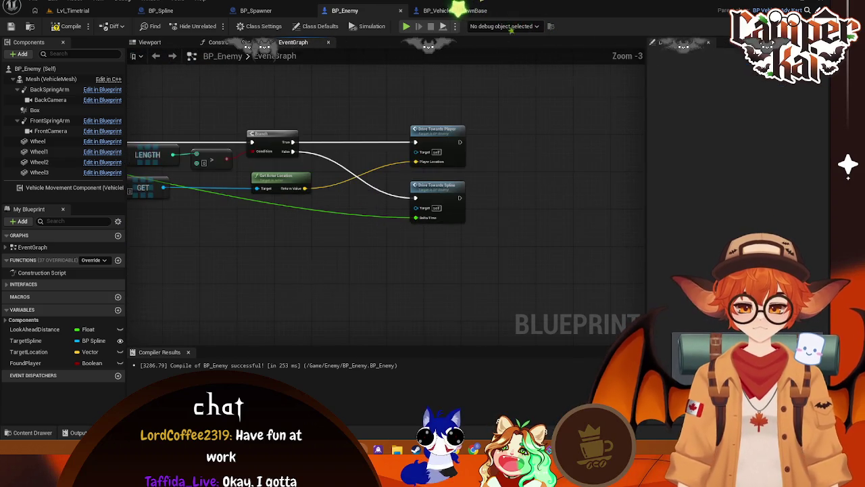
left_click_drag(405, 252, 293, 259)
left_click_drag(348, 154, 416, 150)
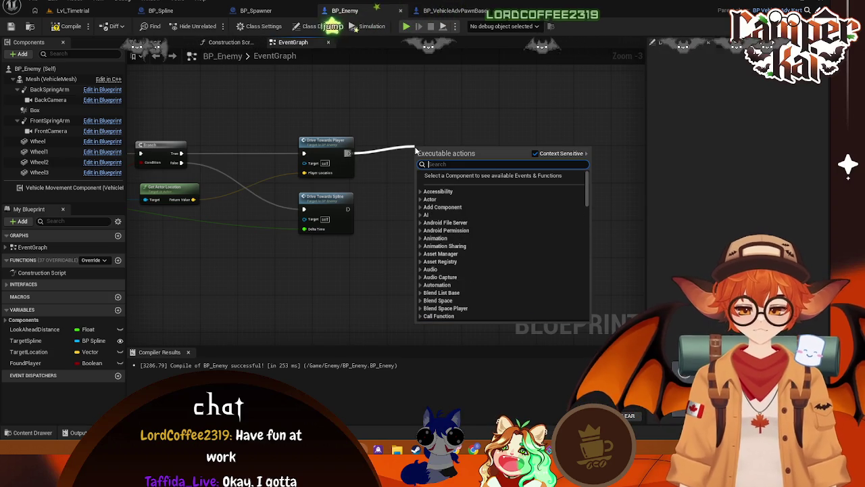
type("if")
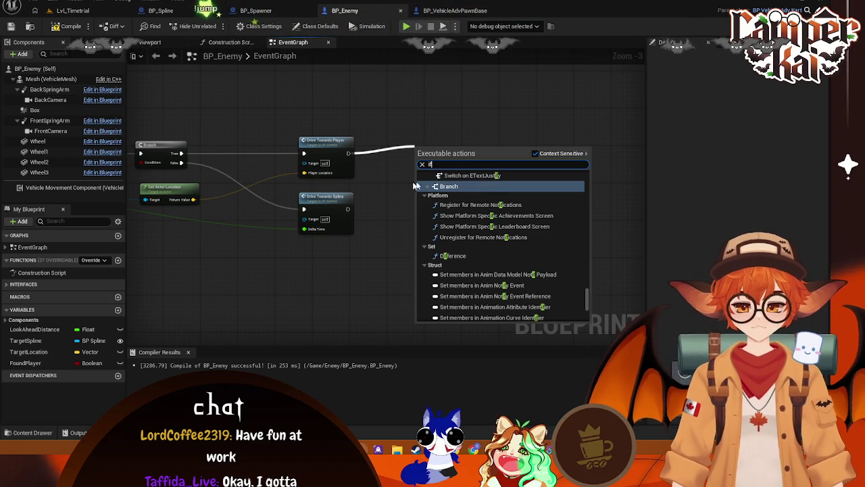
key("Return")
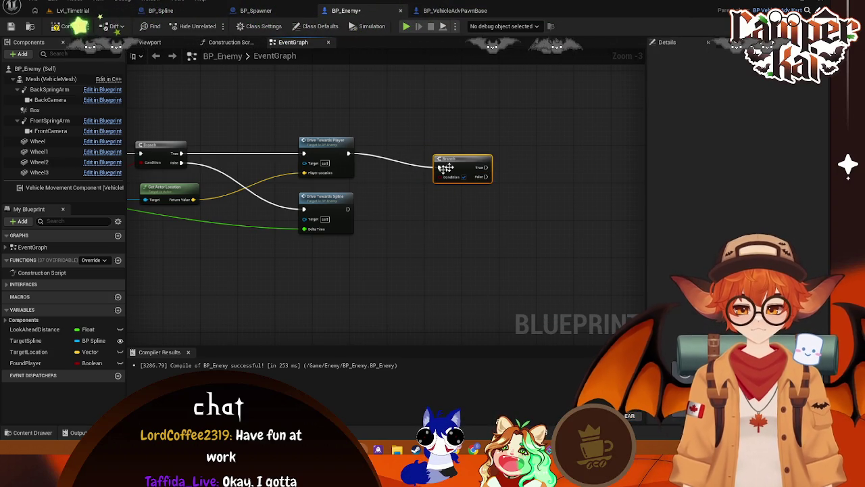
Wire Drive Towards Spline's exec output into the new Branch, leaving its condition and True path empty
left_click_drag(341, 208, 385, 201)
key("ctrl+z")
left_click_drag(445, 172, 431, 194)
type("if ve")
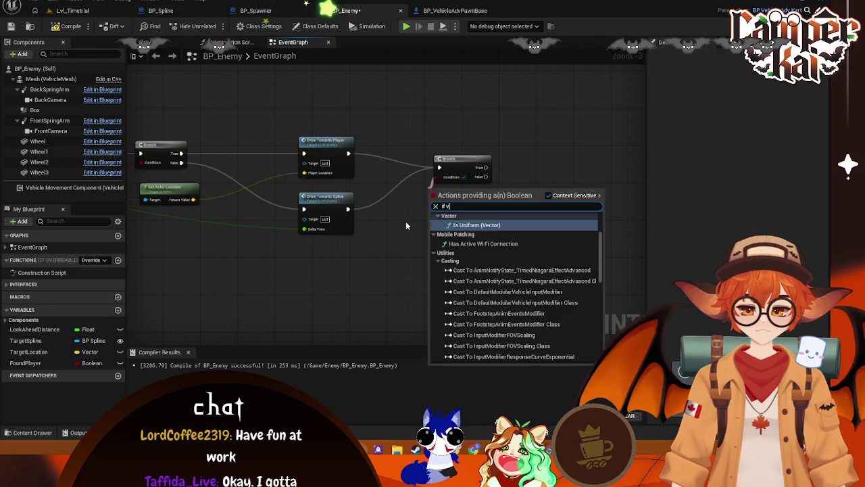
key("BackSpace")
key("BackSpace")
key("BackSpace")
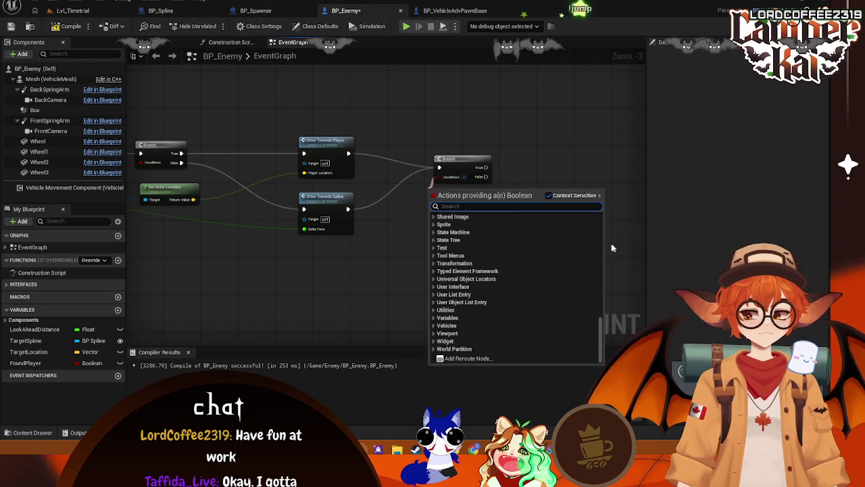
key("Escape")
left_click_drag(482, 167, 514, 165)
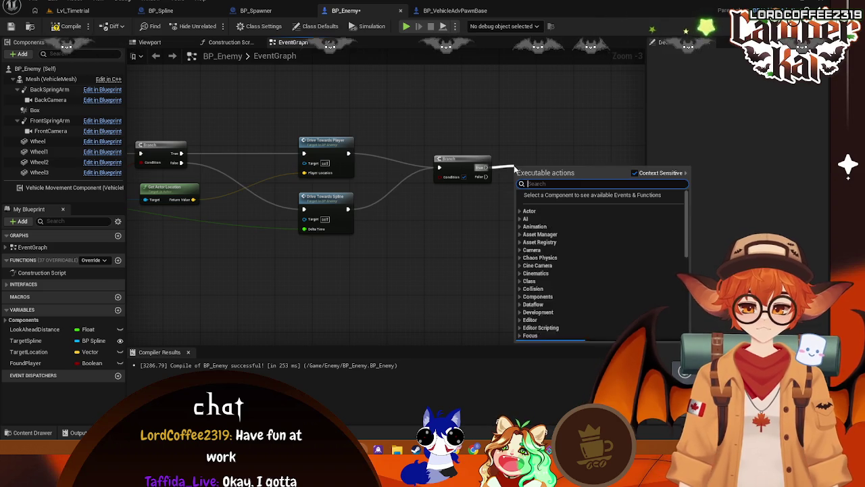
key("Escape")
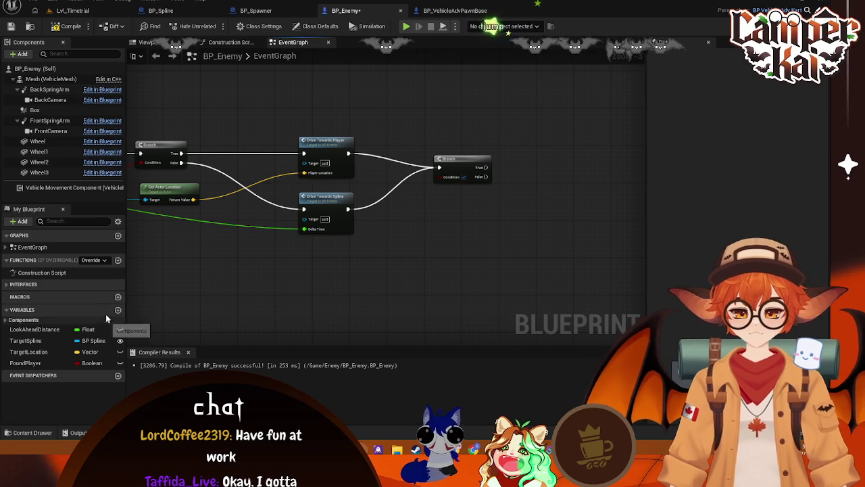
Search for a 'time spe' Boolean to drive the Branch condition, finding none
left_click_drag(440, 177, 409, 231)
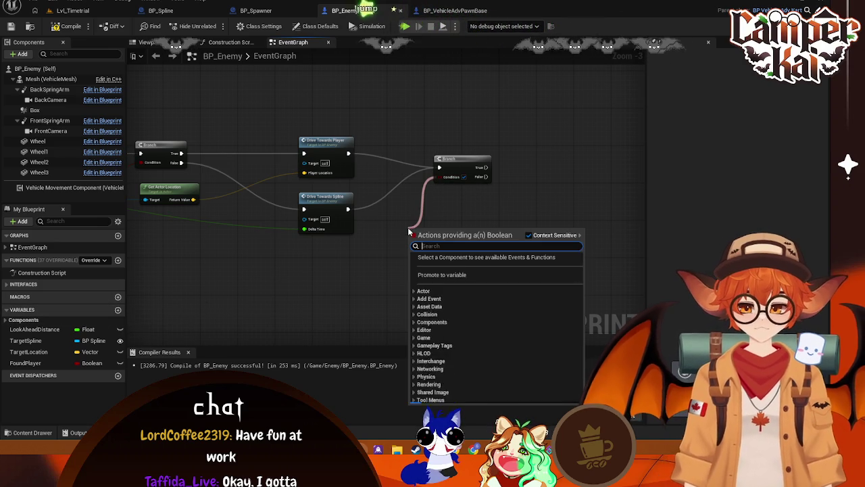
type("time spe")
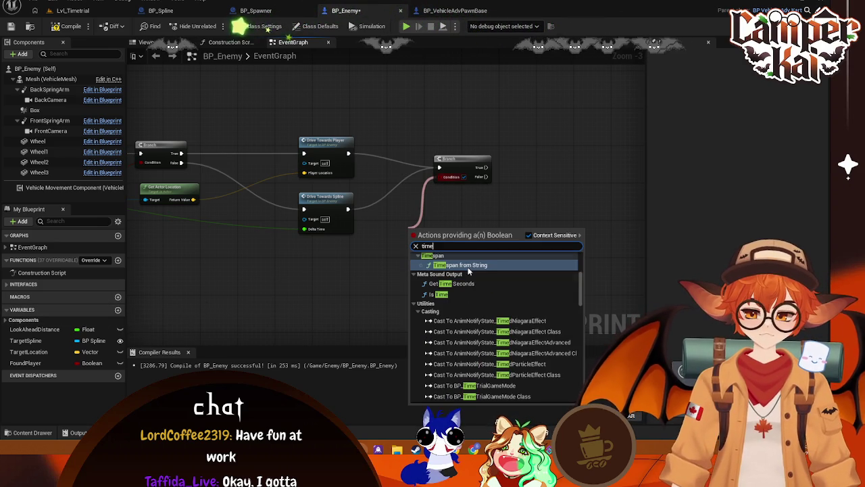
key("BackSpace")
key("BackSpace")
key("BackSpace")
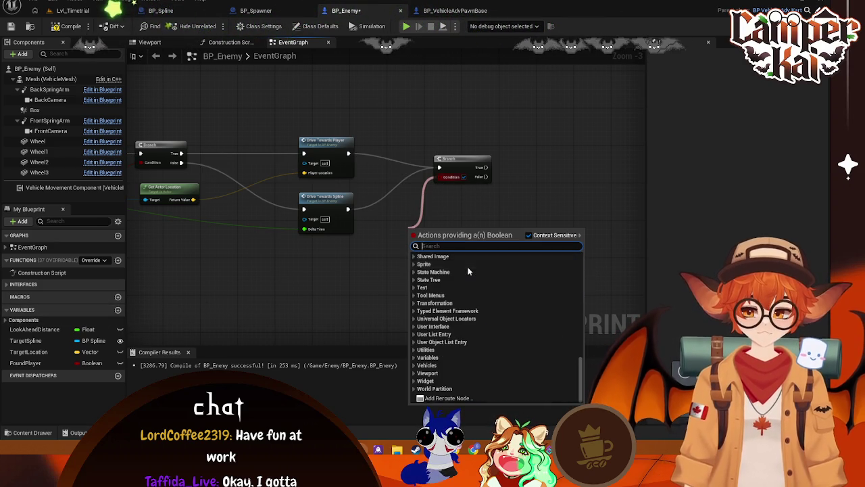
left_click(205, 302)
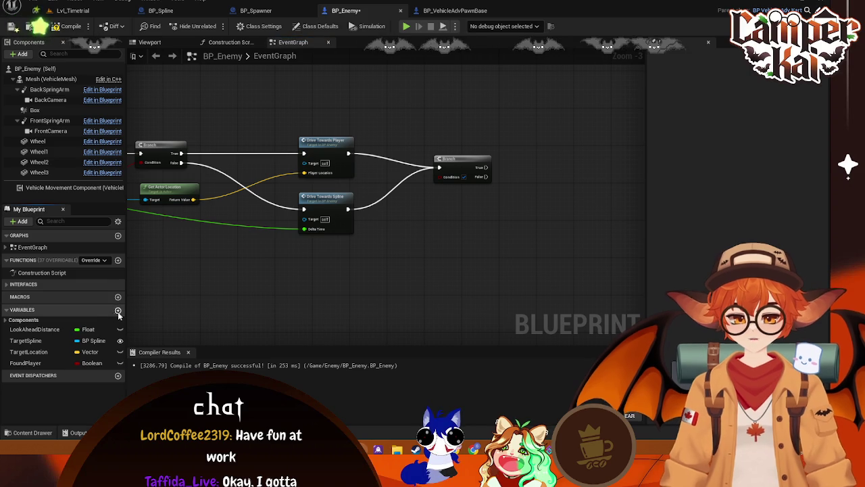
Create the TimeSpentStill variable in My Blueprint and set its type to Float
left_click(117, 309)
type("TimeS")
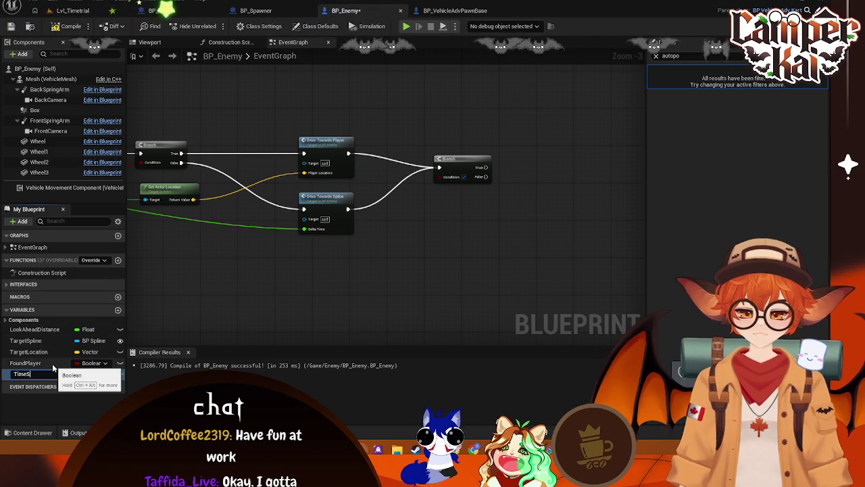
type("pentStill")
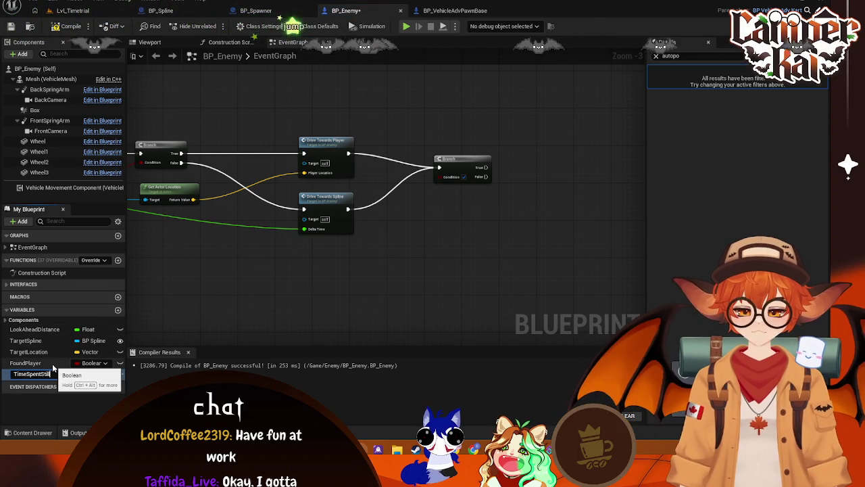
key("Return")
left_click(93, 374)
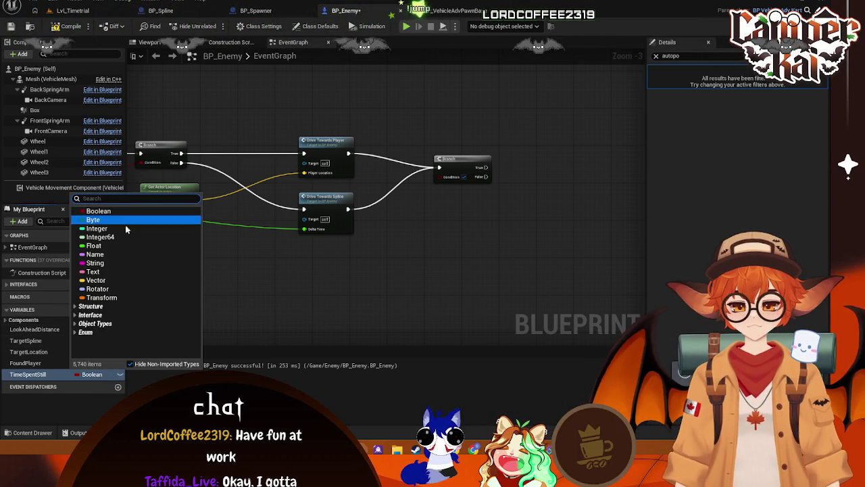
left_click(98, 245)
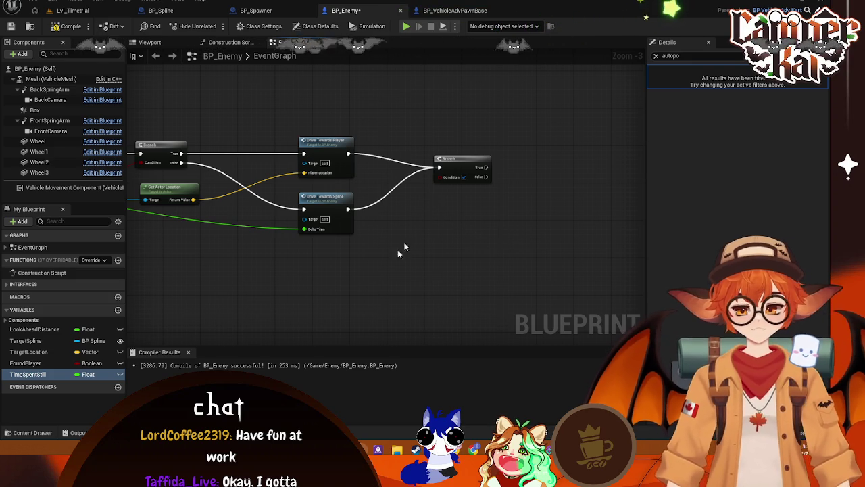
Add a Get Velocity node to BP_Enemy's graph via the 'get veloci' search
right_click(352, 288)
type("get veloci")
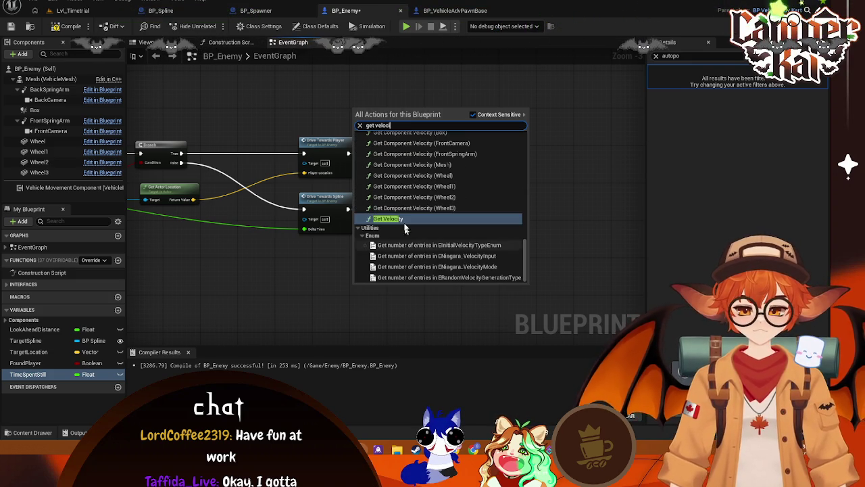
key("Escape")
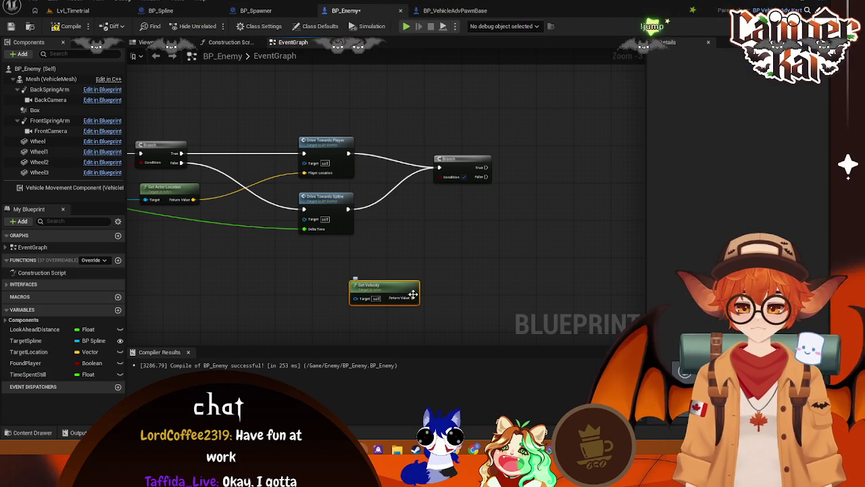
left_click_drag(413, 298, 434, 238)
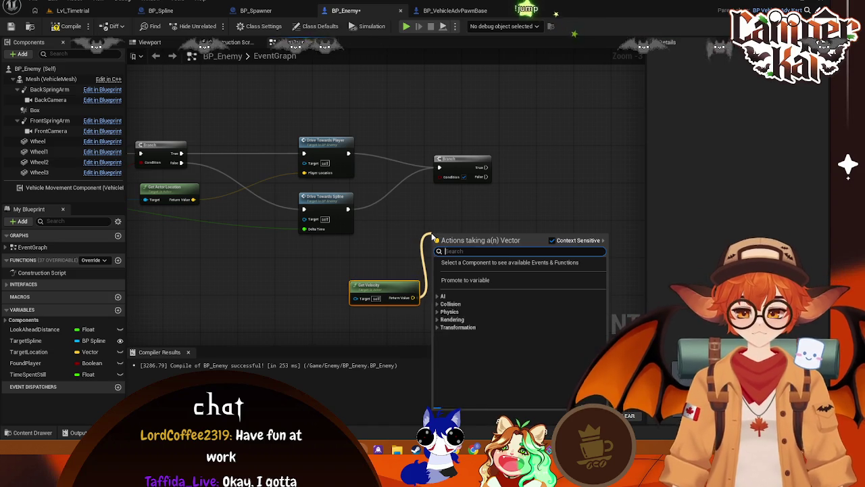
left_click(383, 230)
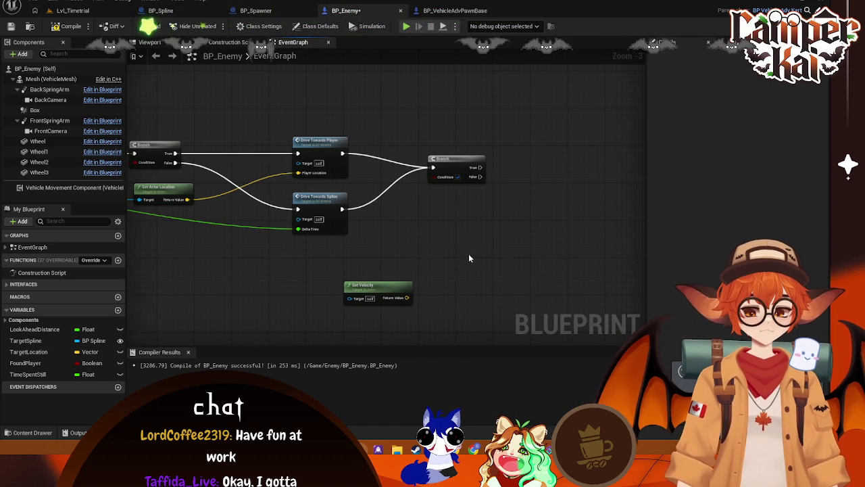
Search 'get vector len' from the velocity output, which returns no match
left_click_drag(413, 301, 465, 277)
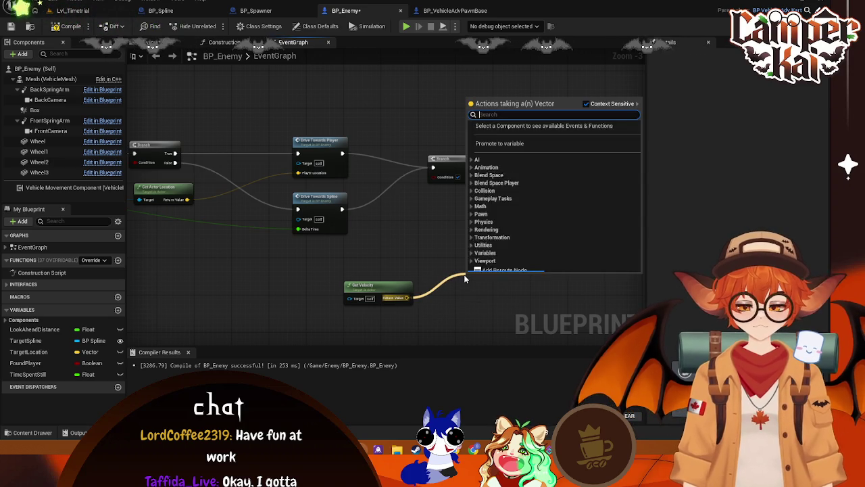
type("get ve")
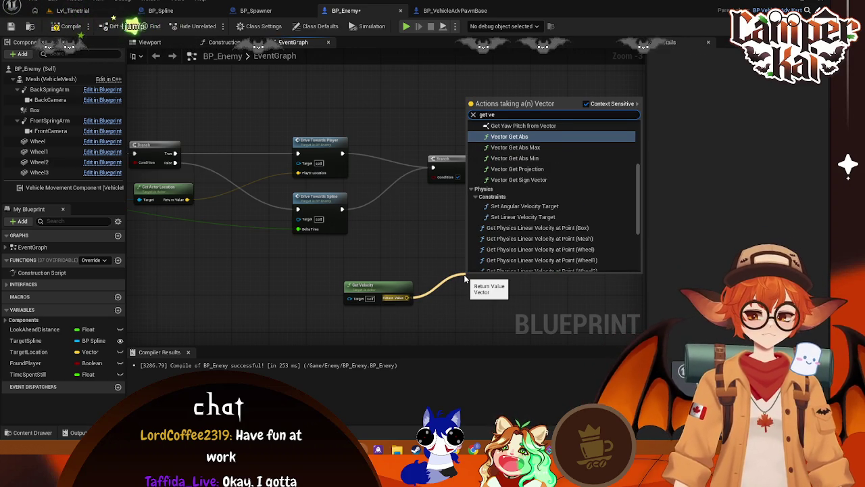
type("ctor len")
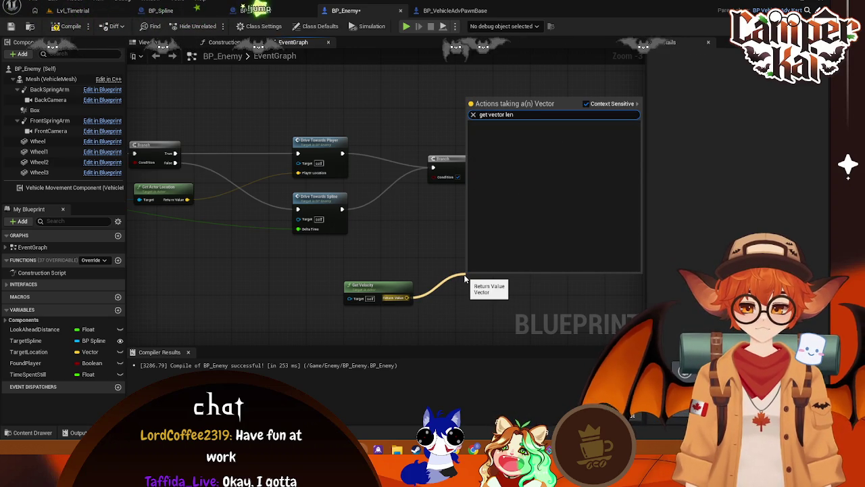
key("BackSpace")
key("BackSpace")
key("BackSpace")
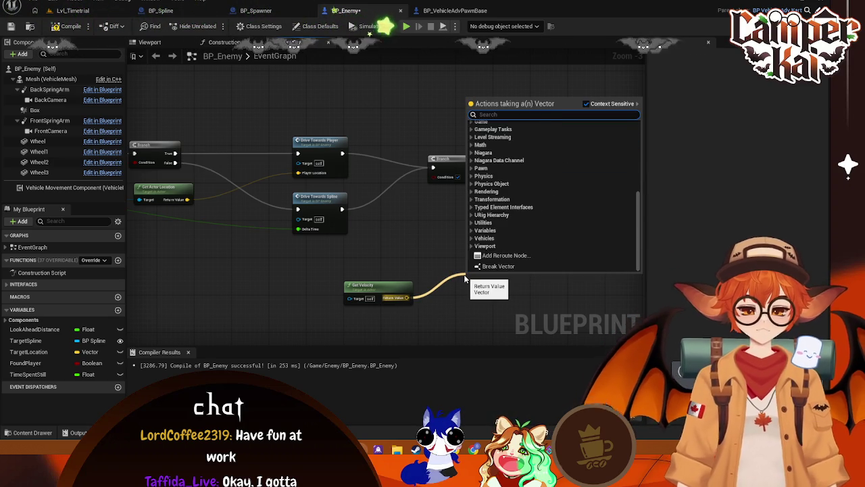
left_click(438, 265)
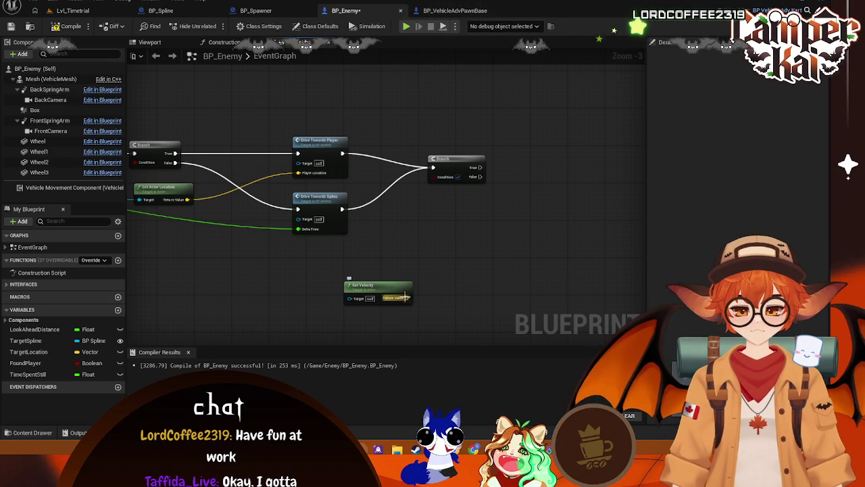
left_click_drag(404, 296, 443, 277)
left_click(396, 247)
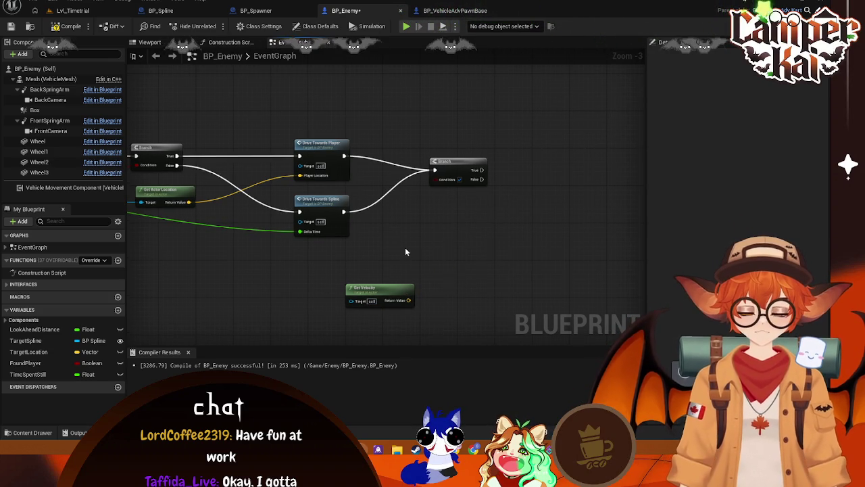
right_click(406, 251)
type("get vector ")
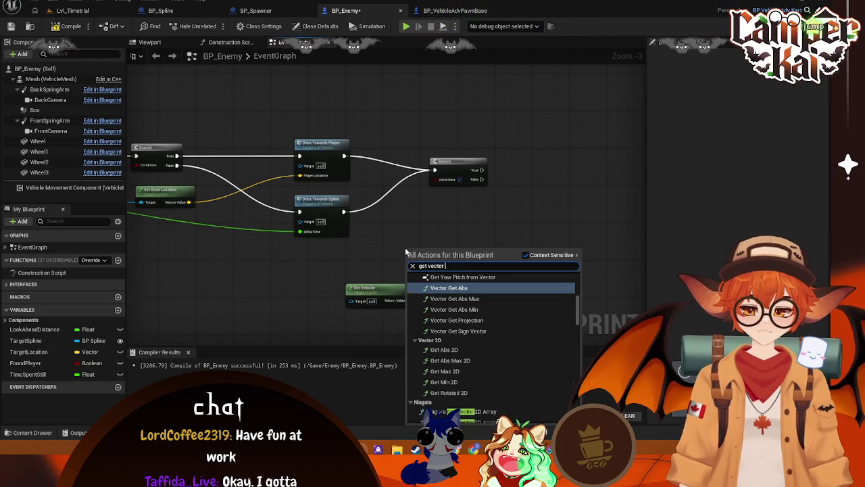
type("len")
key("BackSpace")
key("BackSpace")
key("BackSpace")
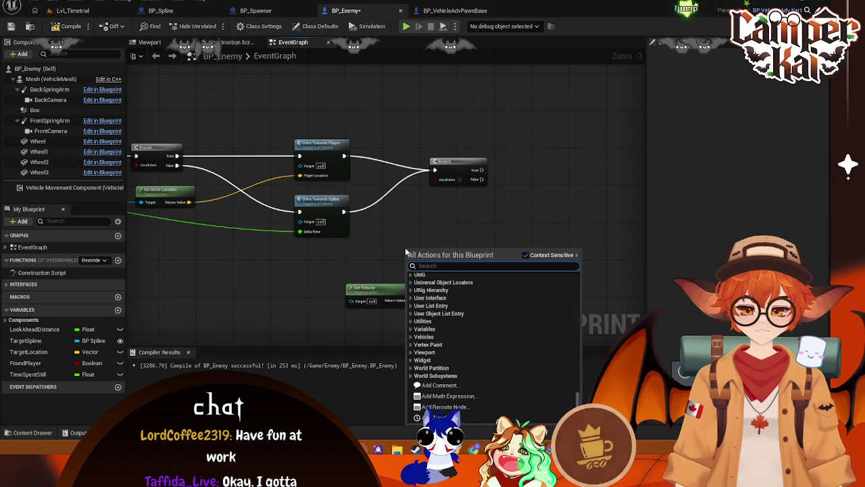
key("Escape")
Reframe the Get Velocity area and retry browsing actions for its vector output
scroll(347, 248, "down", 2)
scroll(407, 226, "up", 4)
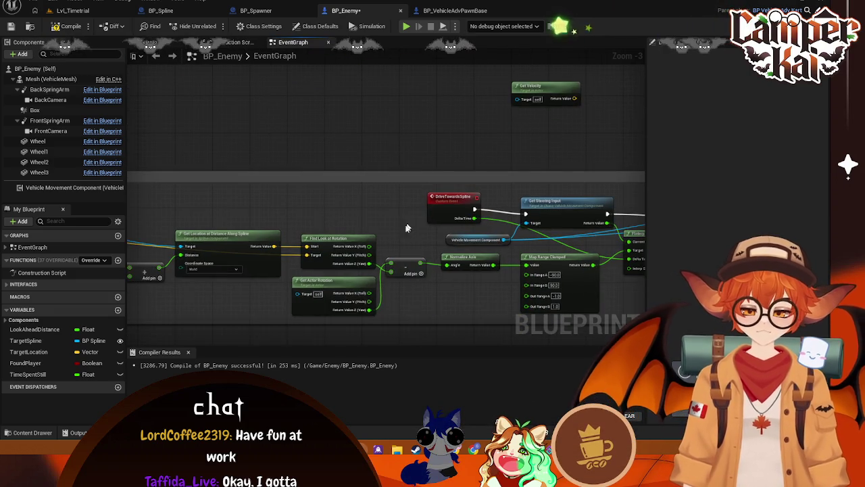
mouse_move(486, 184)
left_mouse_down()
mouse_move(417, 152)
mouse_move(425, 152)
left_mouse_up()
mouse_move(512, 120)
left_mouse_down()
mouse_move(414, 256)
mouse_move(315, 241)
mouse_move(463, 226)
mouse_move(498, 137)
mouse_move(462, 170)
mouse_move(421, 279)
left_mouse_up()
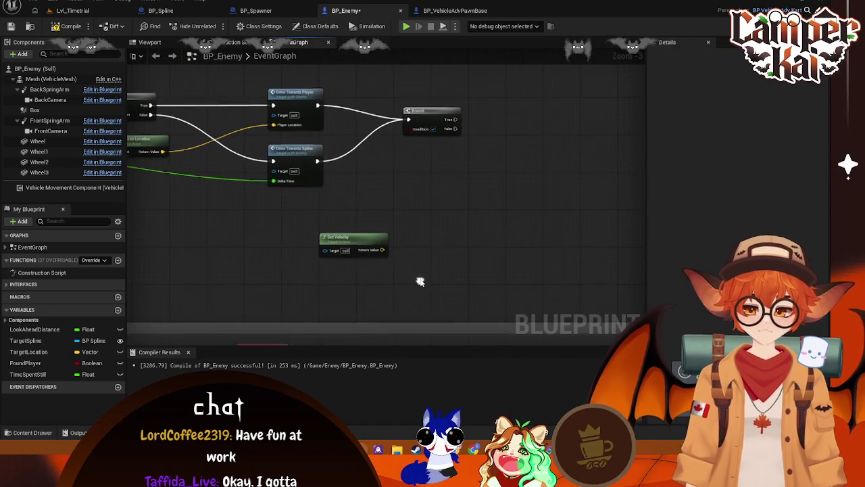
left_click_drag(382, 249, 415, 211)
left_click(369, 265)
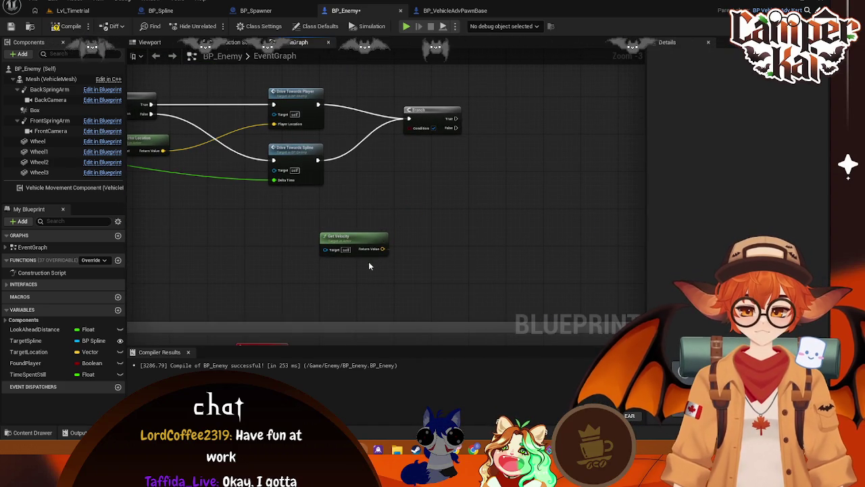
mouse_move(383, 246)
left_mouse_down()
mouse_move(430, 213)
mouse_move(474, 157)
left_mouse_up()
mouse_move(383, 249)
left_mouse_down()
mouse_move(452, 196)
mouse_move(451, 205)
left_mouse_up()
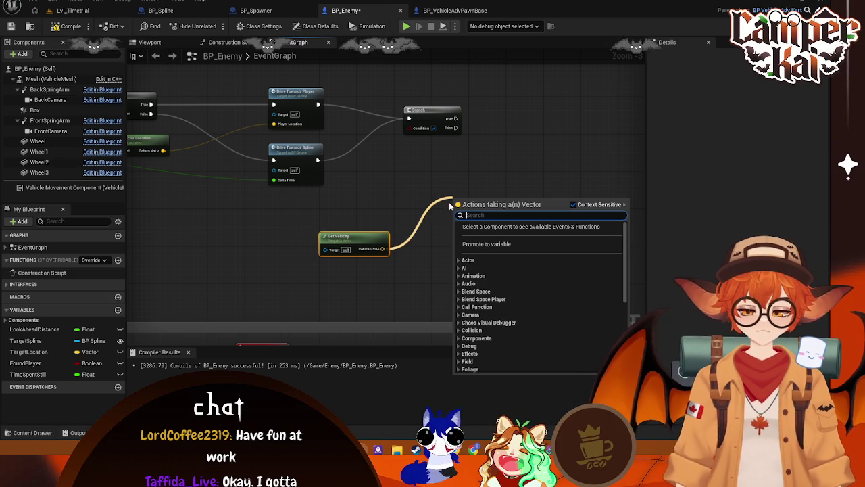
left_click(447, 196)
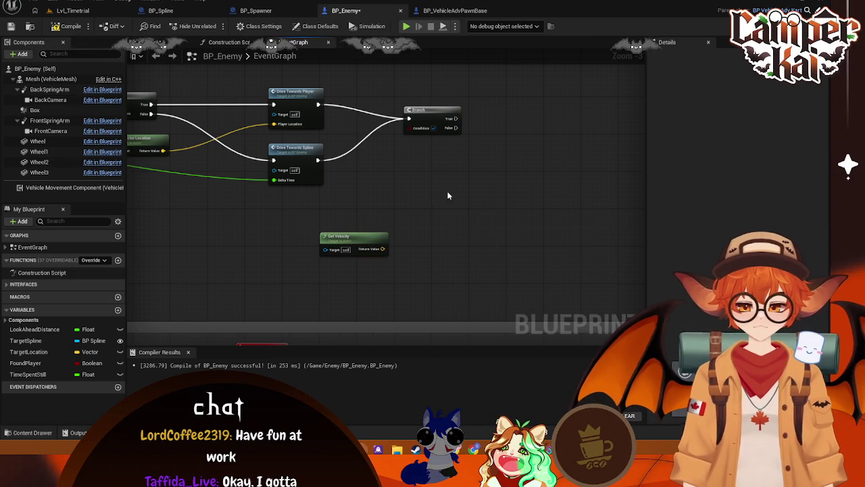
right_click(416, 201)
key("Escape")
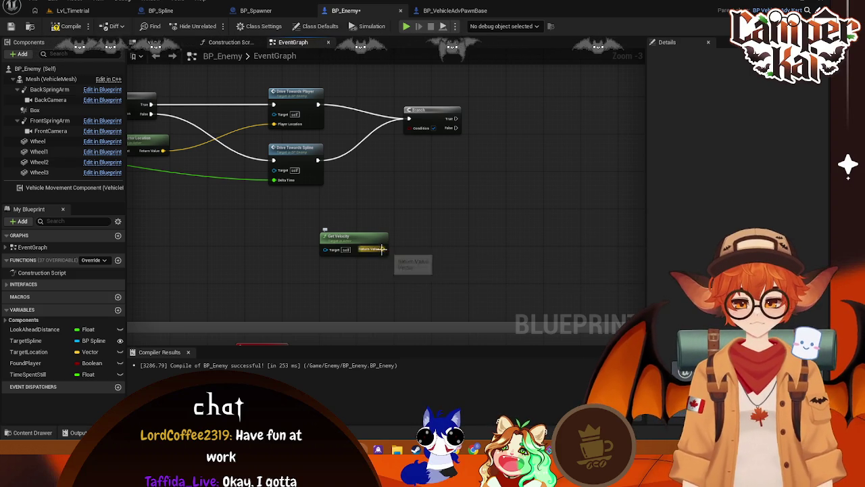
Add a Vector Length node fed by Get Velocity and line it up beside it
mouse_move(382, 249)
left_mouse_down()
mouse_move(430, 269)
mouse_move(421, 274)
left_mouse_up()
type("vec")
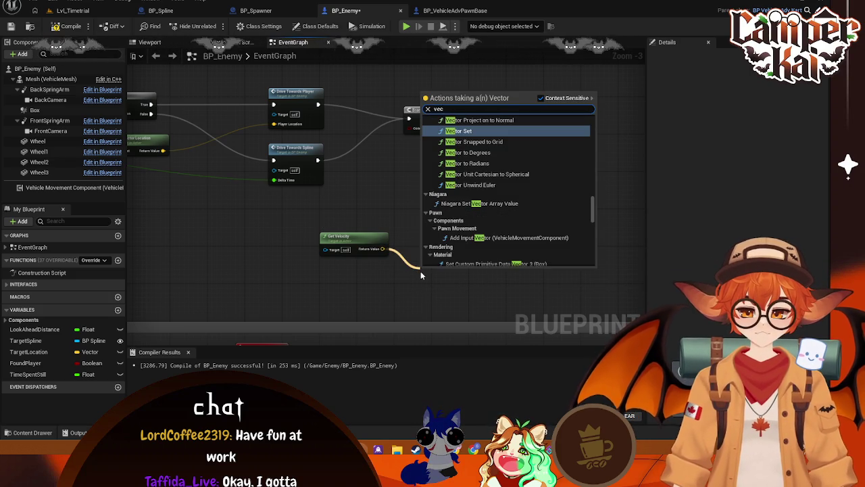
type("tor le")
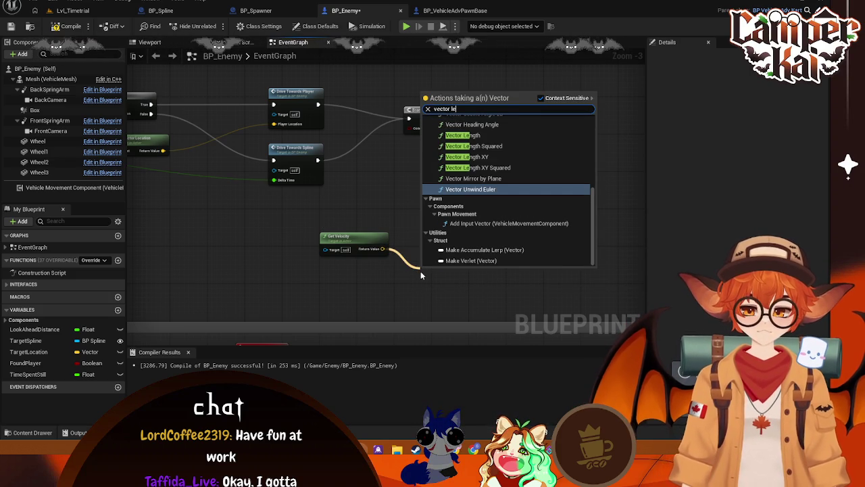
type("n")
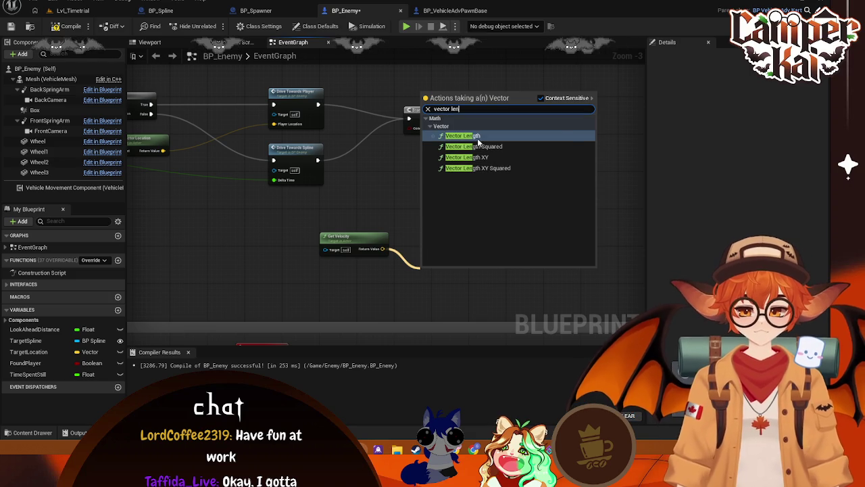
left_click(466, 167)
mouse_move(446, 267)
left_mouse_down()
mouse_move(436, 240)
mouse_move(475, 215)
left_mouse_up()
Add a Less (<) node from Vector Length's result and select its comparison value
type("if")
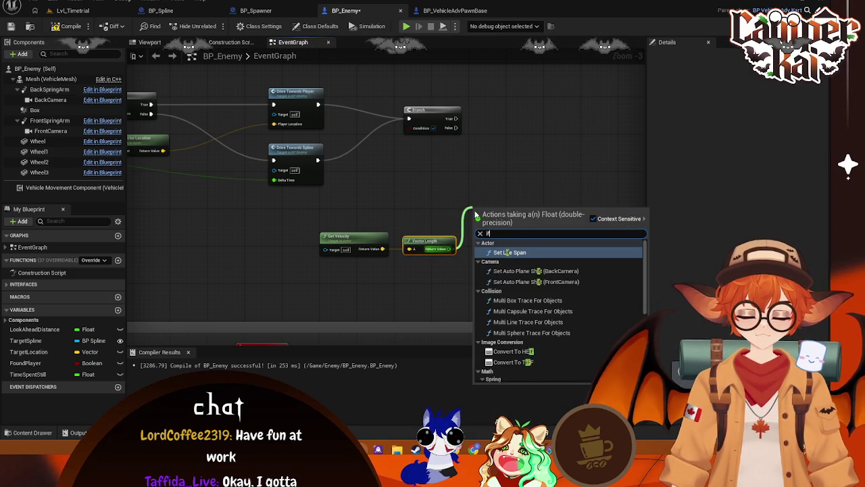
key("BackSpace")
key("BackSpace")
type("<")
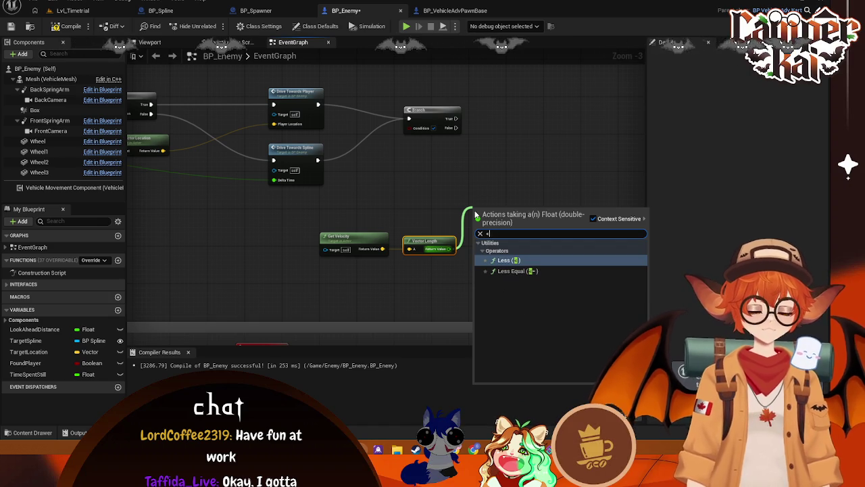
key("Return")
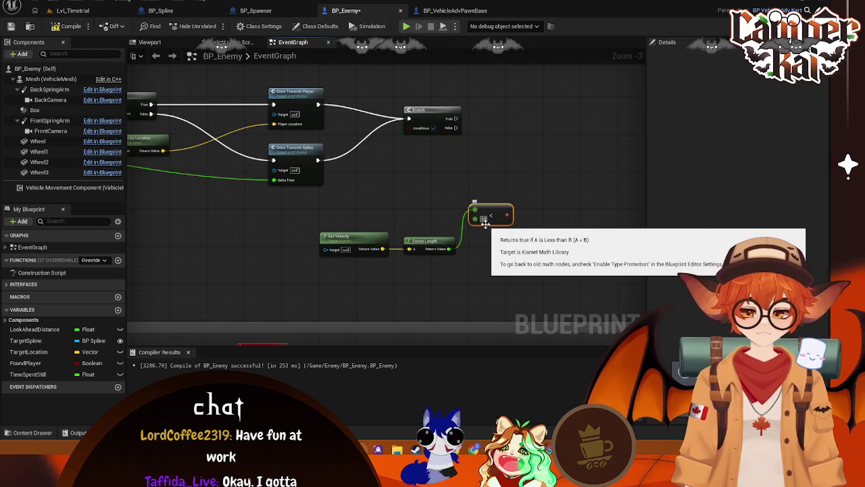
left_click(483, 218)
Line up Get Velocity, Vector Length and Less in a row and shift the group left
left_click_drag(436, 247, 436, 206)
left_click_drag(348, 237, 348, 199)
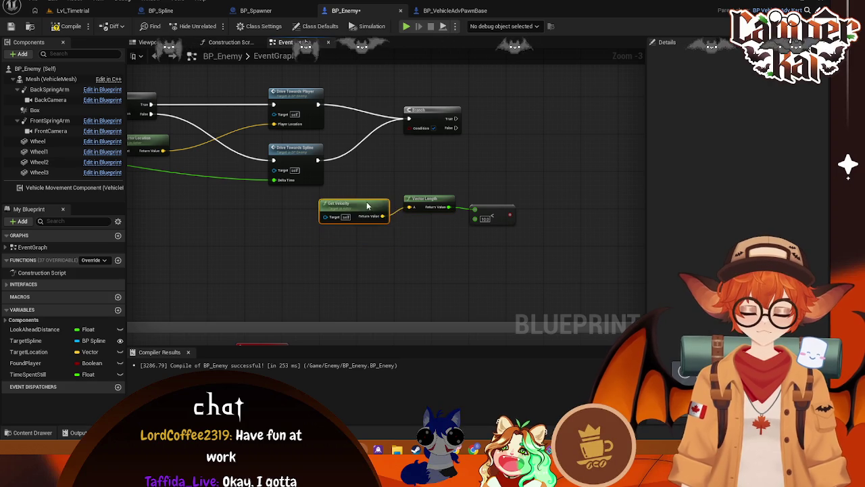
left_click_drag(532, 179, 364, 253)
mouse_move(484, 214)
left_mouse_down()
mouse_move(358, 223)
mouse_move(406, 181)
left_mouse_up()
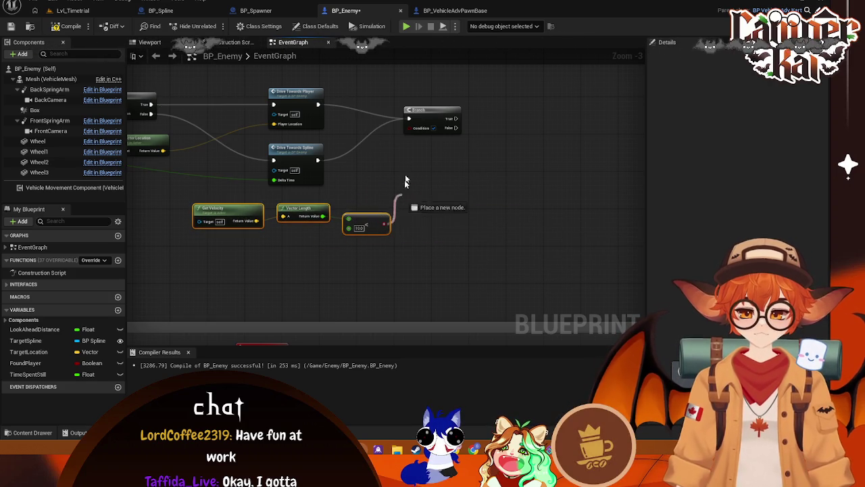
Wire the Less result (speed under 100) into the Branch Condition and settle the nodes' position
left_click_drag(406, 128, 407, 128)
left_click_drag(284, 278, 398, 256)
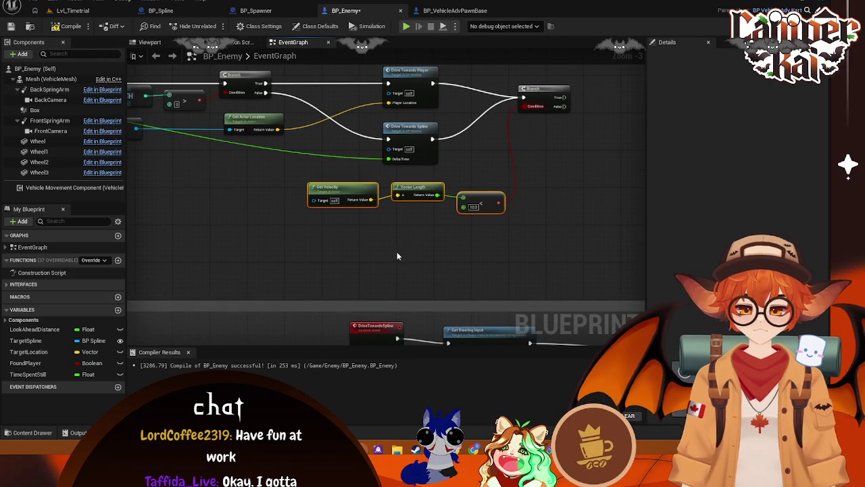
left_click_drag(374, 228, 324, 252)
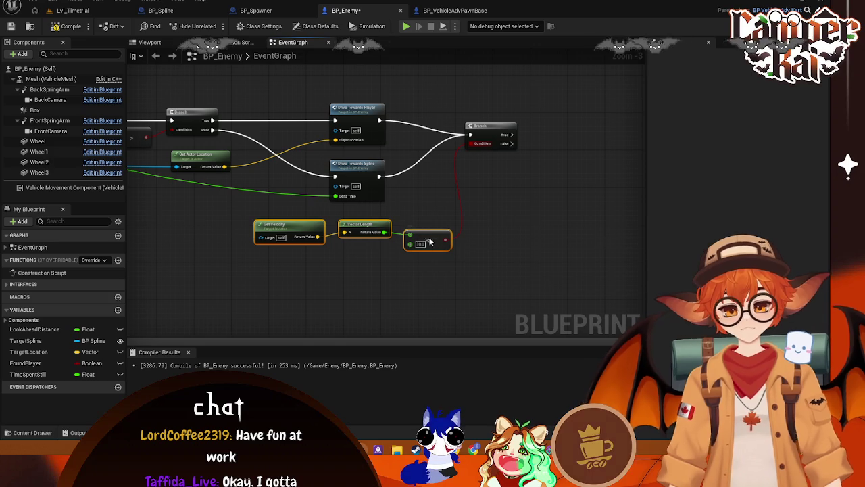
left_click_drag(432, 233, 434, 238)
left_click(473, 271)
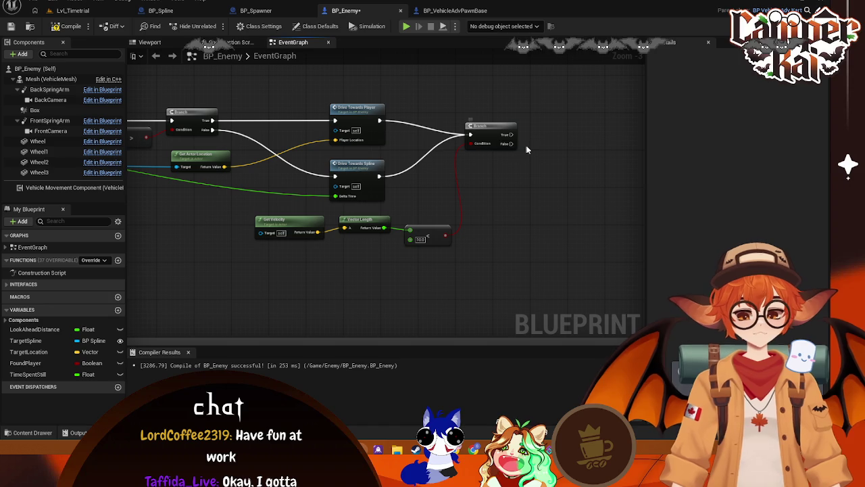
mouse_move(540, 153)
left_mouse_down()
mouse_move(498, 160)
mouse_move(535, 140)
left_mouse_up()
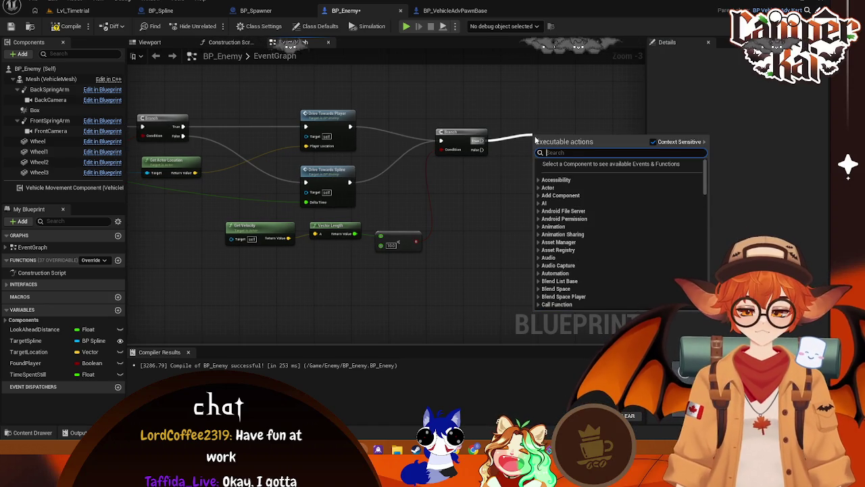
Add a SET Time Spent Still node on the Branch's True output and move it right
type("Time")
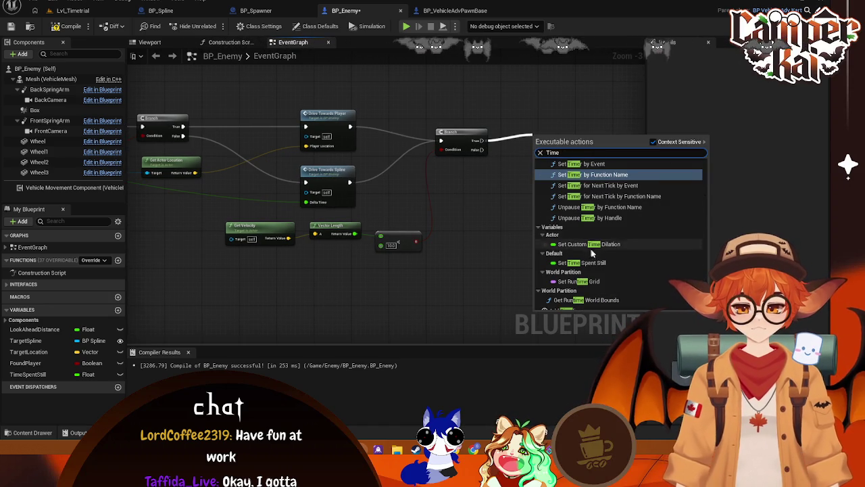
left_click(586, 262)
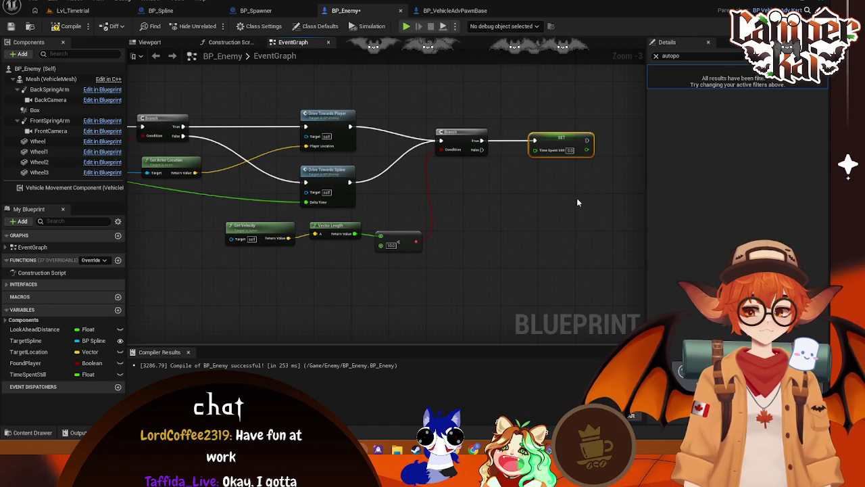
right_click(488, 188)
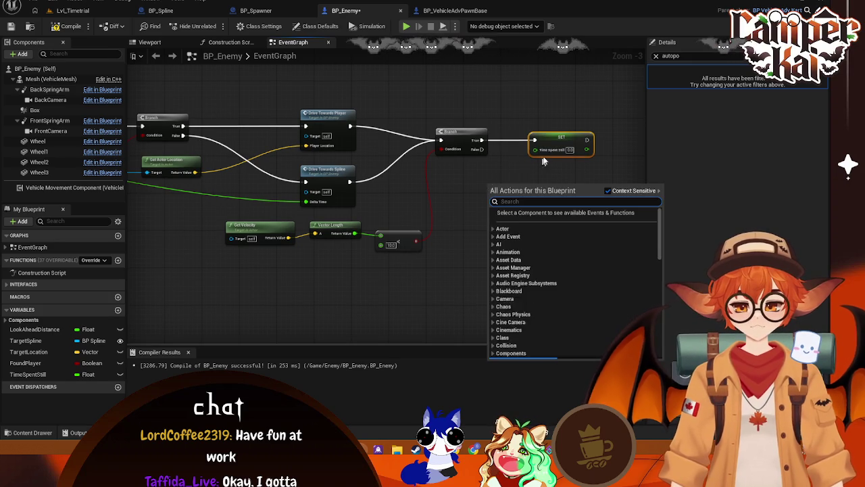
key("Escape")
left_click_drag(561, 138, 598, 138)
Place a TimeSpentStill getter and connect it to a new '+' Add node
mouse_move(27, 374)
left_mouse_down()
mouse_move(287, 312)
mouse_move(493, 194)
mouse_move(576, 192)
mouse_move(562, 186)
left_mouse_up()
left_click(528, 201)
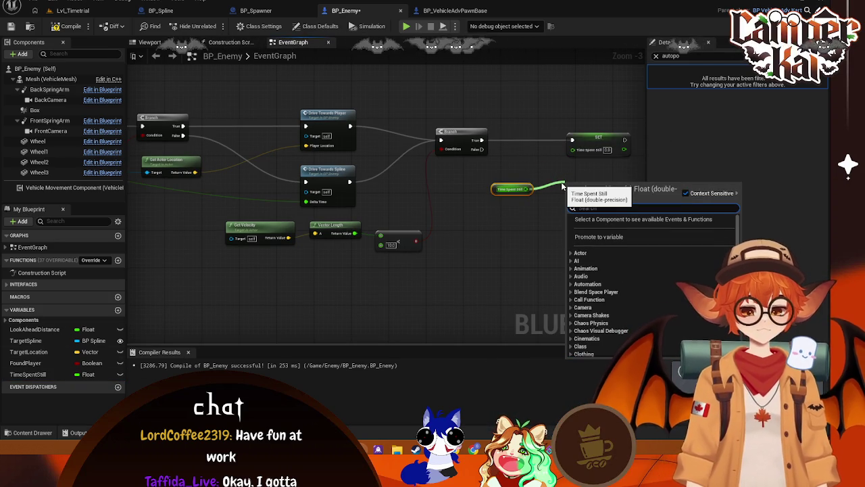
type("+")
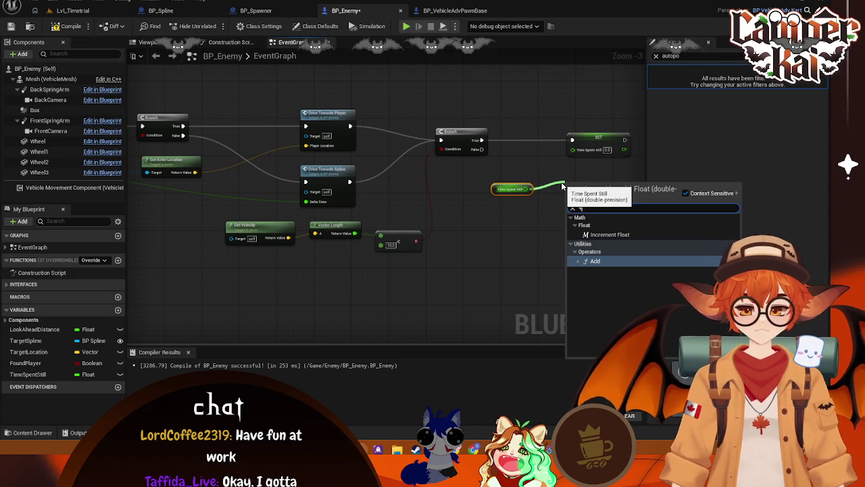
left_click(588, 260)
scroll(309, 250, "down", 2)
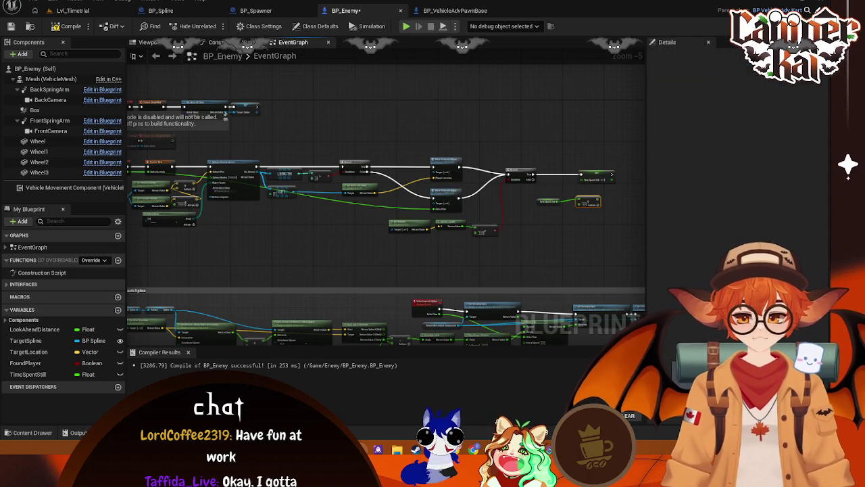
Promote Event Tick's Delta Seconds output to a float variable
mouse_move(440, 217)
left_mouse_down()
mouse_move(483, 219)
mouse_move(461, 219)
left_mouse_up()
mouse_move(198, 178)
left_mouse_down()
mouse_move(541, 219)
mouse_move(386, 241)
mouse_move(280, 241)
mouse_move(143, 174)
left_mouse_up()
right_click(144, 174)
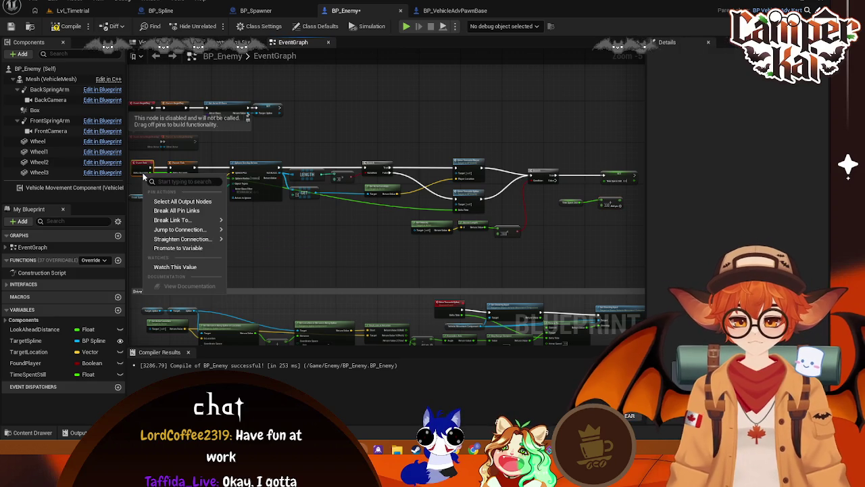
right_click(142, 173)
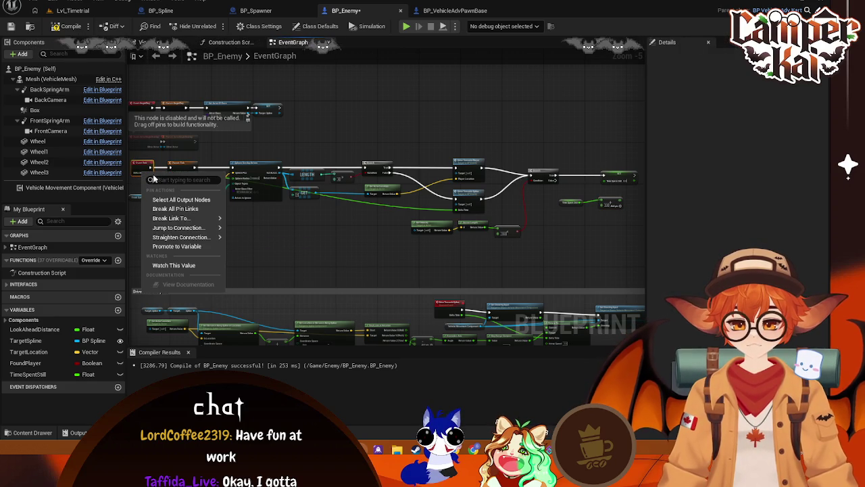
left_click(178, 246)
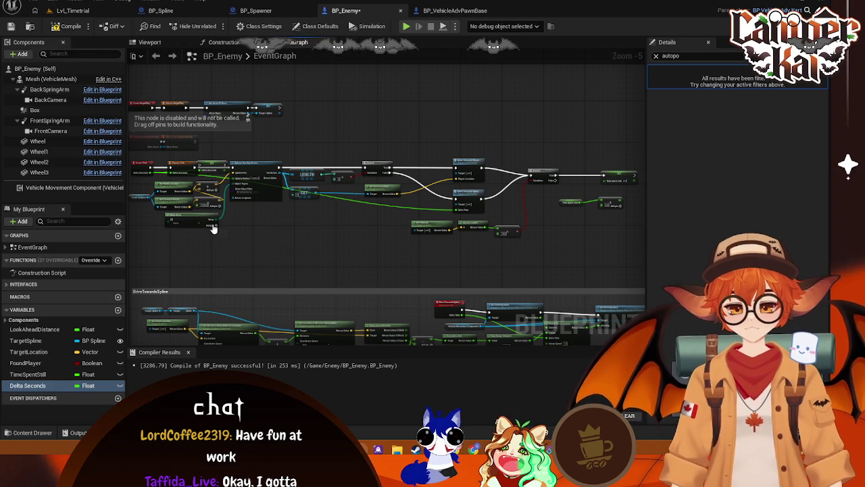
Drop a Delta Seconds getter and connect it to Drive Towards Spline's Delta Time input
scroll(212, 229, "up", 1)
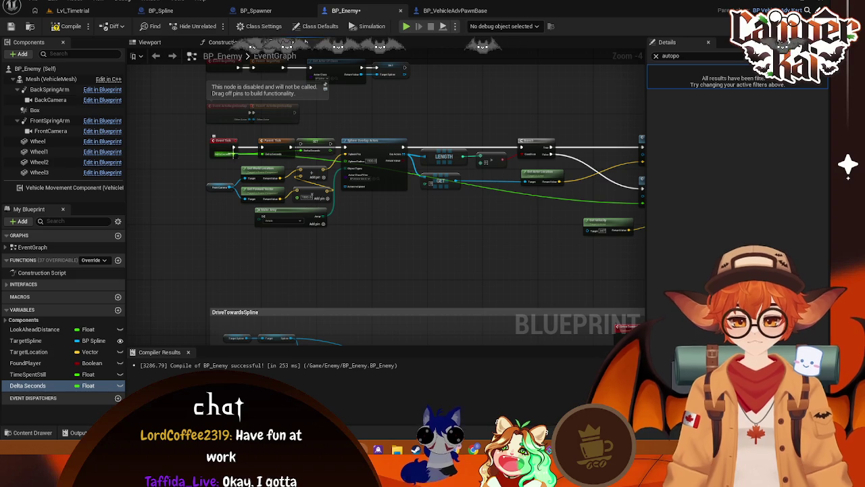
left_click_drag(232, 153, 234, 171)
type("set")
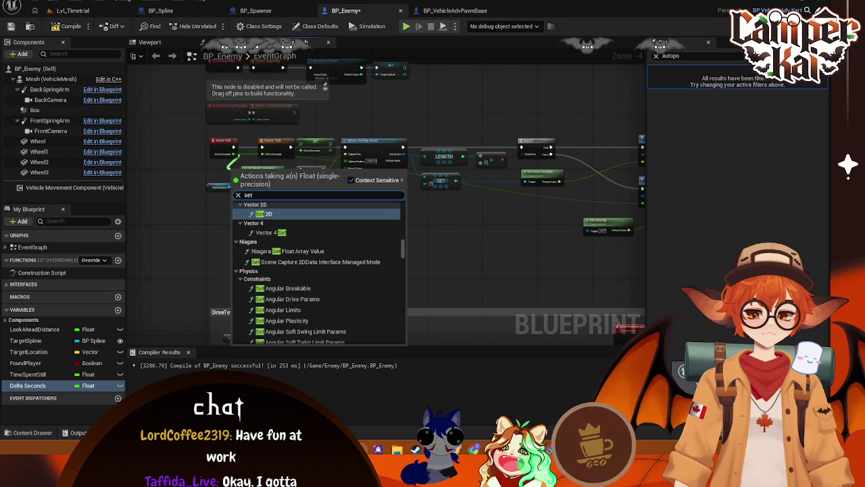
key("Escape")
scroll(281, 189, "up", 2)
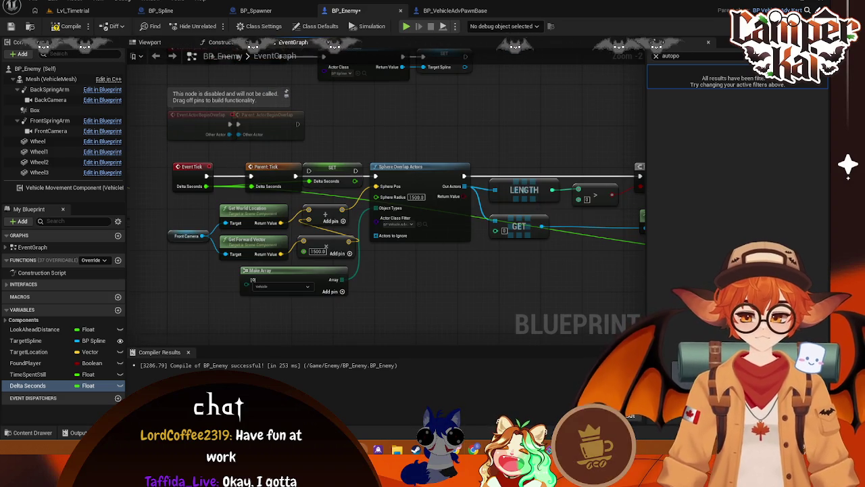
mouse_move(524, 258)
left_mouse_down()
mouse_move(430, 234)
mouse_move(436, 196)
left_mouse_up()
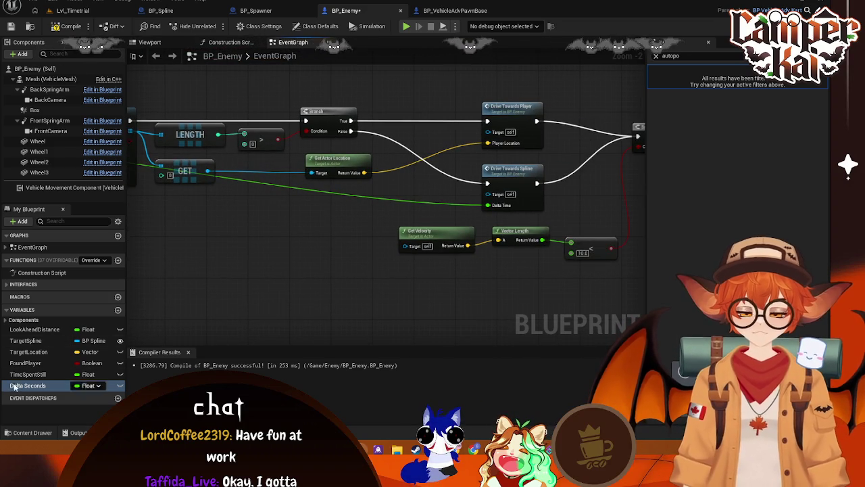
mouse_move(27, 385)
left_mouse_down()
mouse_move(348, 245)
mouse_move(365, 224)
mouse_move(352, 211)
mouse_move(487, 205)
left_mouse_up()
left_click_drag(362, 216, 437, 208)
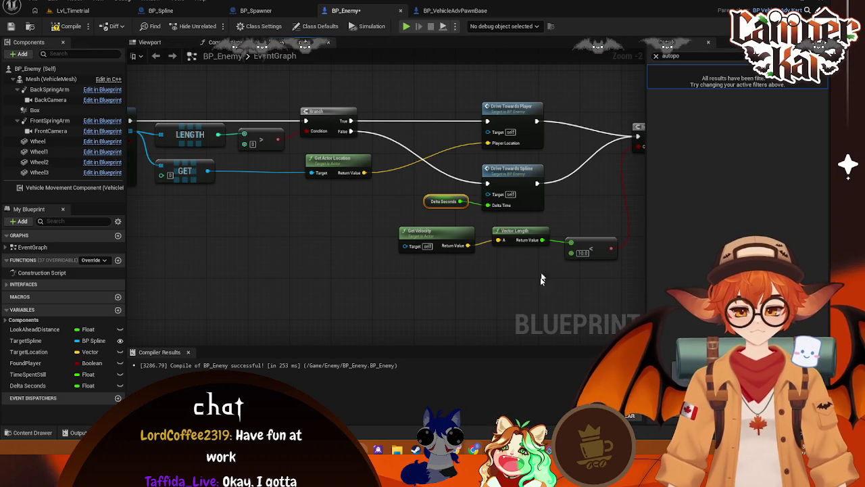
Place a Delta Seconds getter next to the SET Time Spent Still node
left_click_drag(540, 278, 384, 215)
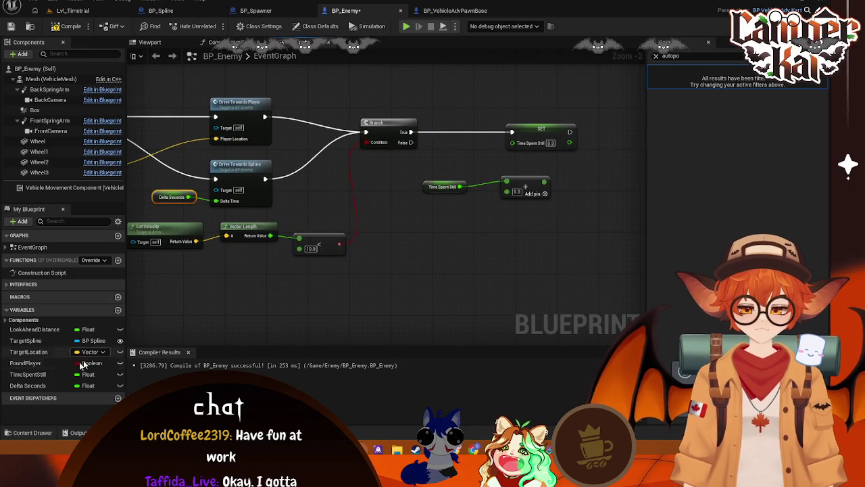
mouse_move(30, 385)
left_mouse_down()
mouse_move(317, 284)
mouse_move(469, 146)
mouse_move(512, 142)
left_mouse_up()
left_click(503, 165)
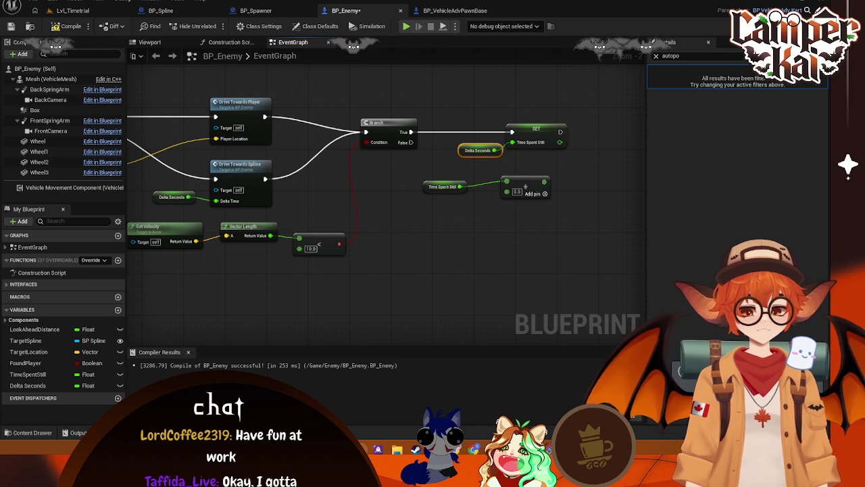
Align Parent: Tick and SET Delta Seconds into a neat Event Tick chain
left_click_drag(240, 142, 361, 193)
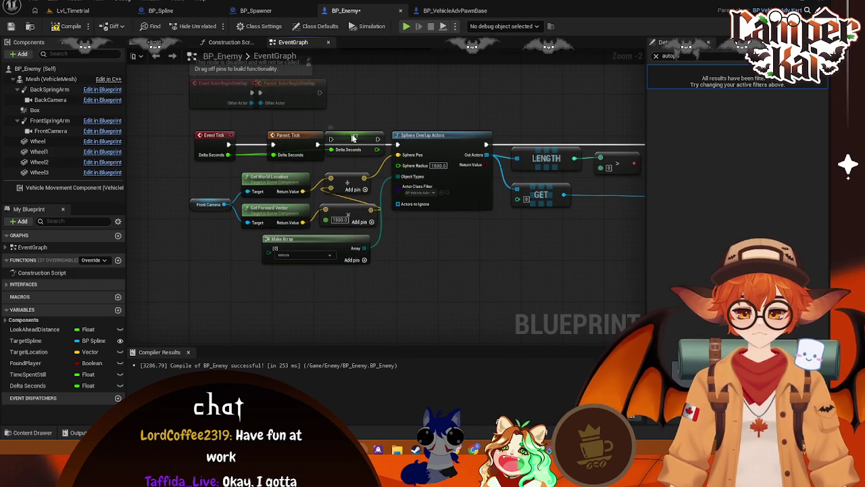
mouse_move(350, 140)
left_mouse_down()
mouse_move(360, 140)
mouse_move(336, 147)
mouse_move(397, 145)
left_mouse_up()
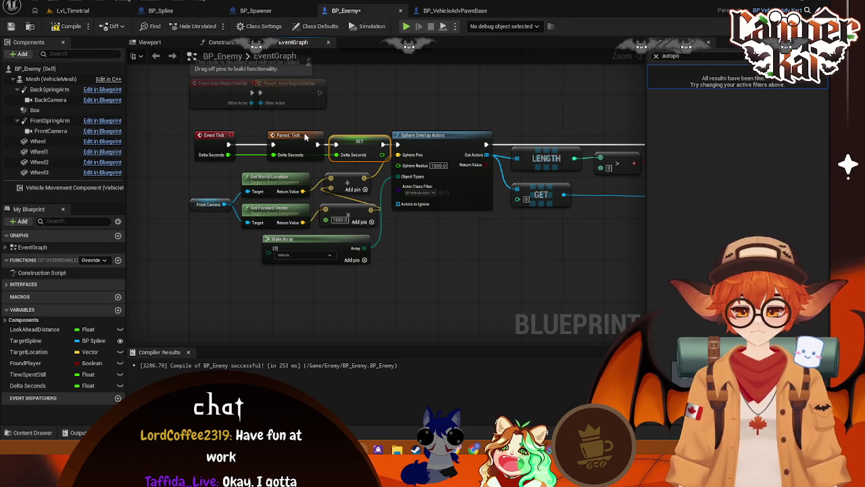
left_click_drag(305, 137, 288, 137)
left_click_drag(362, 140, 351, 140)
left_click(536, 279)
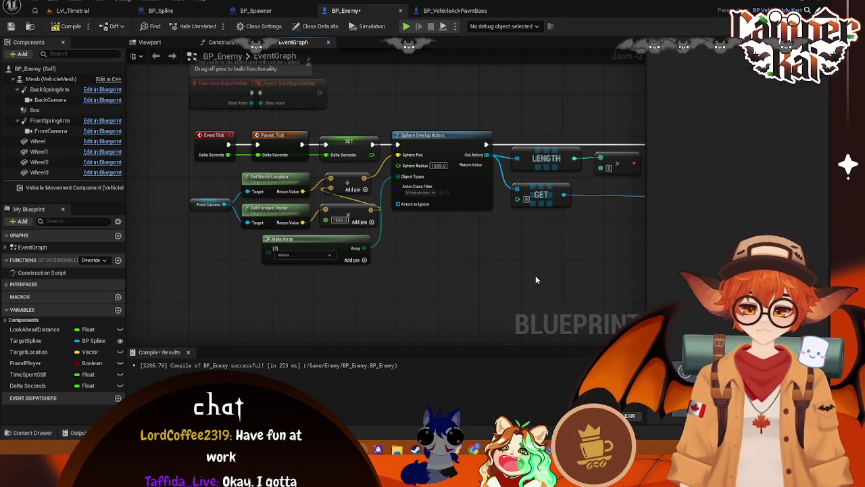
key("super")
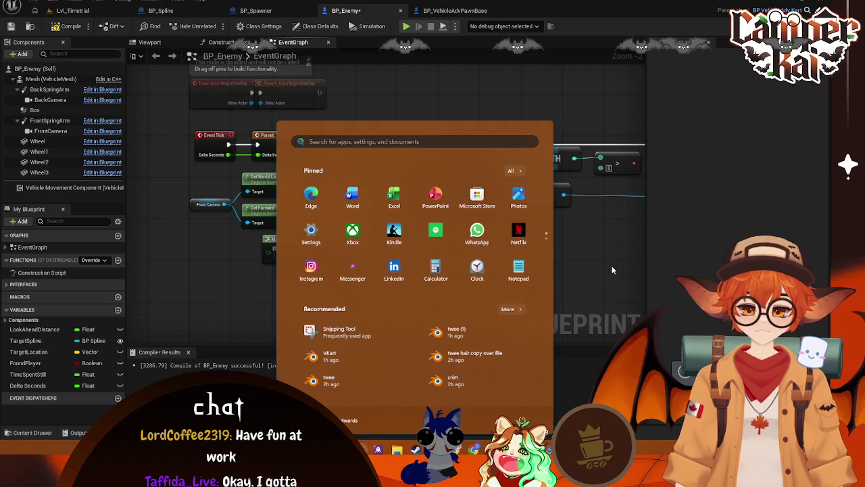
Snip the Event Tick through Sphere Overlap Actors nodes, then return to SET Time Spent Still
key("super")
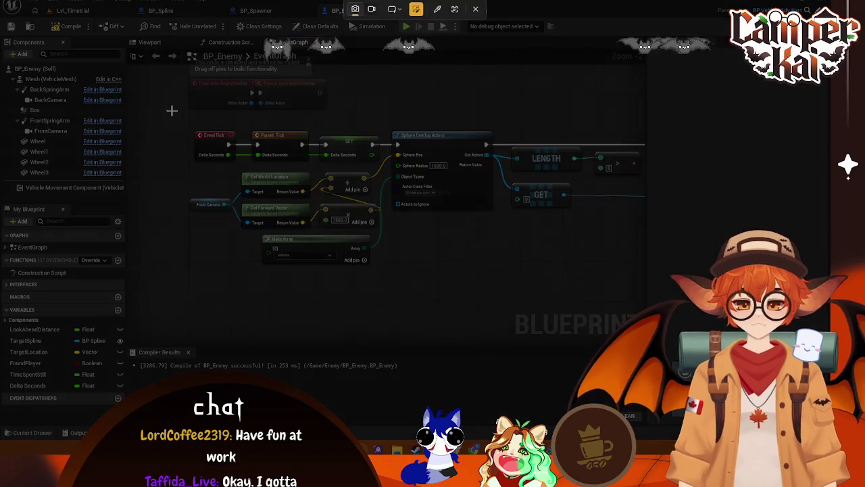
left_click_drag(171, 111, 504, 284)
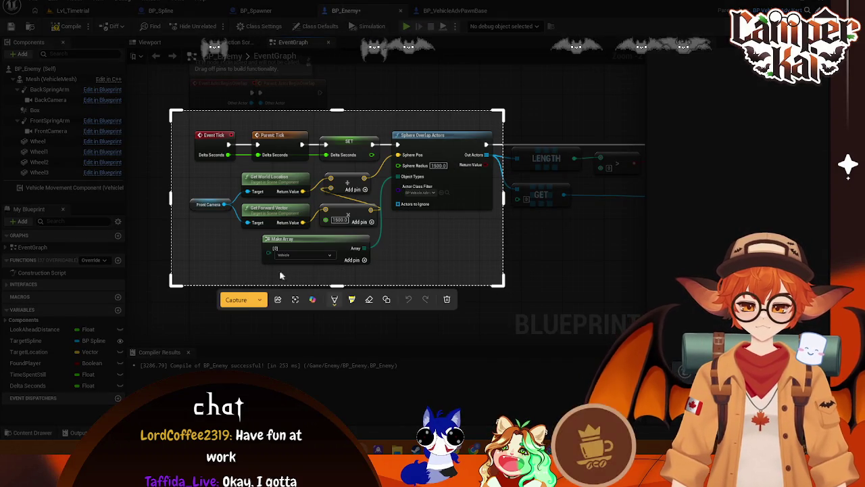
key("Return")
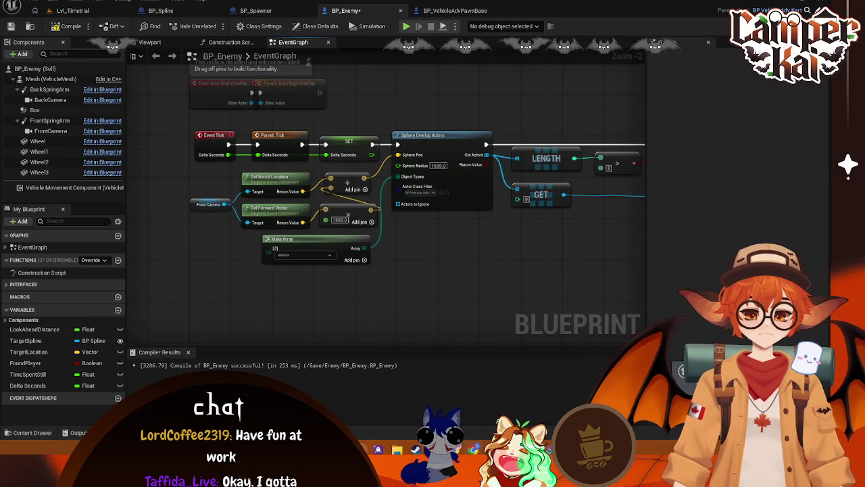
mouse_move(544, 257)
left_mouse_down()
mouse_move(369, 240)
mouse_move(478, 248)
mouse_move(498, 226)
left_mouse_up()
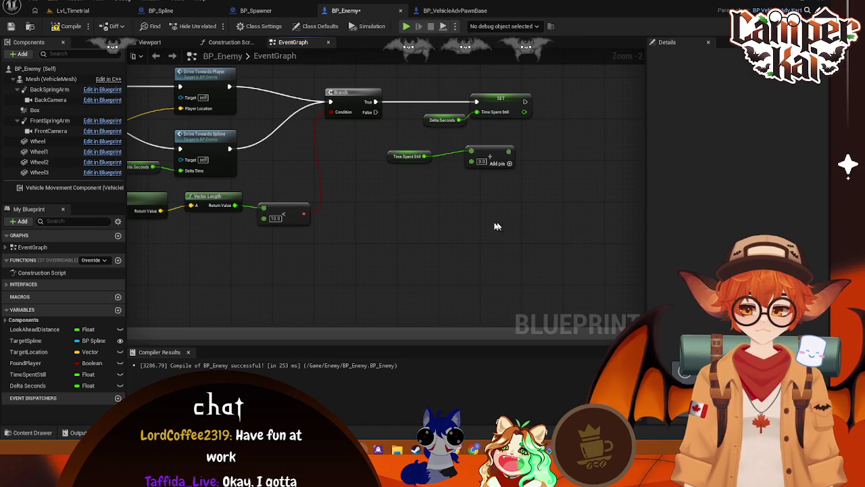
mouse_move(437, 189)
left_mouse_down()
mouse_move(416, 179)
mouse_move(410, 164)
left_mouse_up()
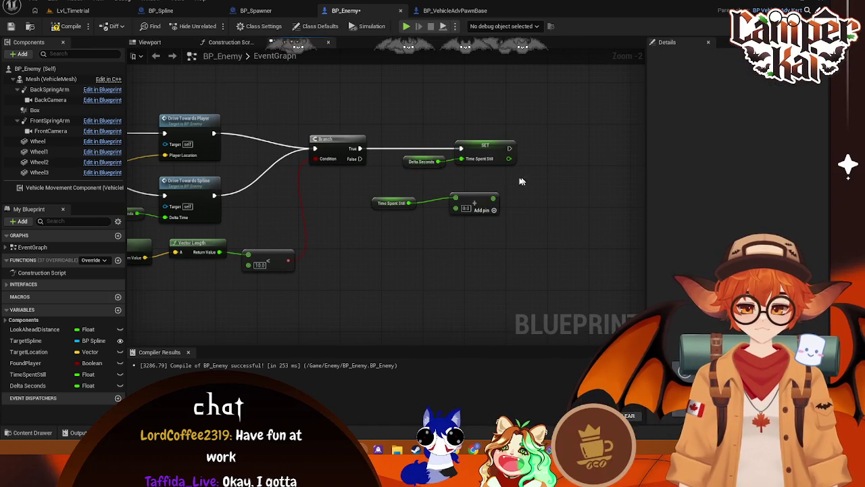
Remove the Delta Seconds getter feeding SET Time Spent Still
left_click(505, 152)
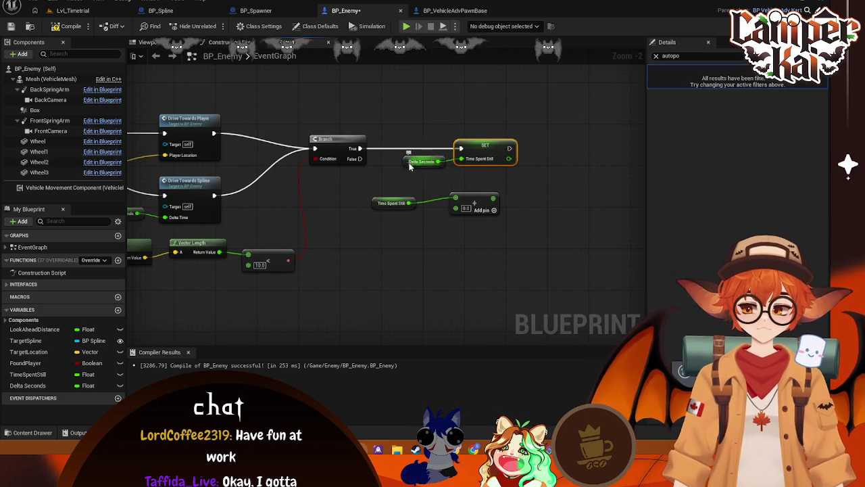
left_click_drag(404, 163, 416, 158)
key("Delete")
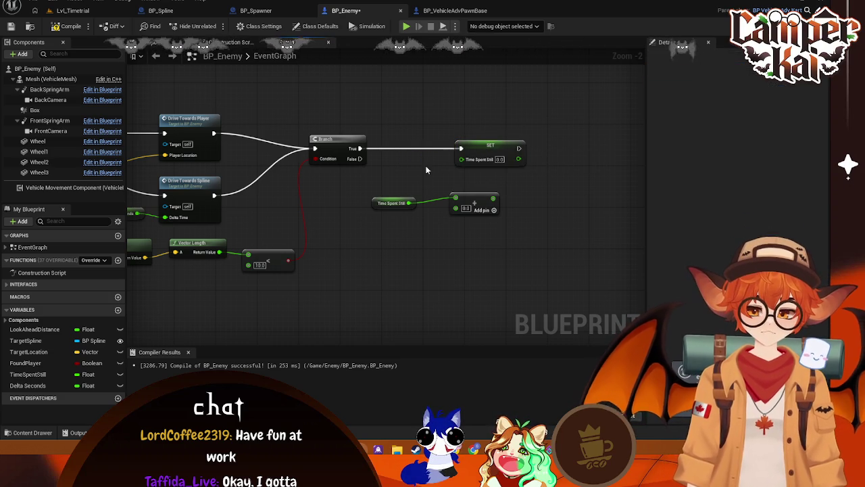
Add Time Spent Still and Delta Seconds in an Add node wired into SET Time Spent Still
mouse_move(27, 385)
left_mouse_down()
mouse_move(358, 263)
mouse_move(373, 246)
mouse_move(456, 210)
left_mouse_up()
left_click(388, 250)
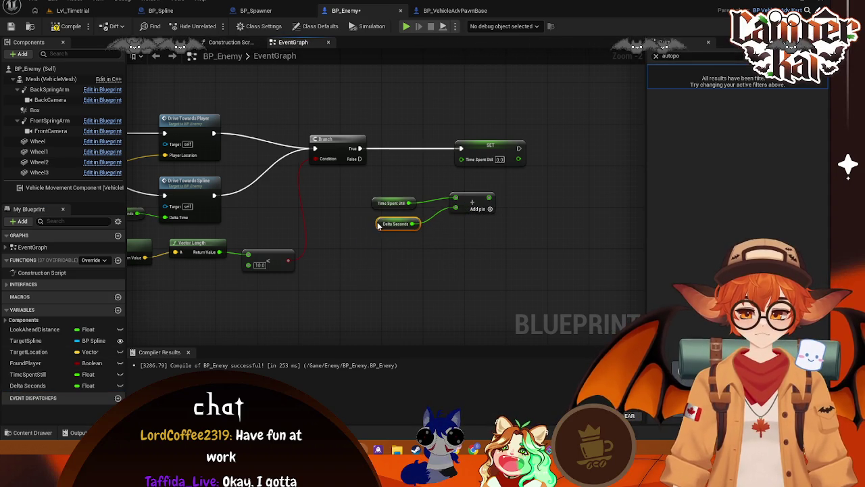
left_click_drag(368, 240, 379, 224)
left_click_drag(473, 208, 449, 213)
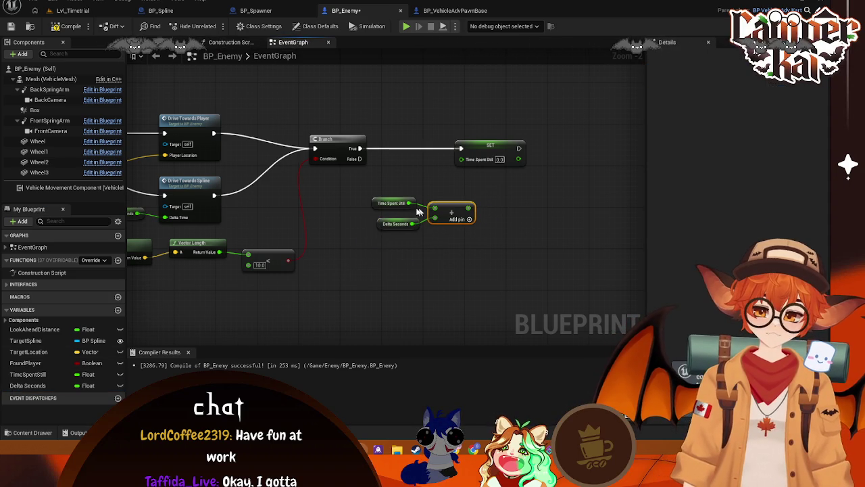
left_click(380, 204)
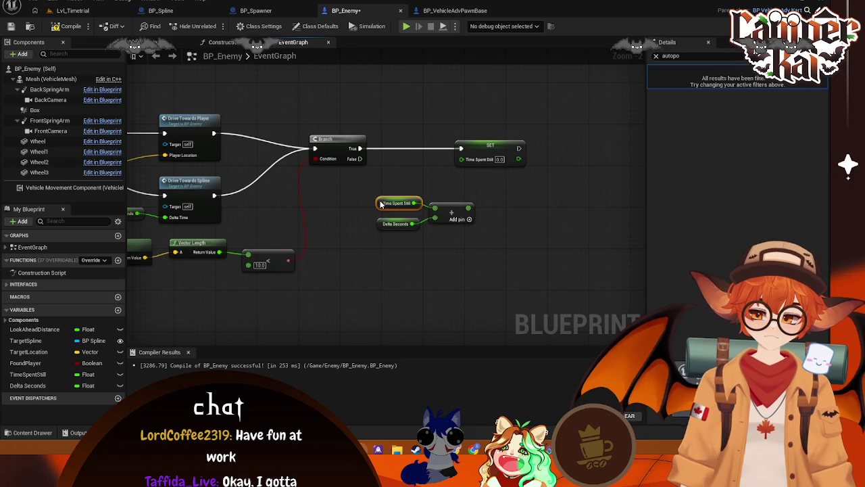
left_click_drag(480, 190, 369, 235)
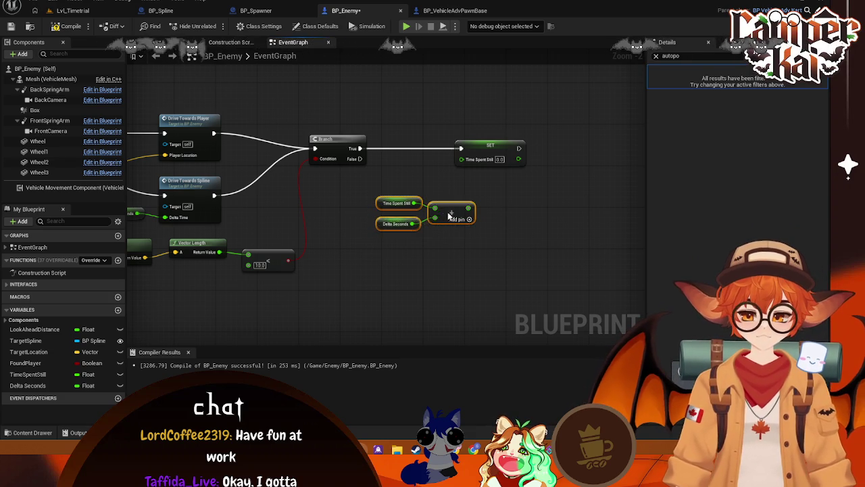
left_click_drag(450, 215, 412, 195)
left_click_drag(441, 183, 462, 159)
Move SET and the addition nodes together into a tidy layout
left_click_drag(431, 232, 349, 182)
left_click_drag(422, 198, 459, 187)
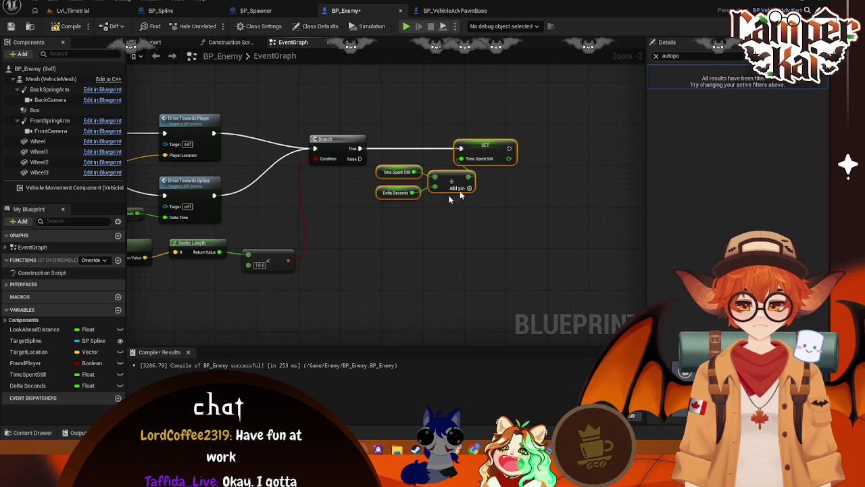
left_click_drag(487, 162, 513, 140)
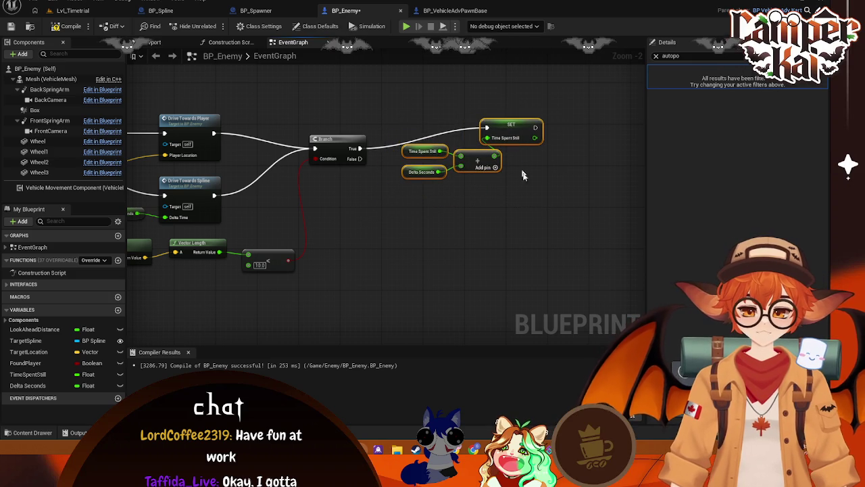
left_click(517, 212)
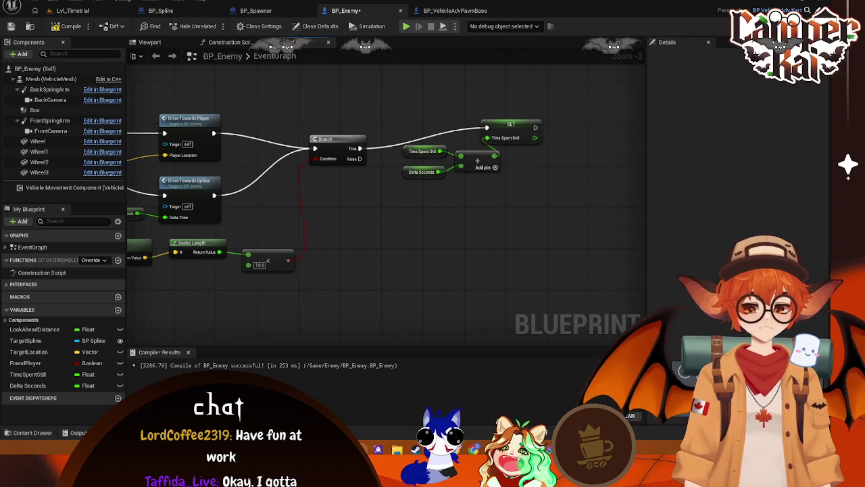
Connect the Branch's False output to a new Set Time Spent Still node at 0.0
mouse_move(359, 162)
left_mouse_down()
mouse_move(401, 222)
mouse_move(392, 220)
left_mouse_up()
type("time")
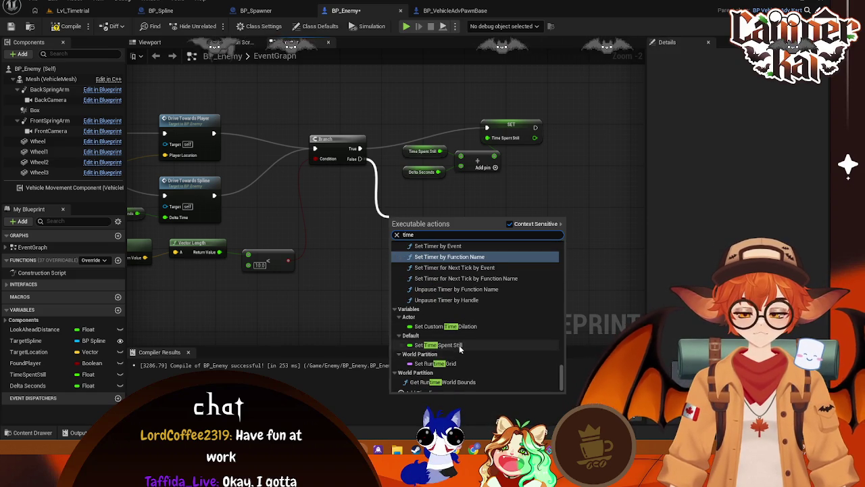
left_click(459, 345)
left_click_drag(421, 219, 433, 194)
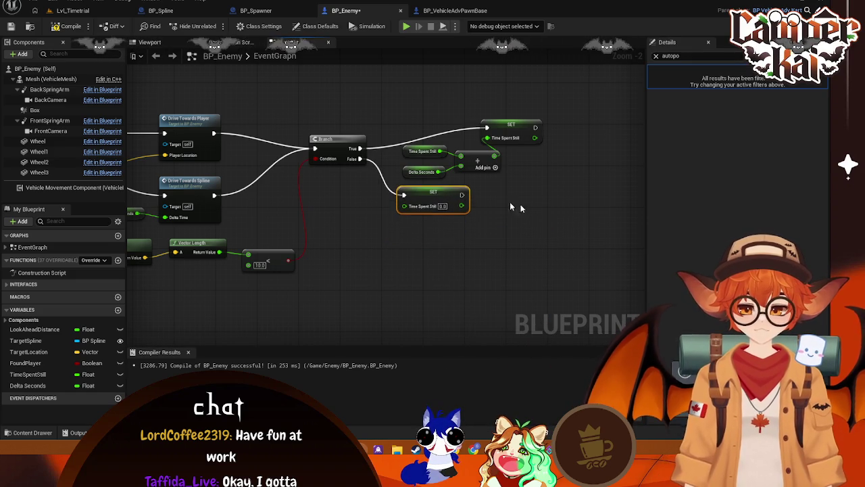
left_click(526, 234)
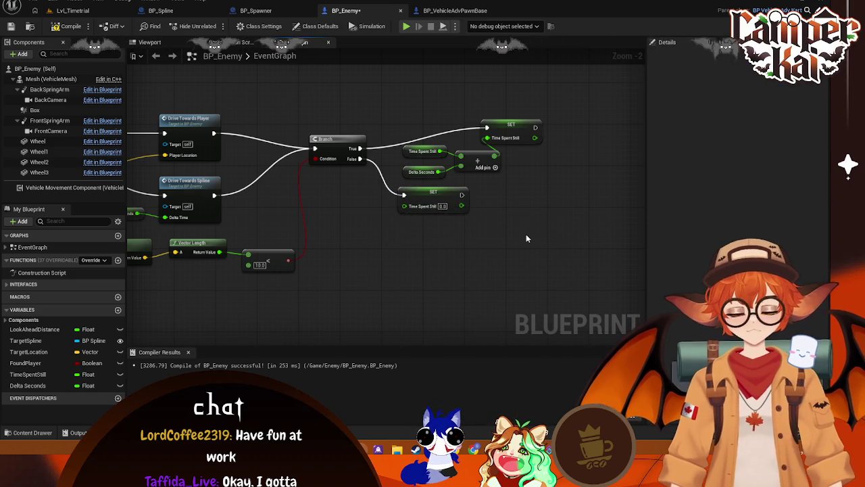
Take a screenshot of the graph and move the 10.0 compare node up
key("super")
key("super")
left_click_drag(251, 209, 330, 202)
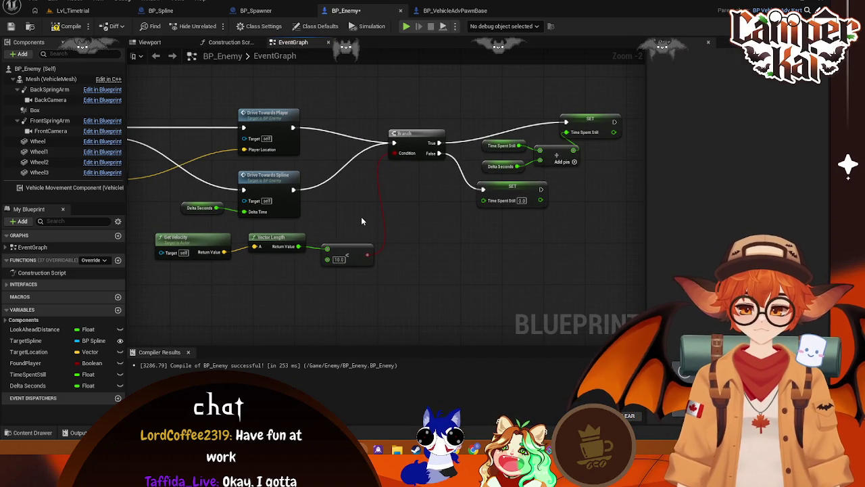
key("super+shift+s")
left_click_drag(187, 68, 633, 384)
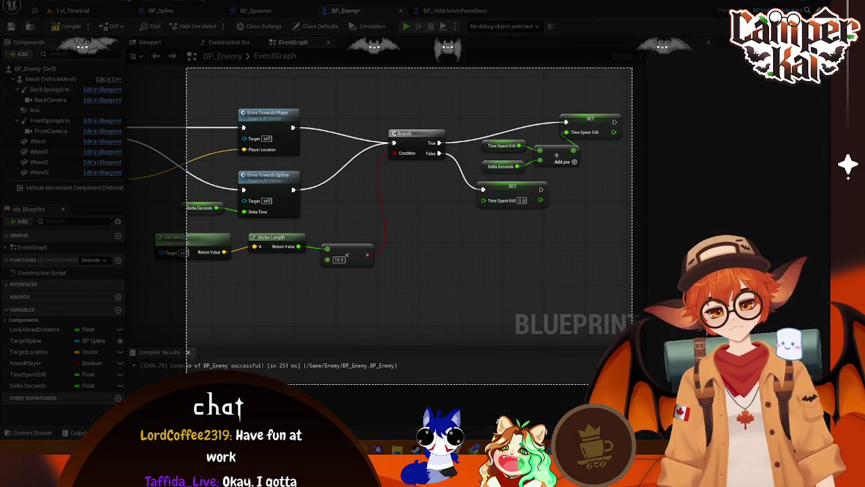
left_click_drag(187, 384, 135, 290)
left_click(289, 299)
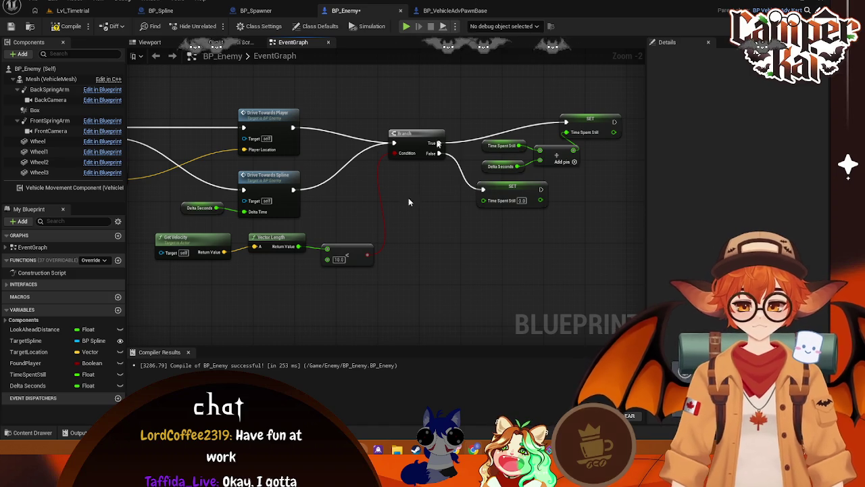
mouse_move(352, 251)
left_mouse_down()
mouse_move(361, 240)
mouse_move(348, 213)
left_mouse_up()
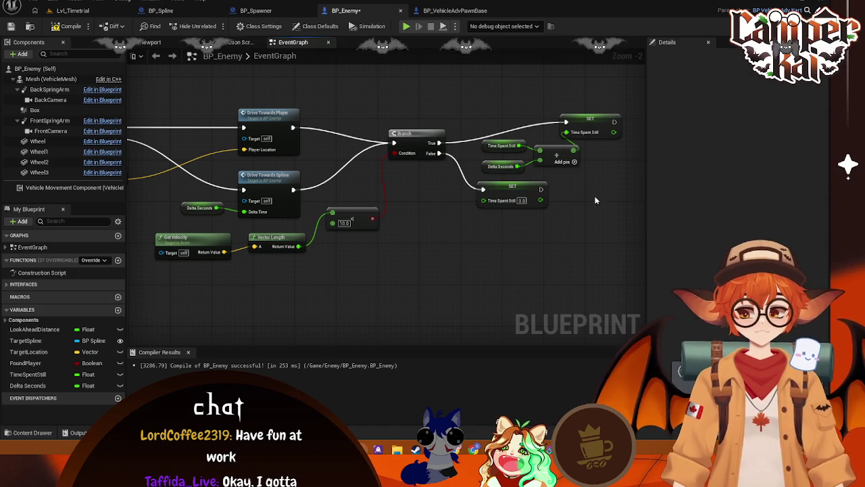
left_click_drag(595, 199, 585, 193)
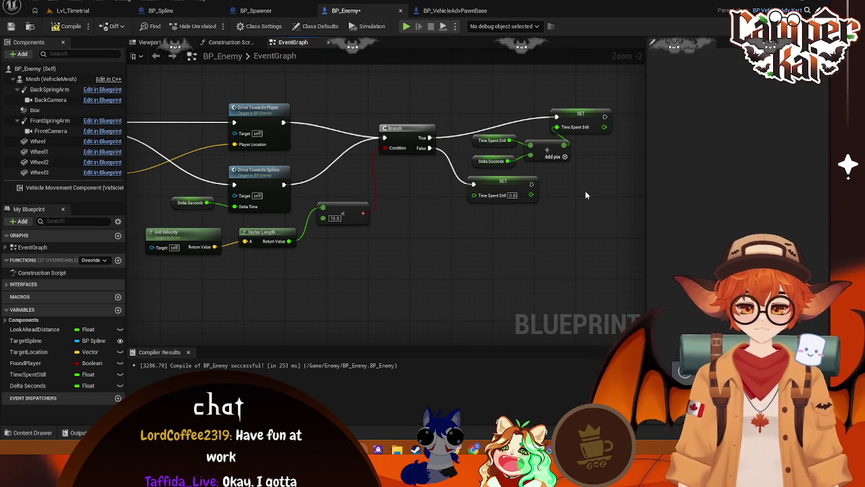
Add a new Branch after the SET Time Spent Still node
left_click_drag(586, 195, 445, 185)
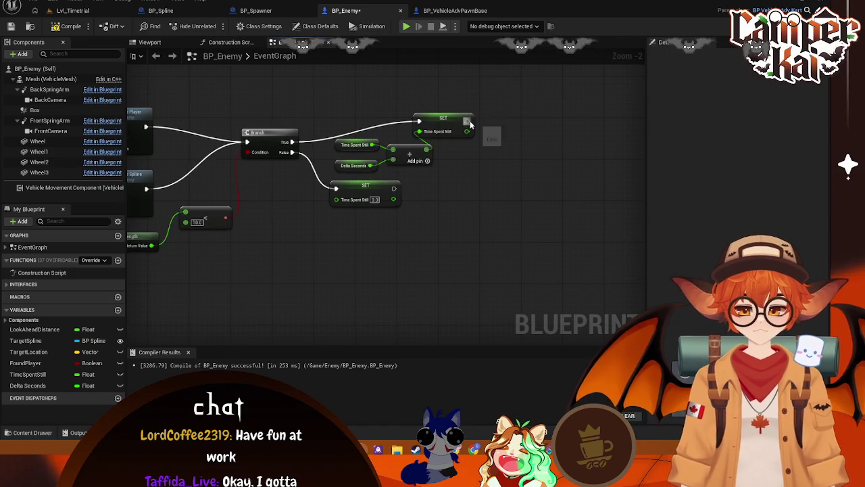
left_click_drag(468, 121, 512, 124)
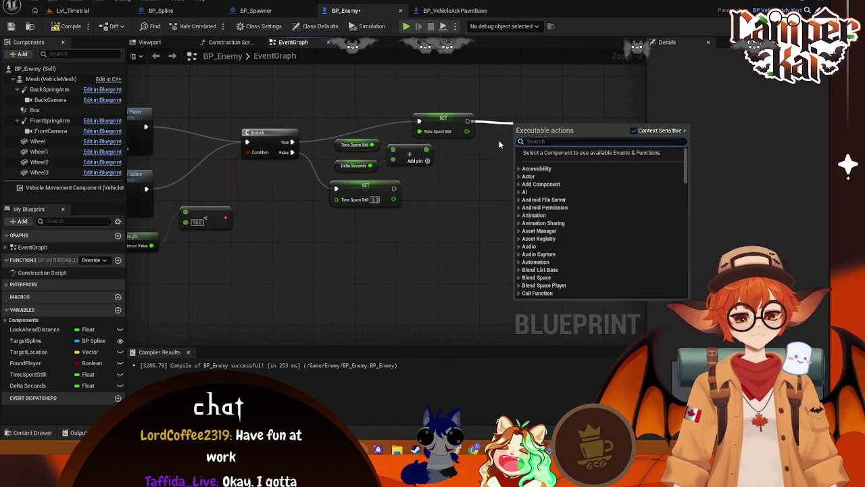
type("bran")
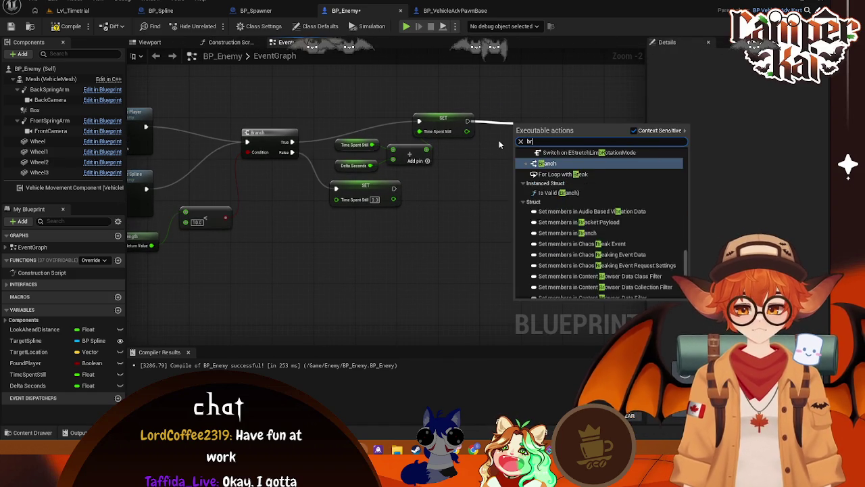
left_click(549, 169)
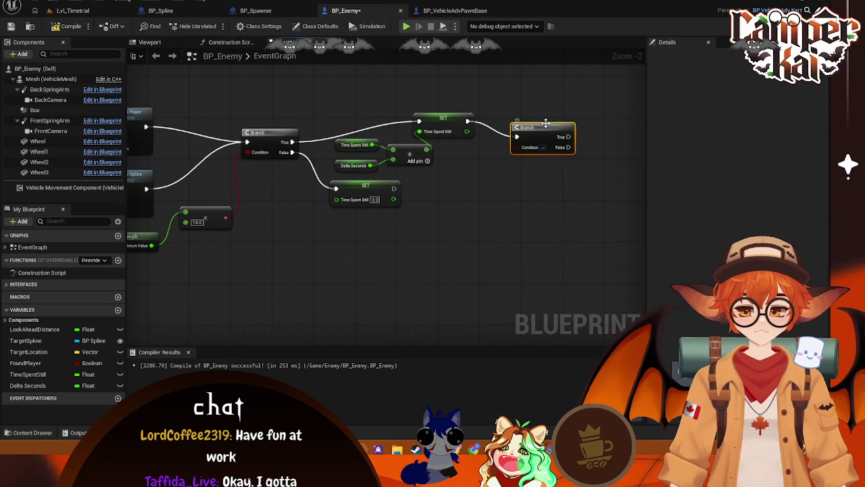
mouse_move(554, 117)
left_mouse_down()
mouse_move(538, 116)
mouse_move(554, 111)
left_mouse_up()
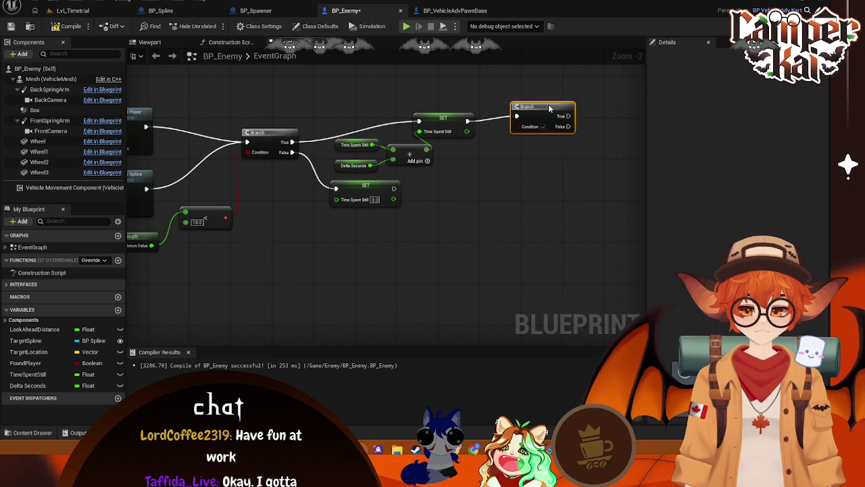
Test Time Spent Still with a Greater node set to 3.0 and space out the Branch
left_click_drag(467, 131, 484, 177)
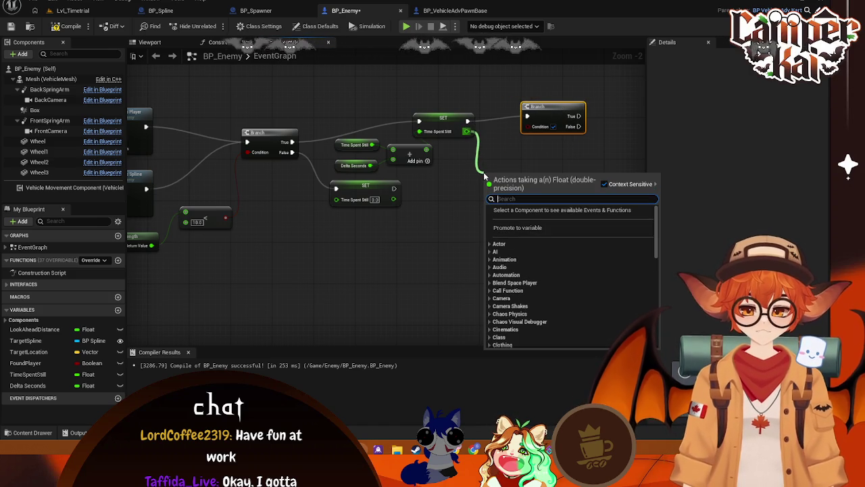
type("<")
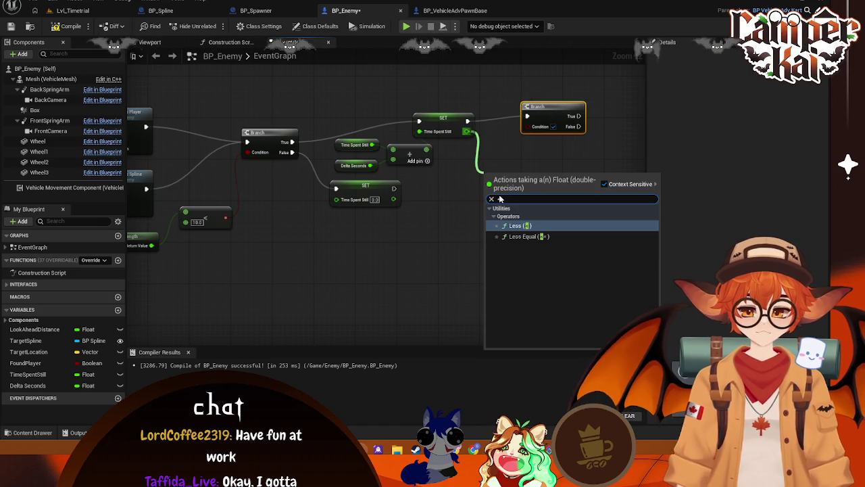
key("BackSpace")
type(">")
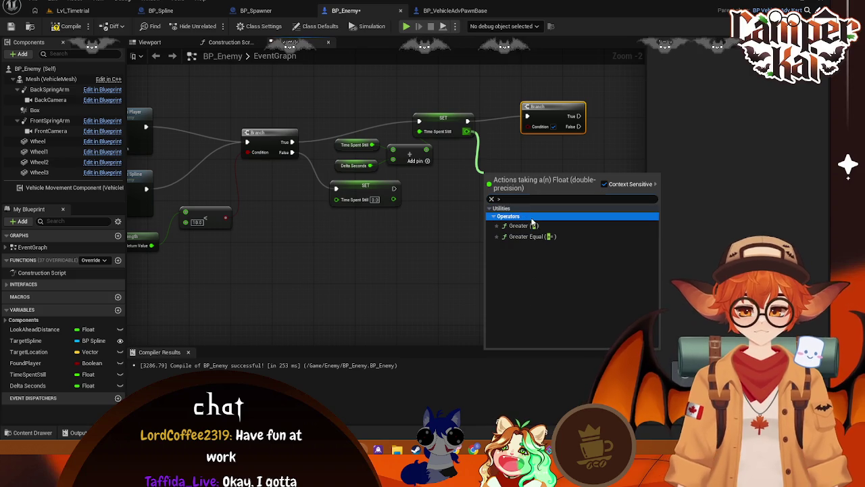
left_click(524, 226)
left_click_drag(526, 181, 523, 157)
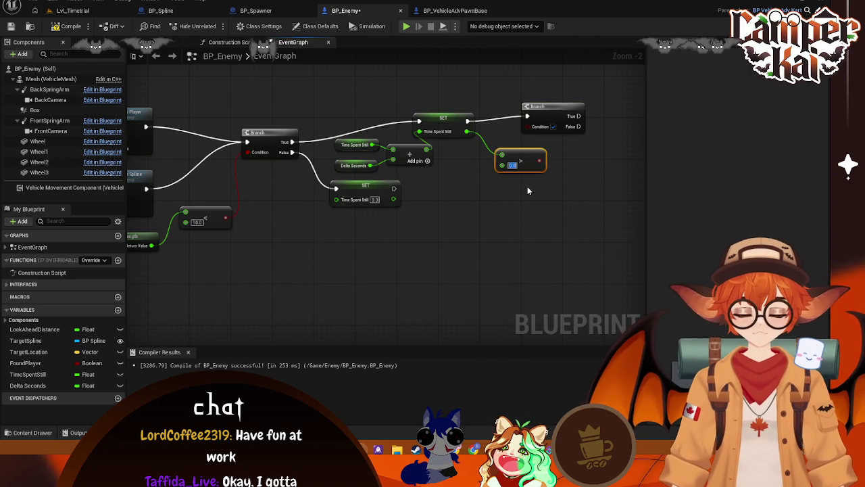
mouse_move(544, 153)
left_mouse_down()
mouse_move(545, 143)
mouse_move(502, 150)
mouse_move(498, 161)
left_mouse_up()
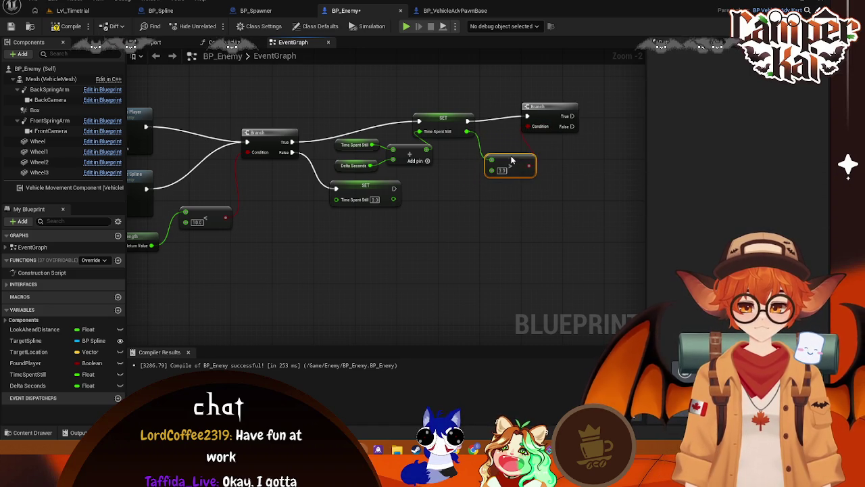
left_click_drag(545, 114, 575, 116)
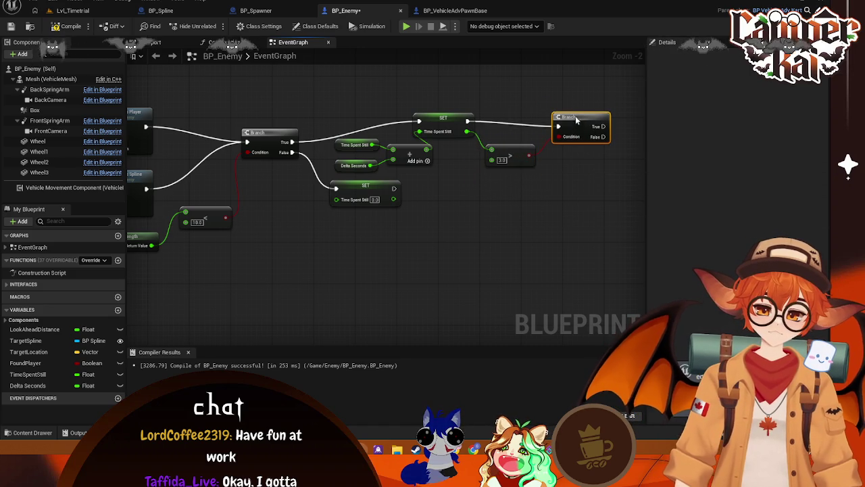
right_click(456, 181)
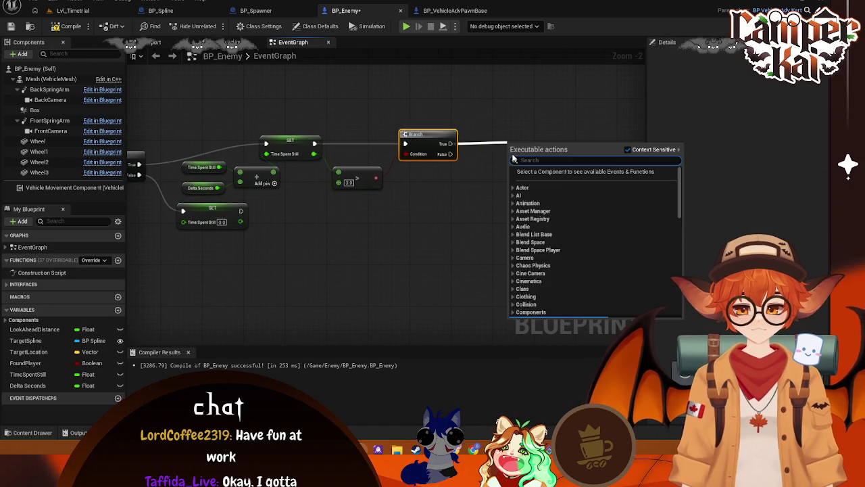
left_click(362, 167)
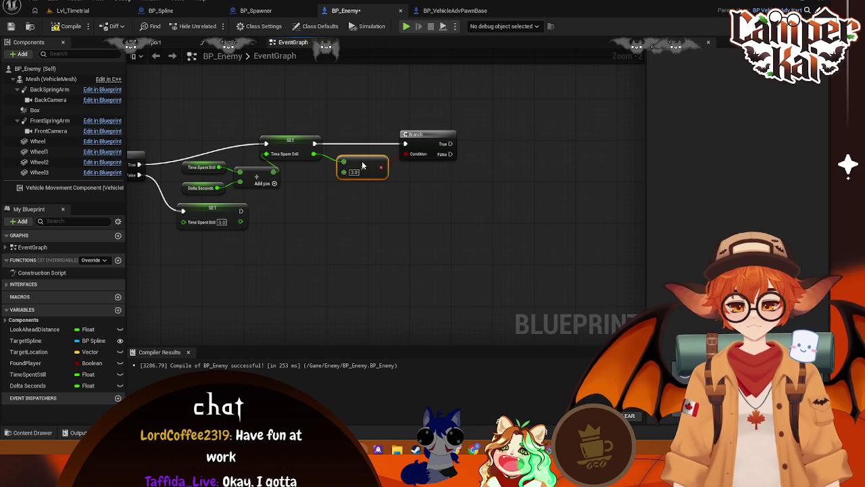
left_click_drag(361, 165, 361, 175)
left_click_drag(450, 144, 506, 144)
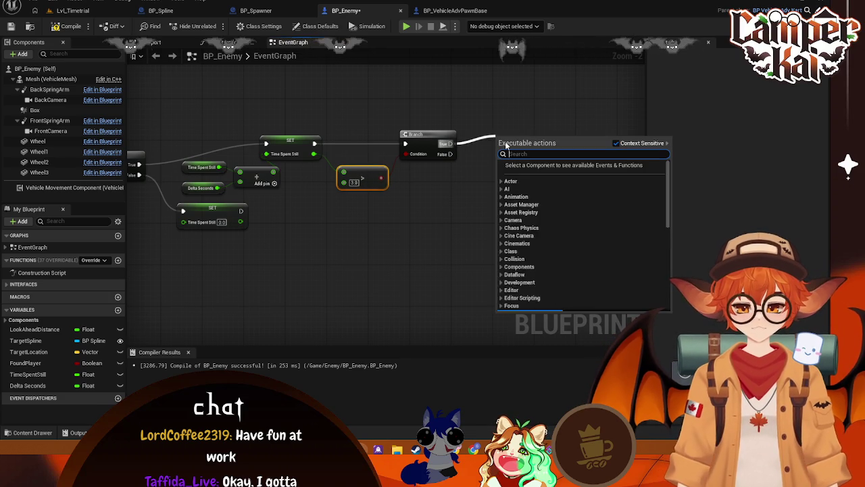
type("set")
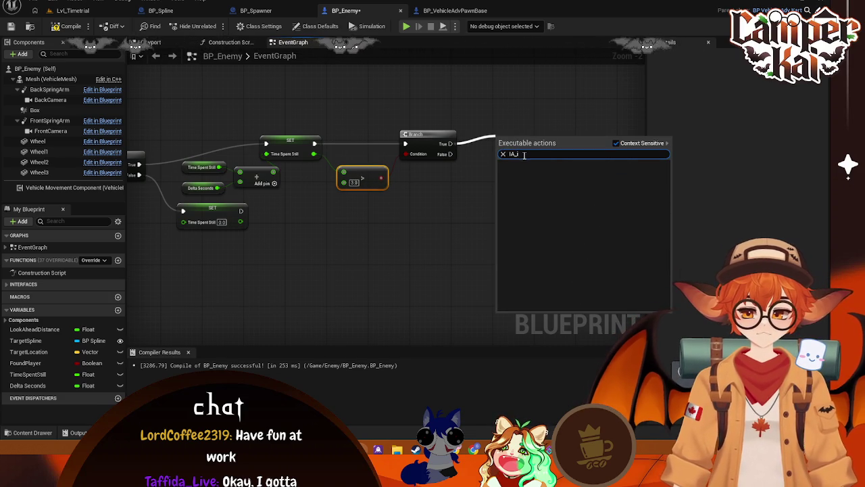
type("reset")
left_click(553, 170)
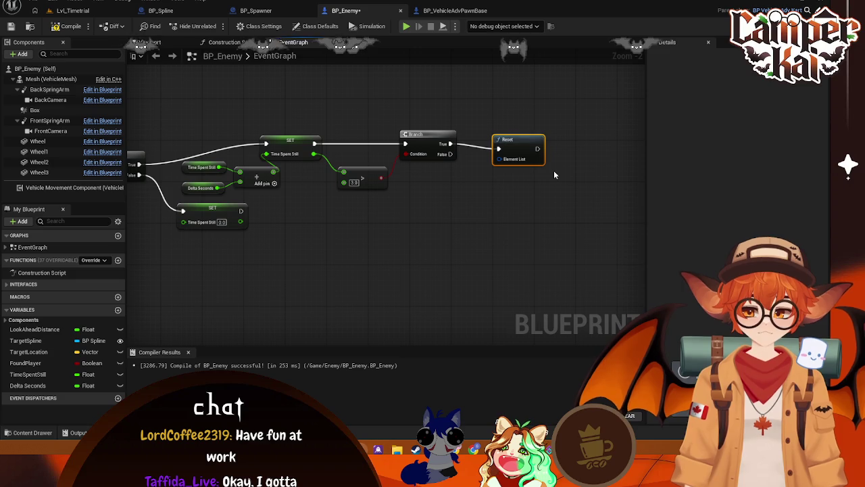
key("Delete")
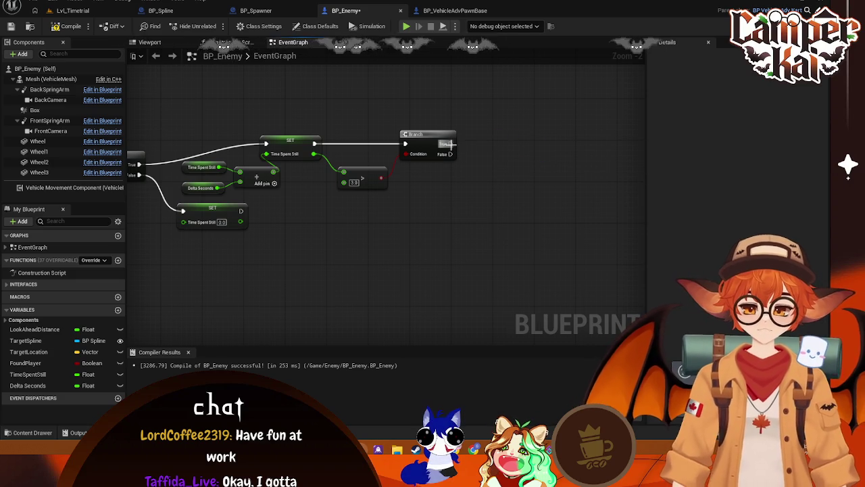
left_click_drag(450, 144, 496, 145)
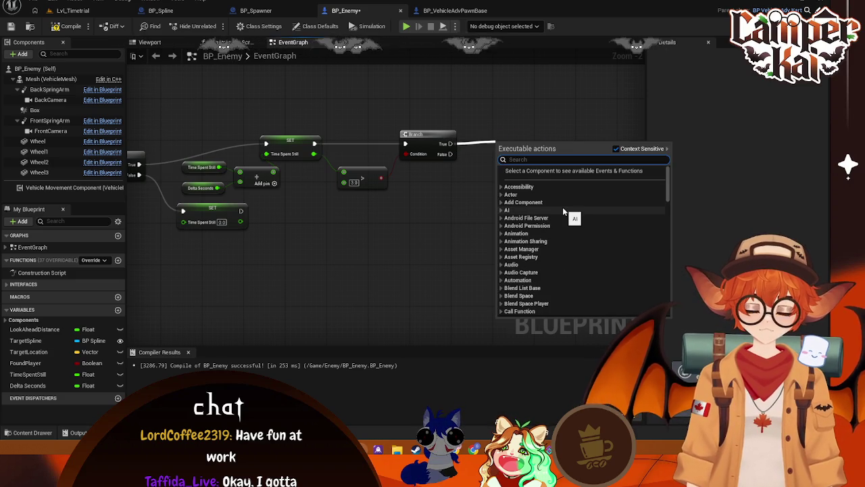
type("reset")
scroll(609, 264, "down", 10)
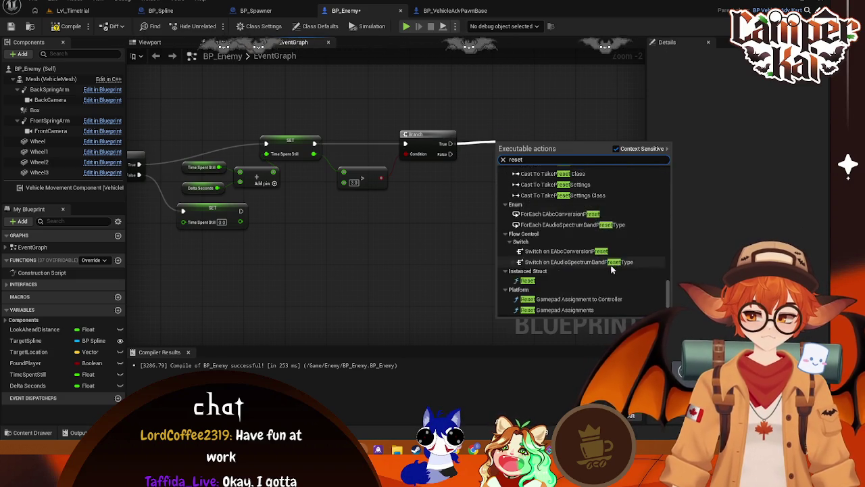
scroll(613, 265, "up", 3)
scroll(612, 265, "up", 3)
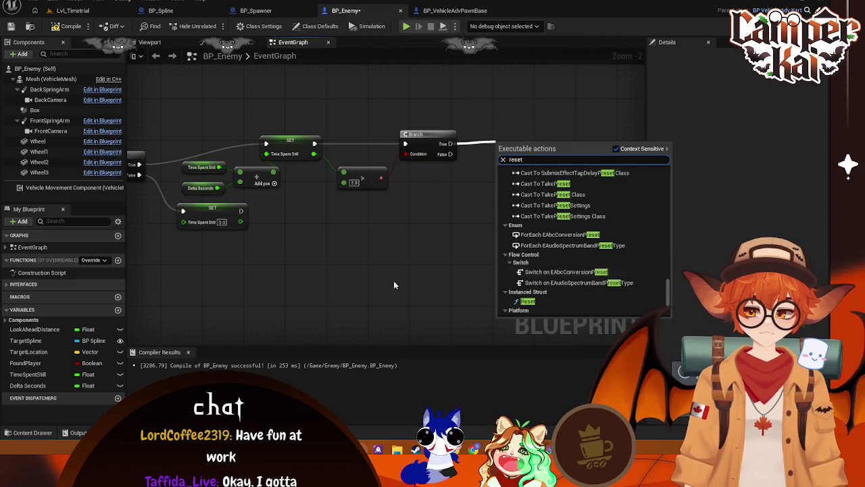
scroll(588, 264, "down", 6)
left_click(391, 276)
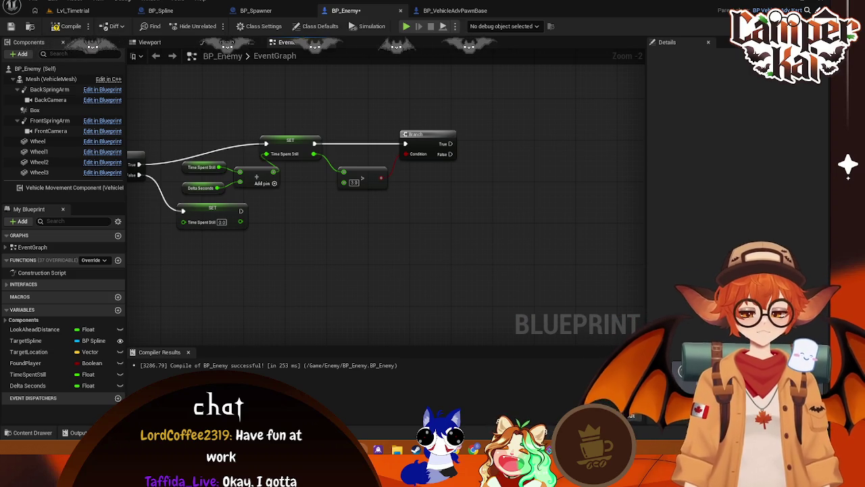
left_click(264, 11)
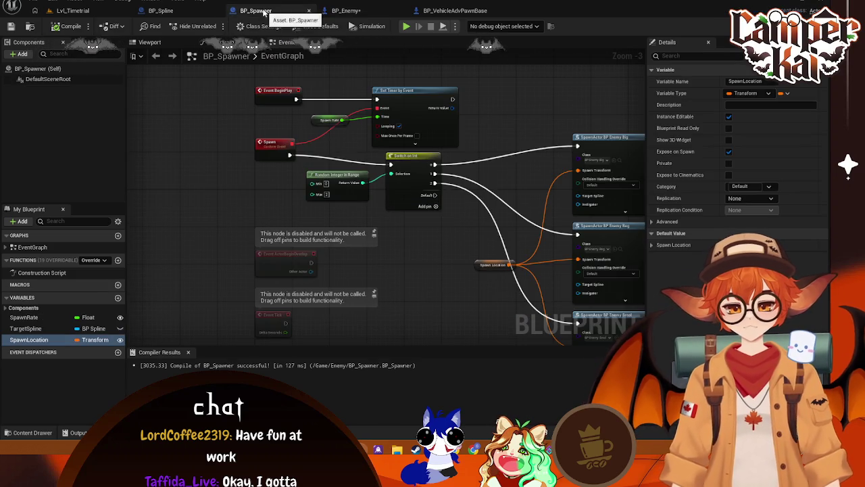
left_click(161, 10)
left_click(455, 10)
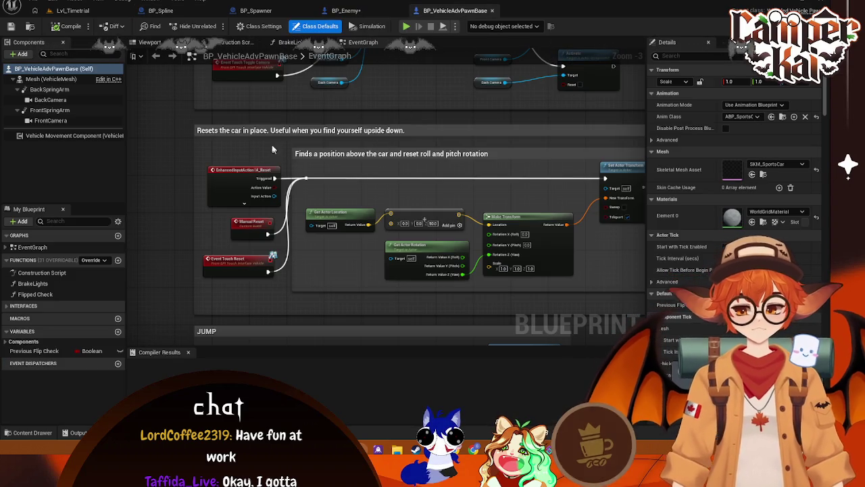
left_click(346, 10)
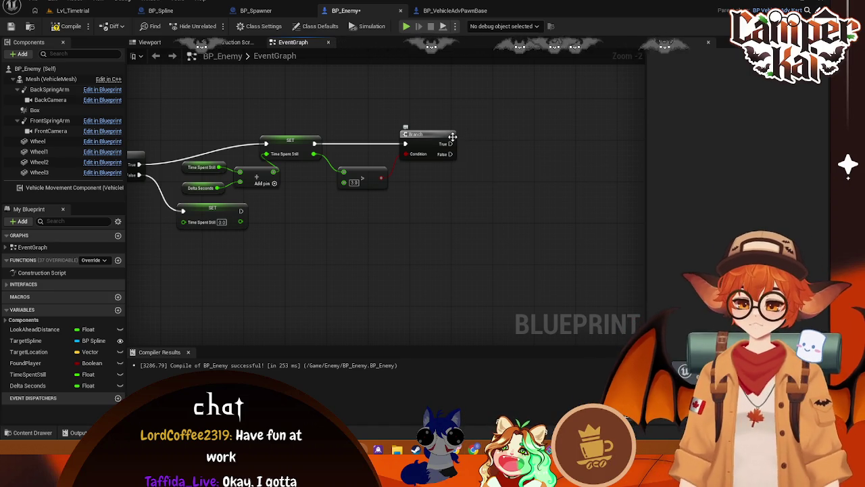
Capture a screenshot of the Branch section of the graph
left_click(452, 136)
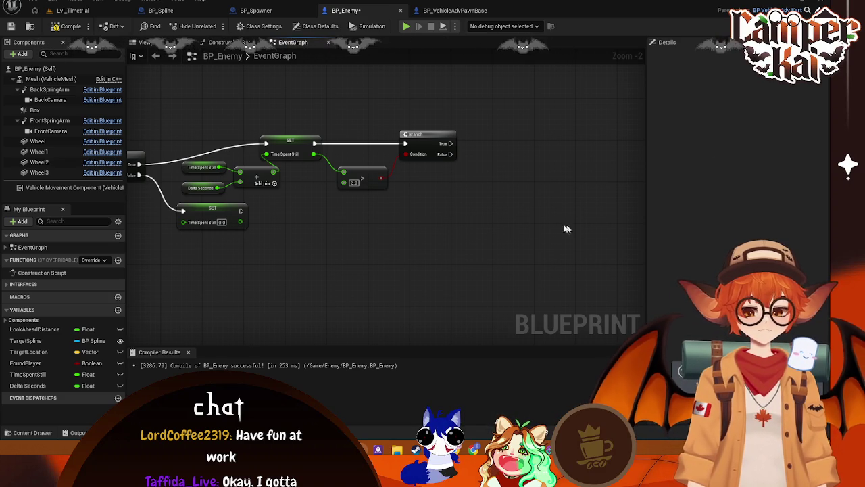
left_click_drag(489, 209, 620, 198)
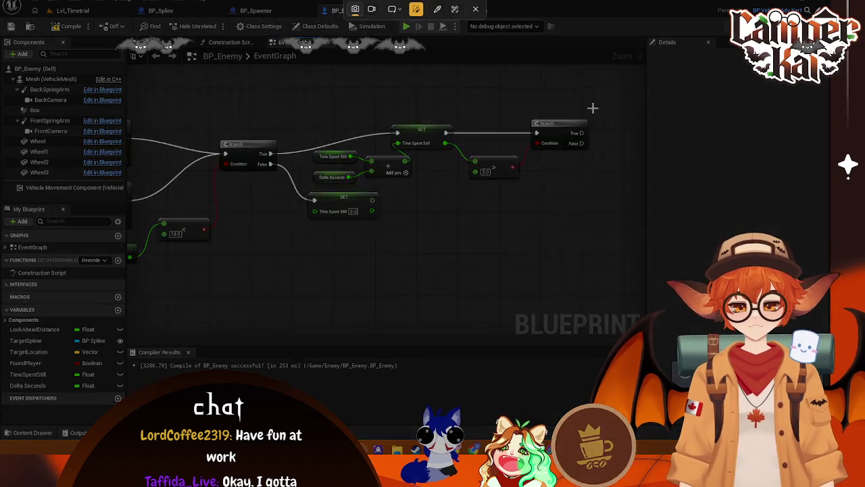
mouse_move(593, 108)
left_mouse_down()
mouse_move(170, 304)
mouse_move(135, 278)
left_mouse_up()
left_click(263, 294)
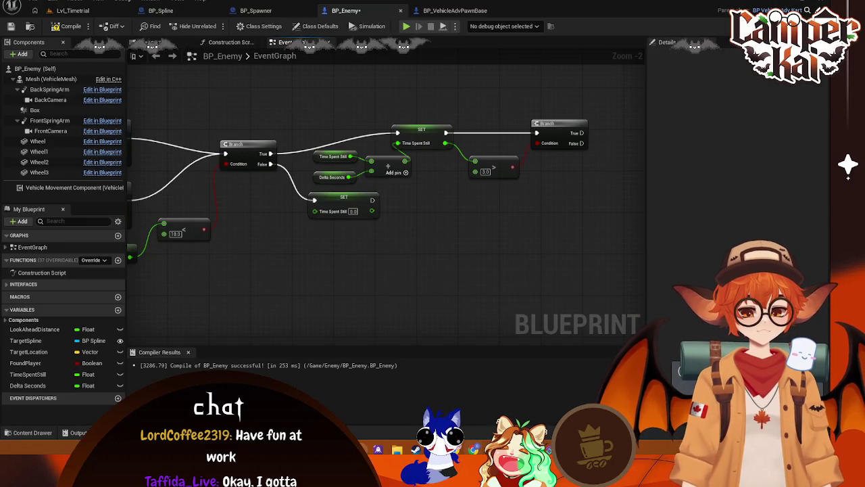
Wire the Branch True output to a Manual Reset node and return to Lvl_Timetrial
mouse_move(583, 134)
left_mouse_down()
mouse_move(626, 132)
mouse_move(619, 129)
left_mouse_up()
type("manual")
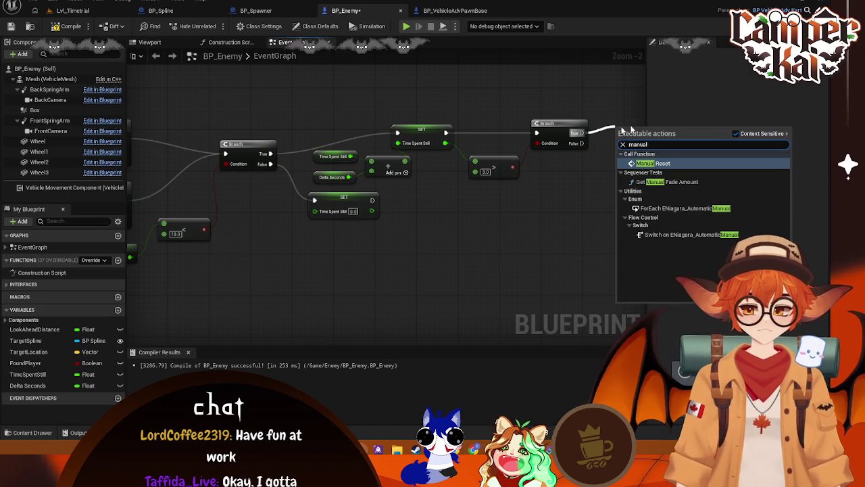
left_click(652, 163)
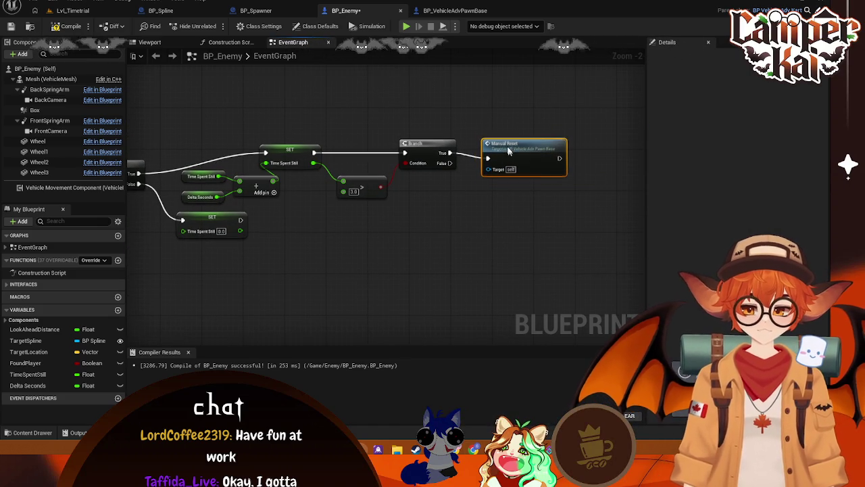
mouse_move(420, 245)
left_mouse_down()
mouse_move(470, 252)
mouse_move(494, 246)
left_mouse_up()
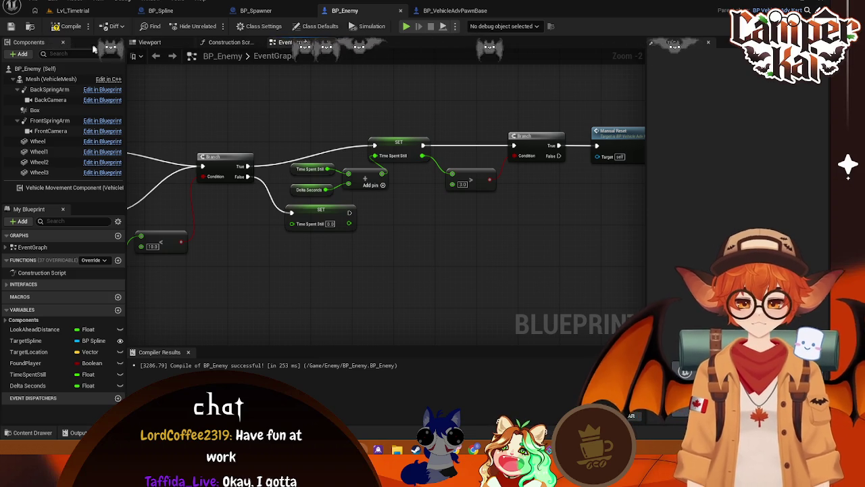
left_click(69, 10)
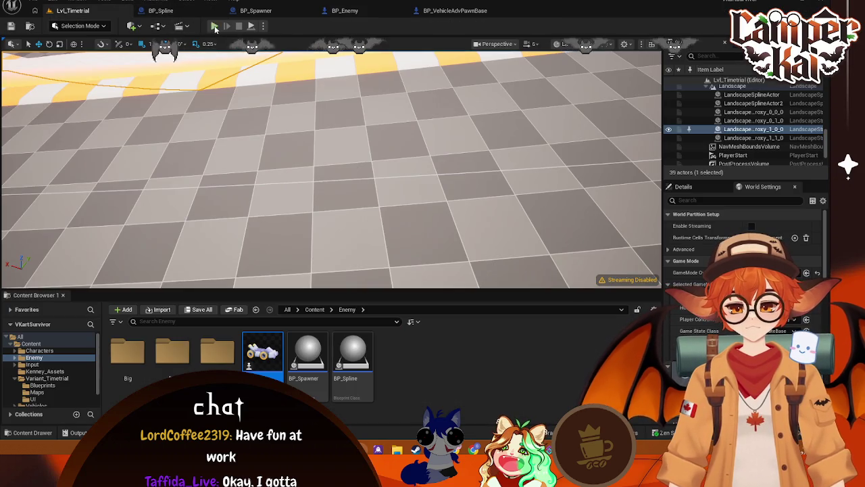
Start Play-in-Editor and drive the kart through the opening left and right curves
key("alt+p")
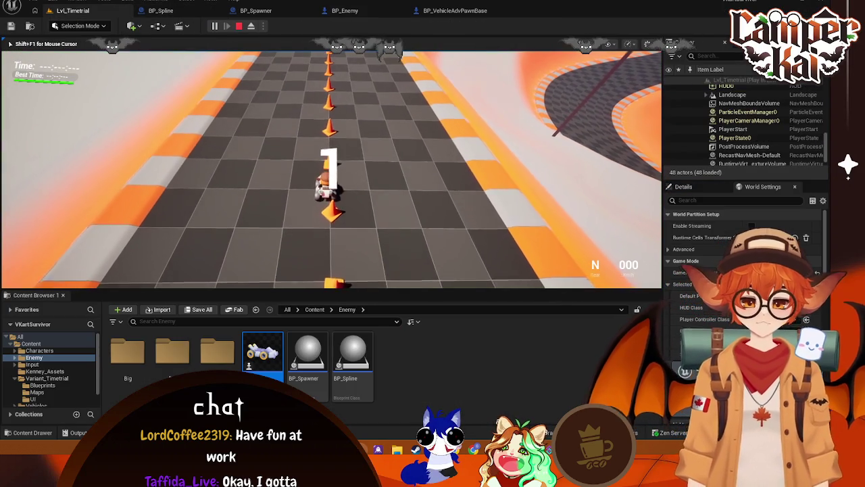
key("w")
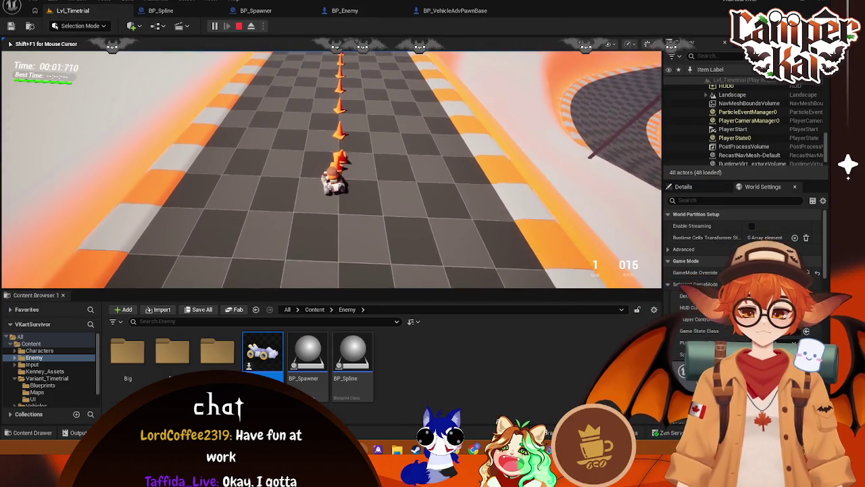
key("w")
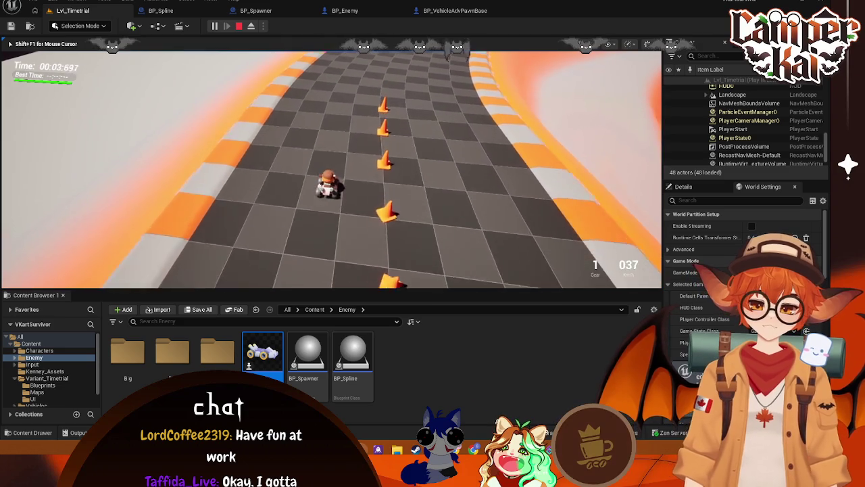
key("a")
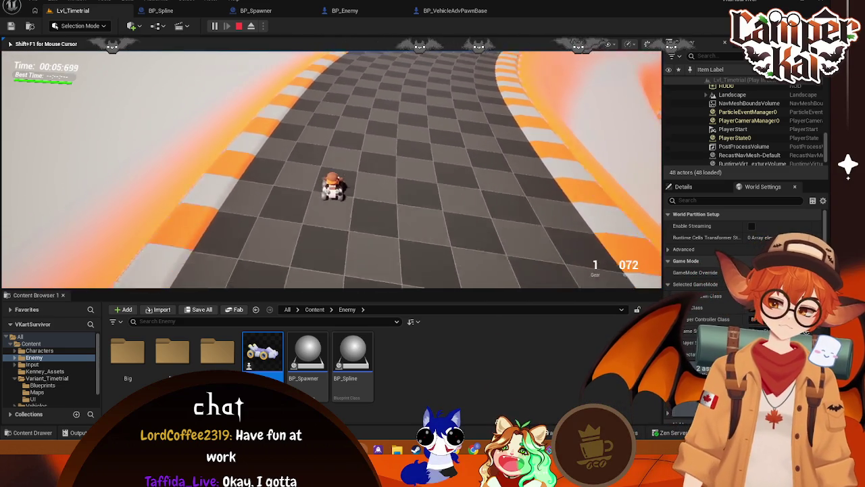
key("d")
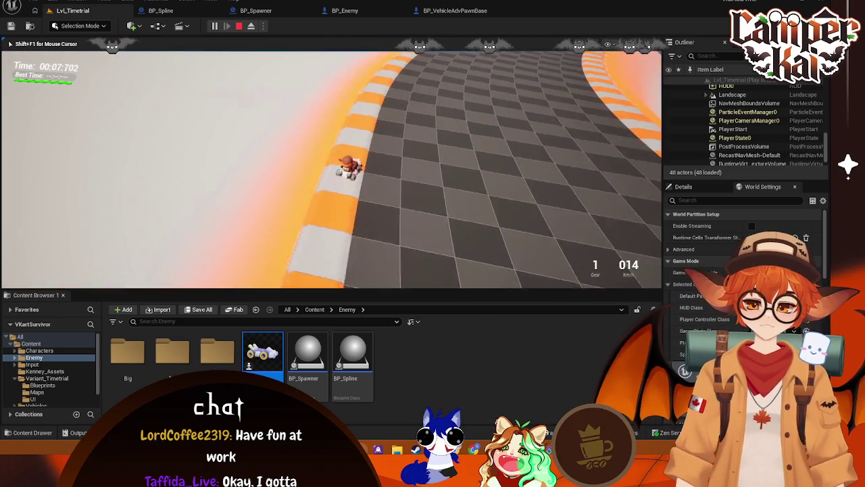
key("w")
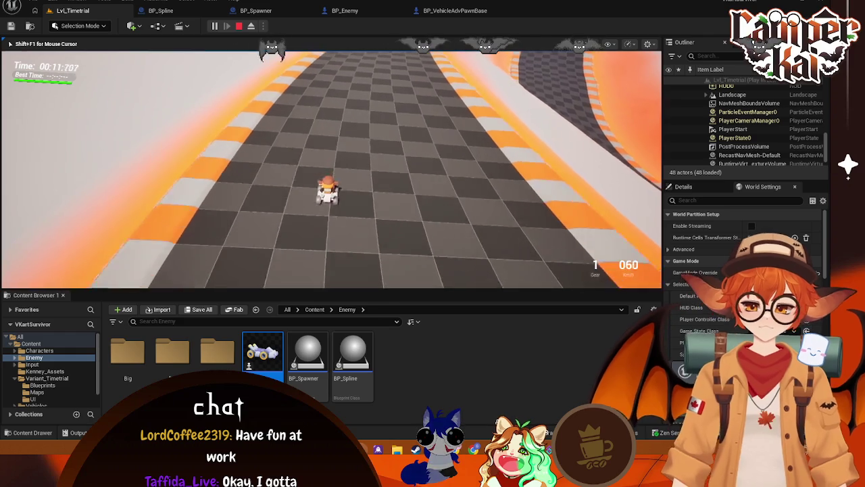
key("w")
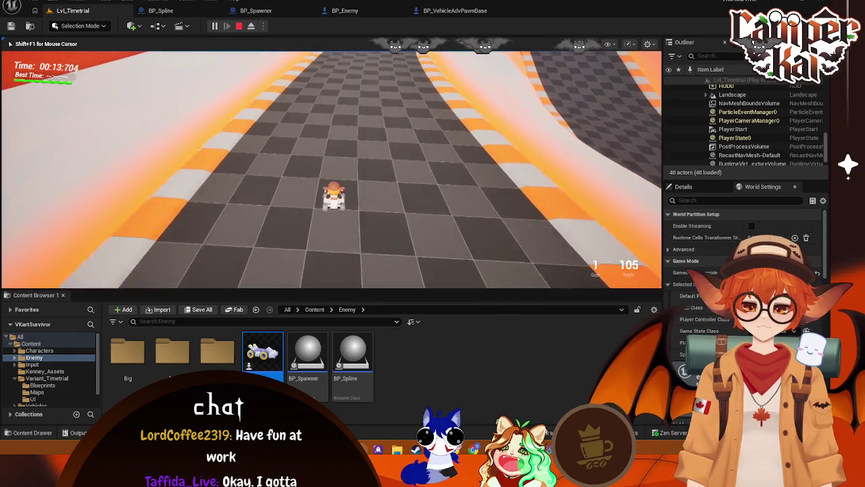
Round the right-hand curve, recover from the wall and finish the lap at 00:49:014
key("d")
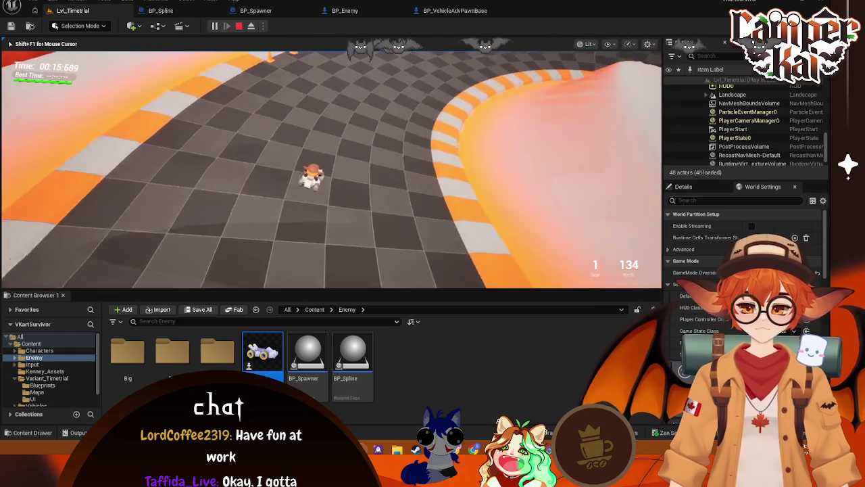
key("d")
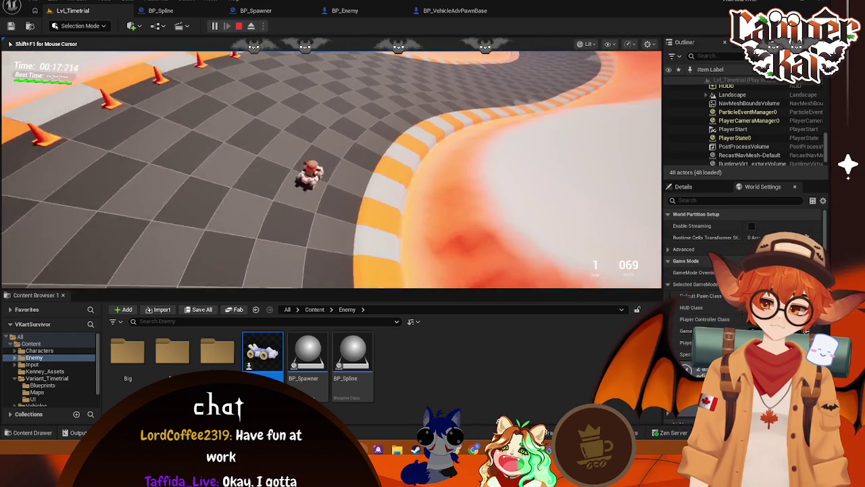
key("d")
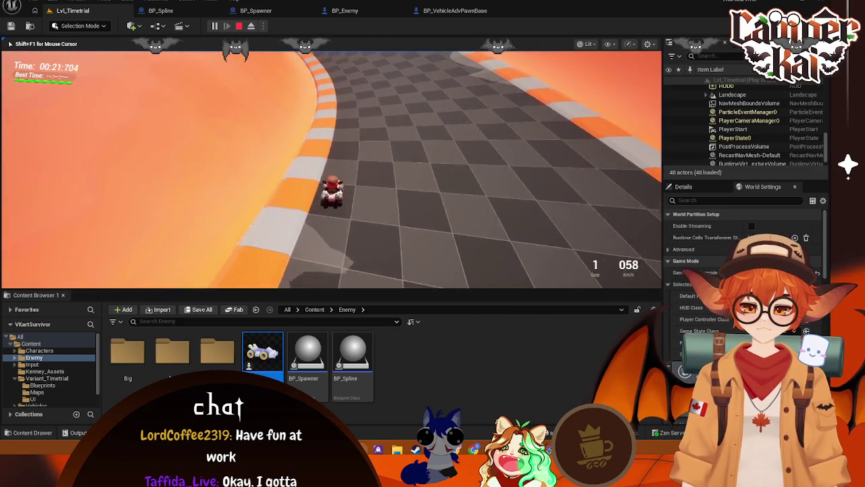
key("w")
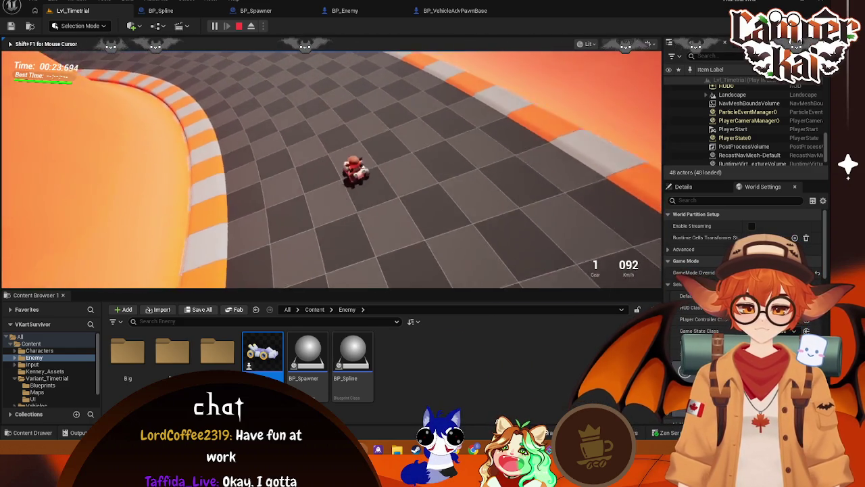
key("d")
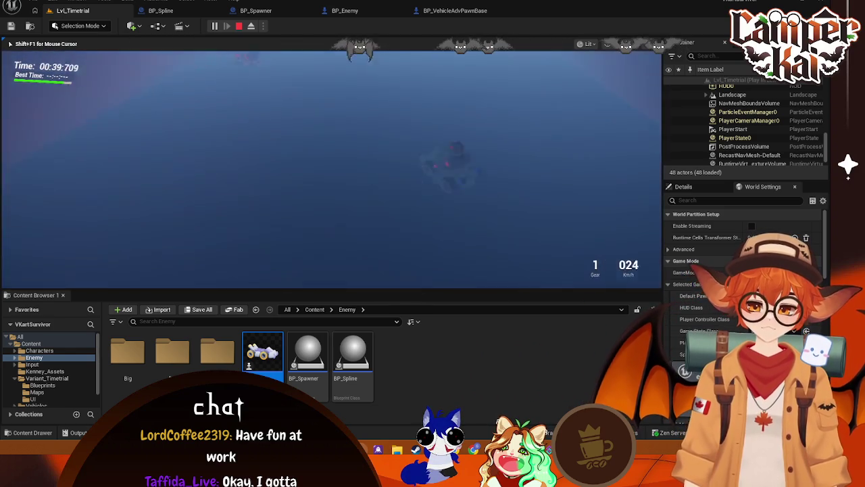
key("w")
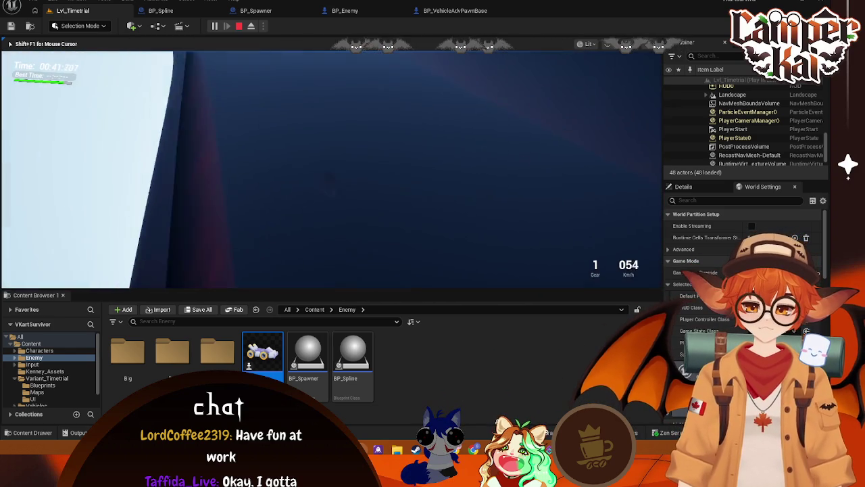
key("w")
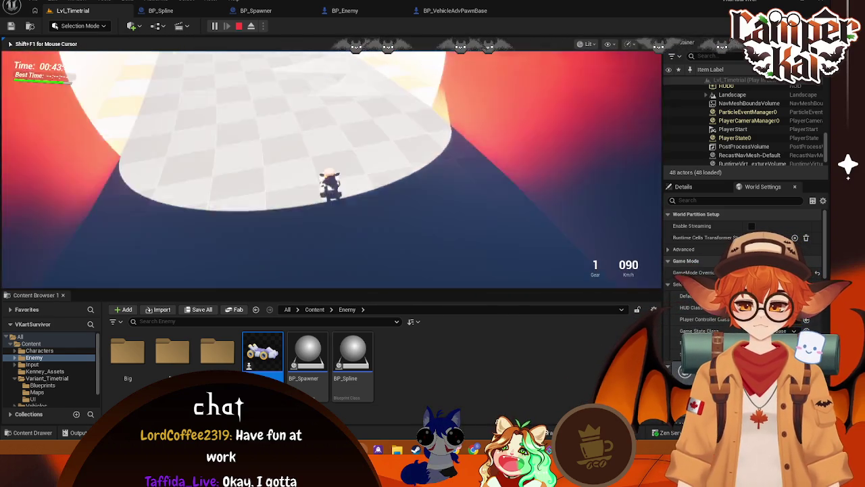
key("w")
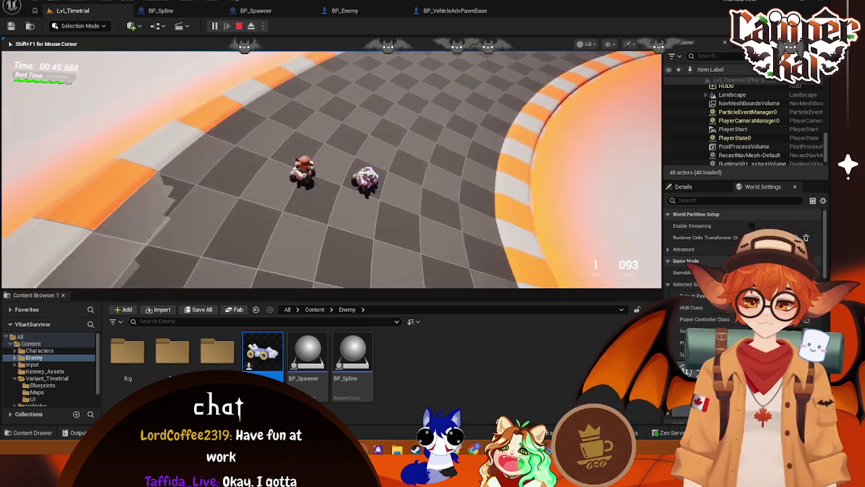
key("w")
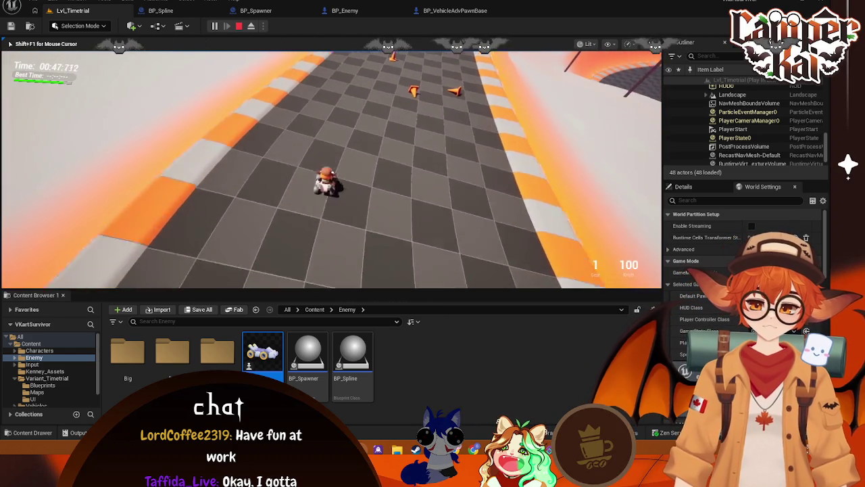
Drive another stretch of the track, spin around once, then end the play session
key("w")
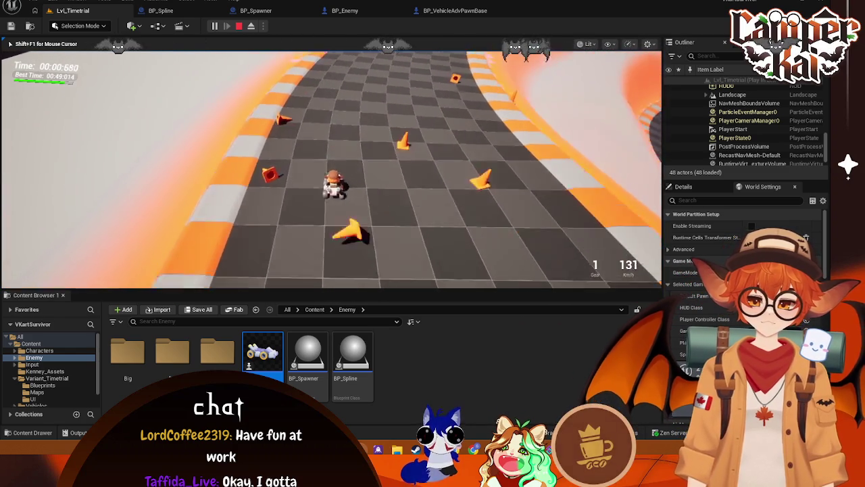
key("w")
key("w")
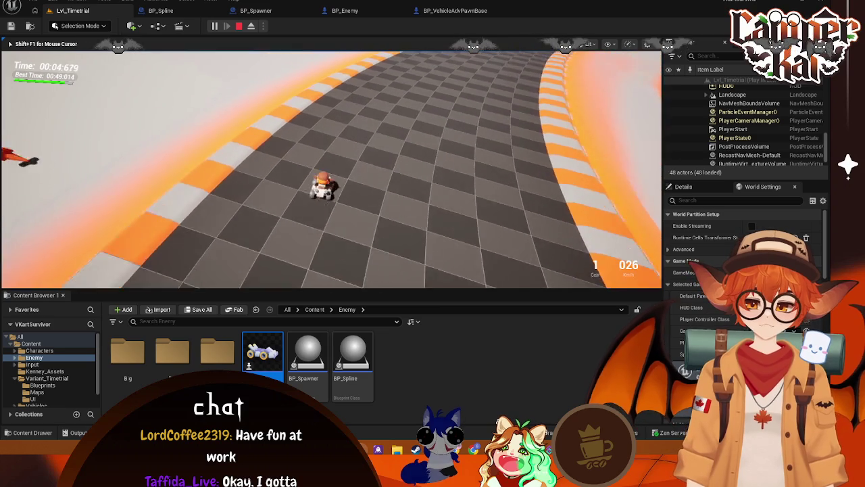
key("w")
key("w")
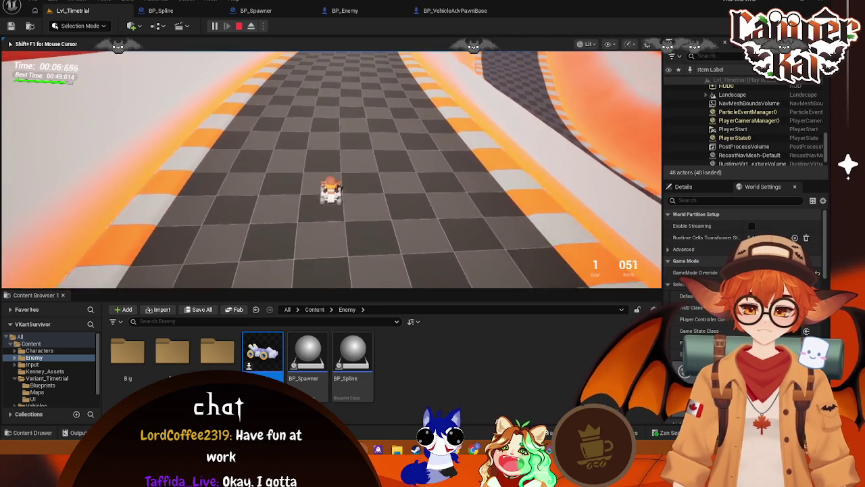
key("w")
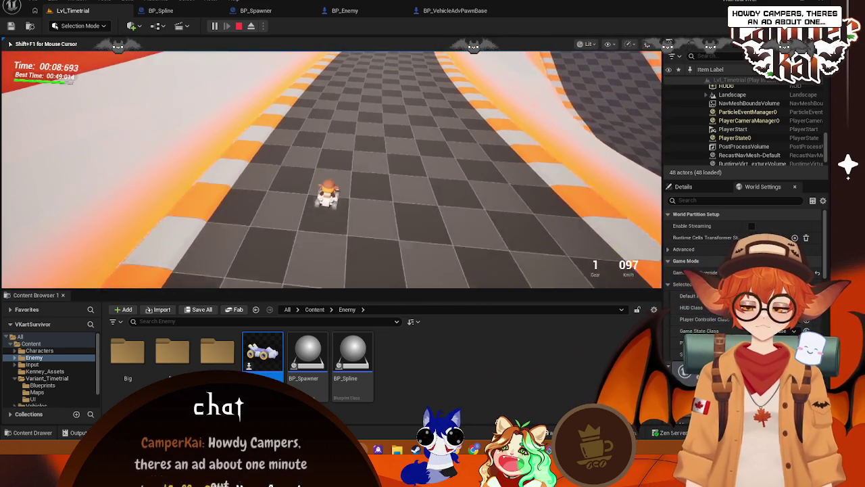
key("w")
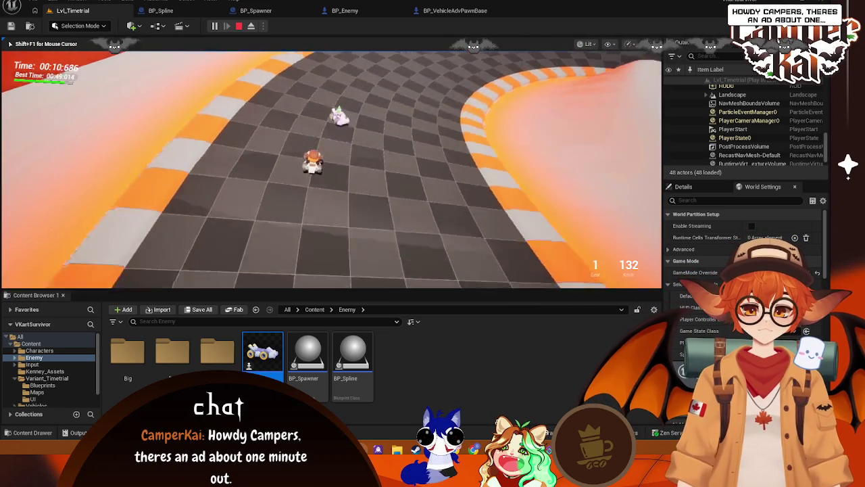
key("d")
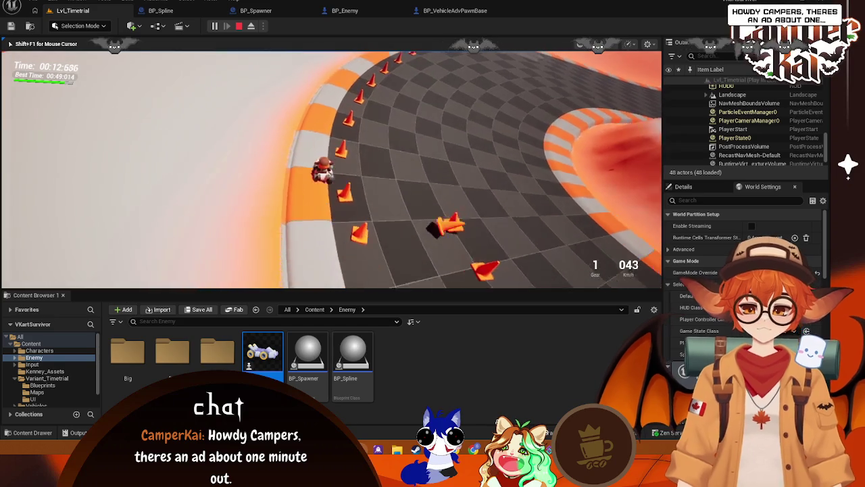
key("w")
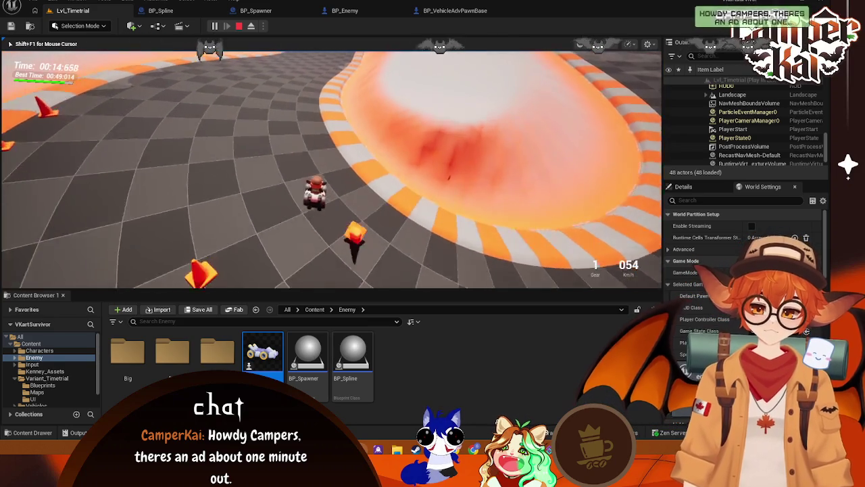
key("s")
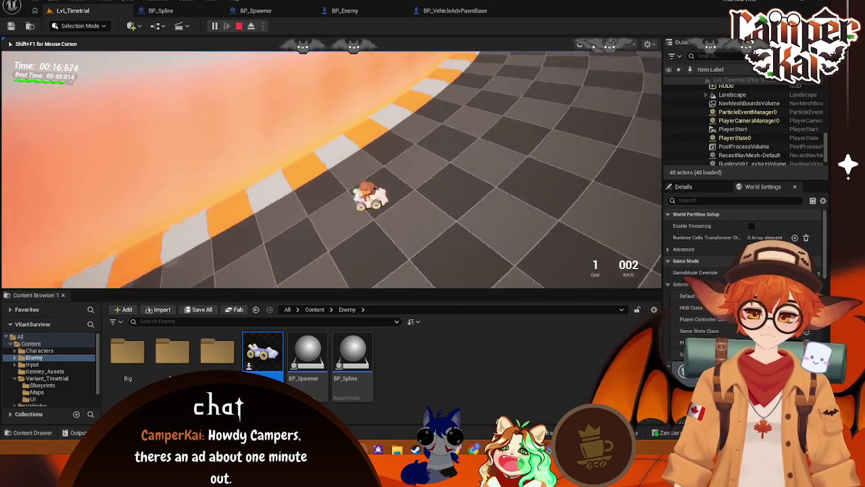
key("w")
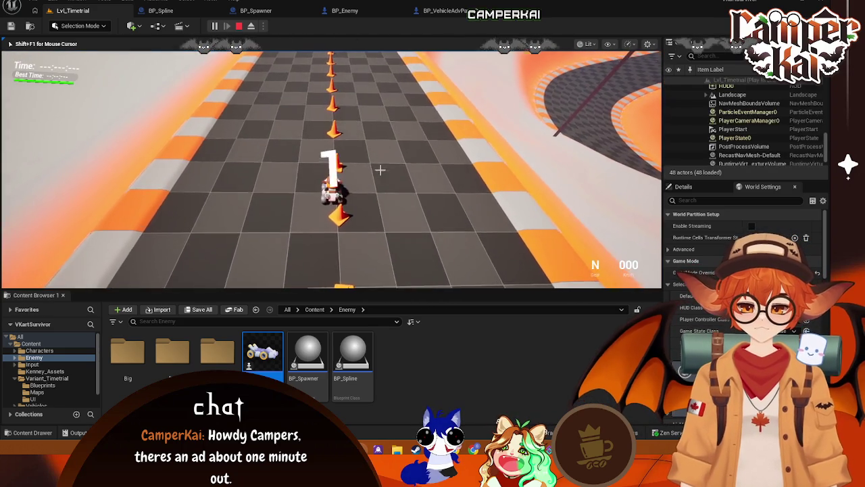
key("Escape")
In BP_VehicleAdvPawnBase, set the reset offset Add node to 25.0, 25.0, 75.0 and compile
left_click(429, 61)
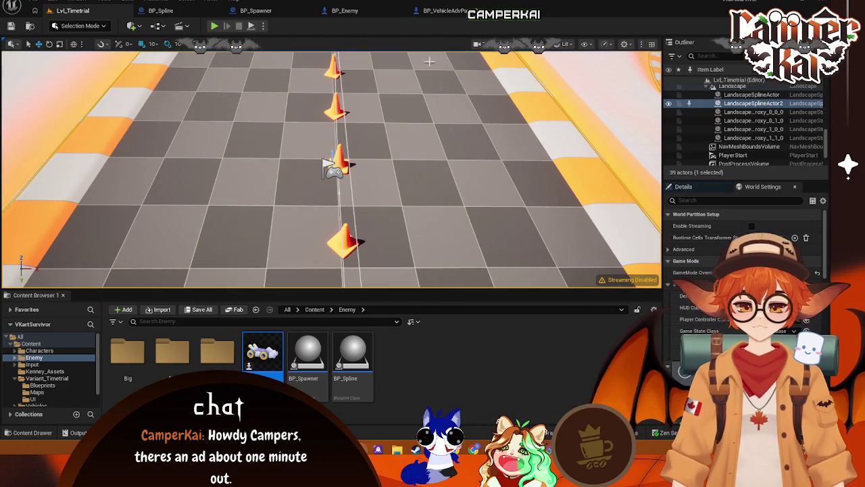
left_click(449, 15)
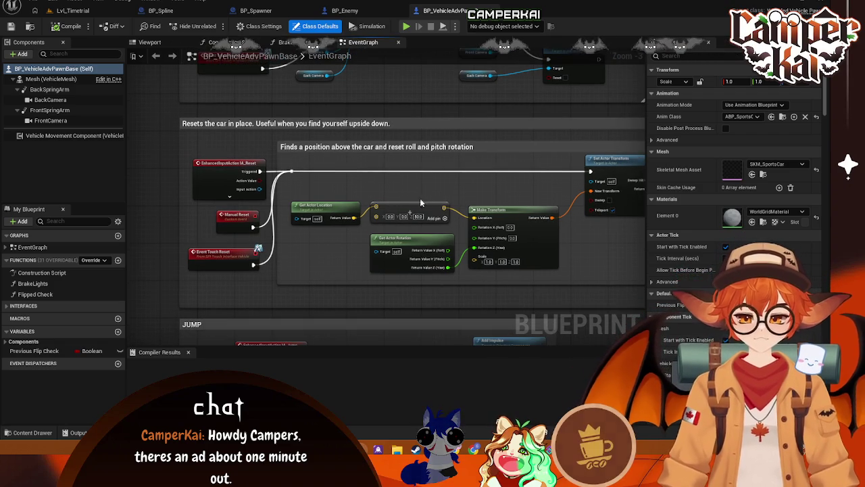
left_click(419, 216)
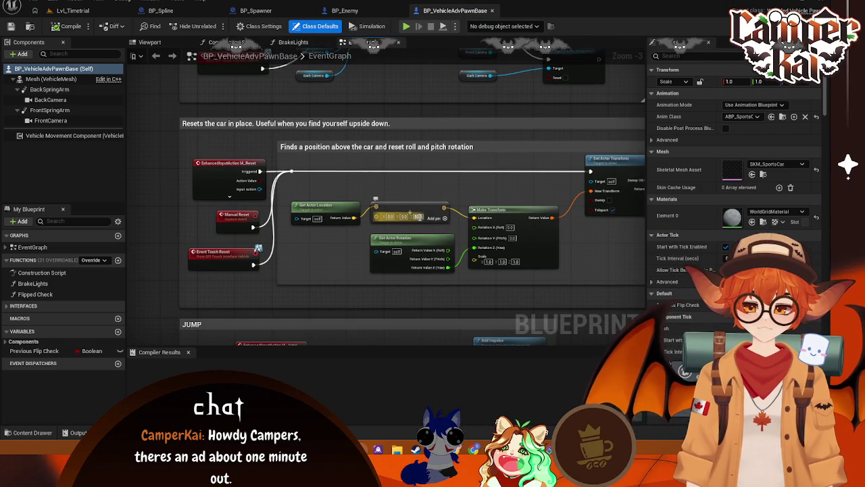
type("0")
key("Return")
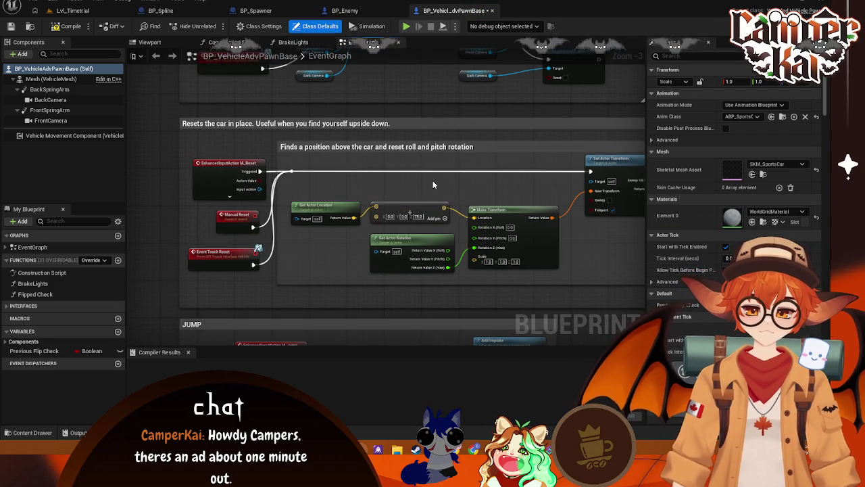
left_click(410, 213)
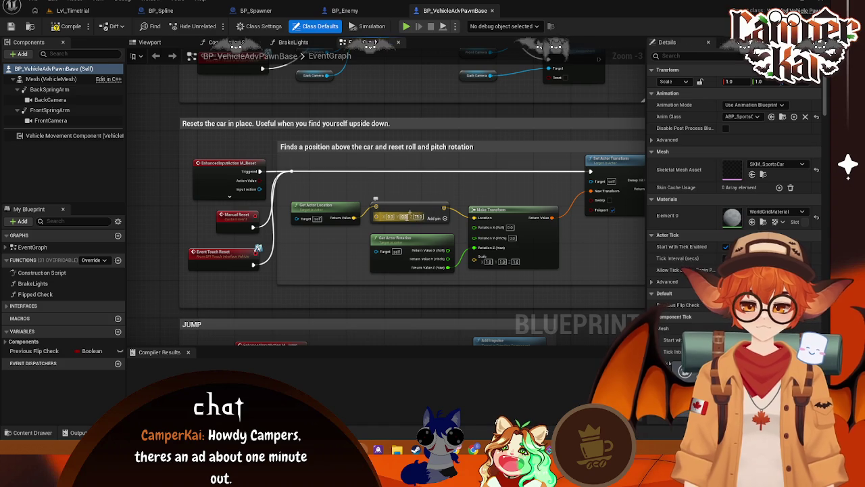
type("25")
key("Return")
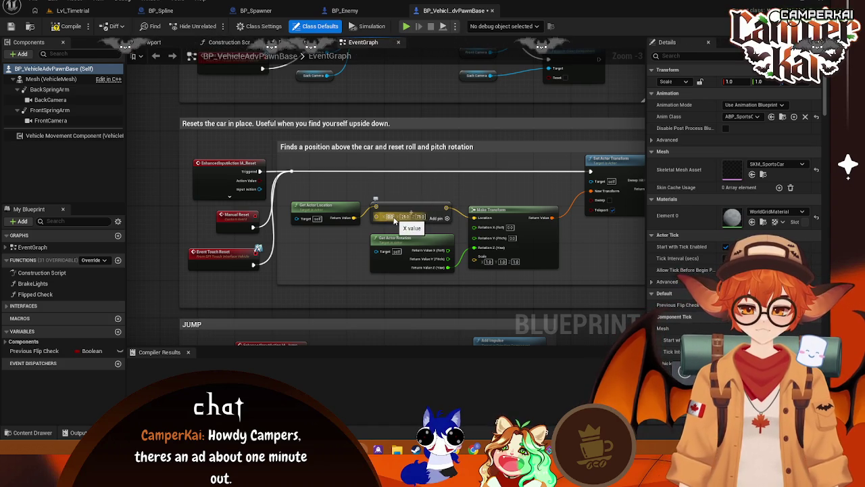
left_click(390, 217)
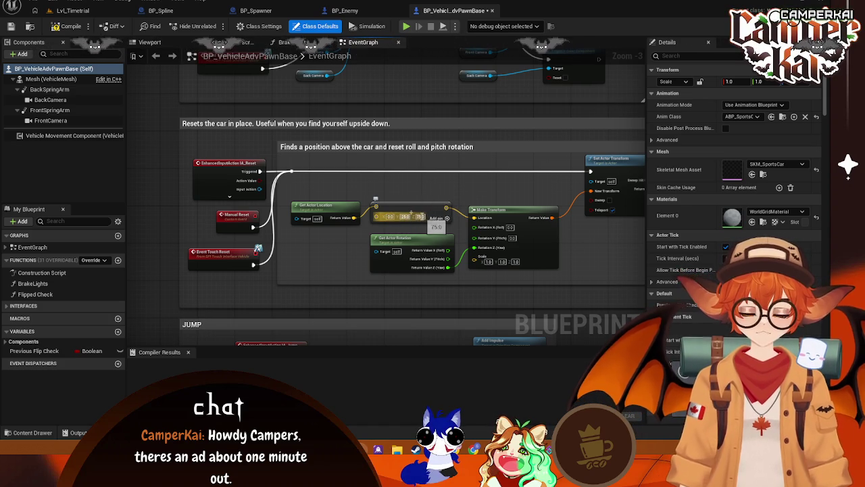
key("Return")
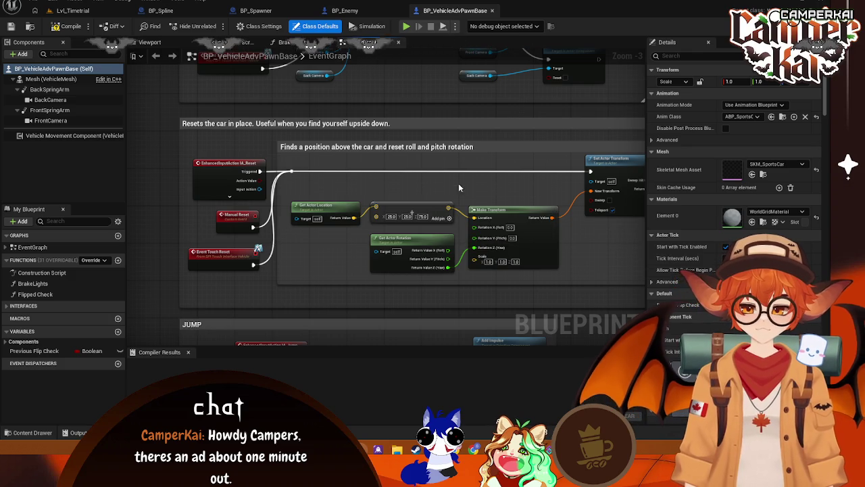
left_click(57, 27)
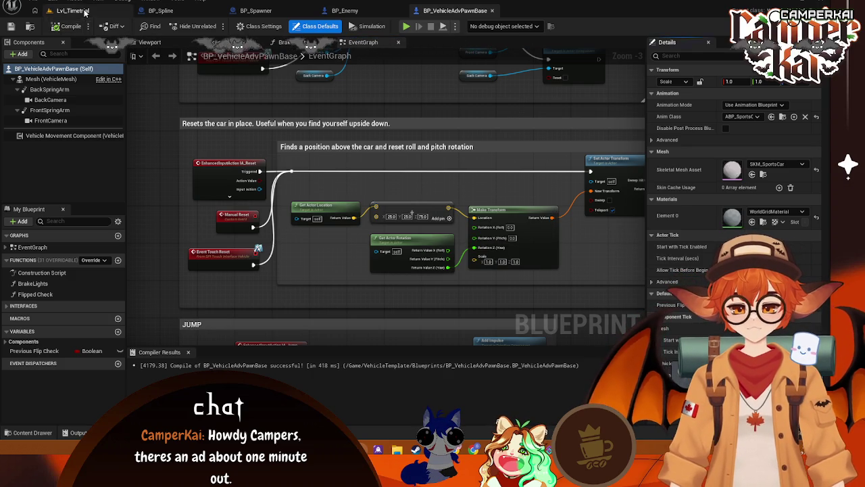
Multiply the Get Forward Vector output by a single float factor
left_click(86, 10)
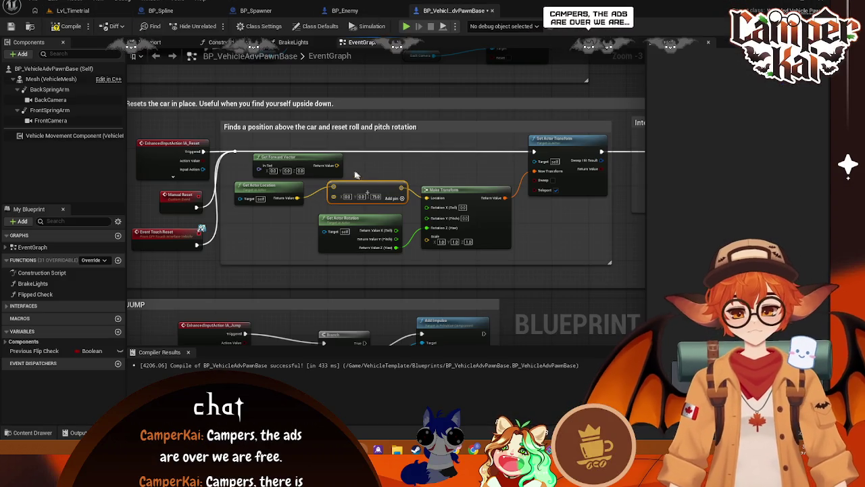
left_click_drag(338, 165, 365, 166)
type("mult")
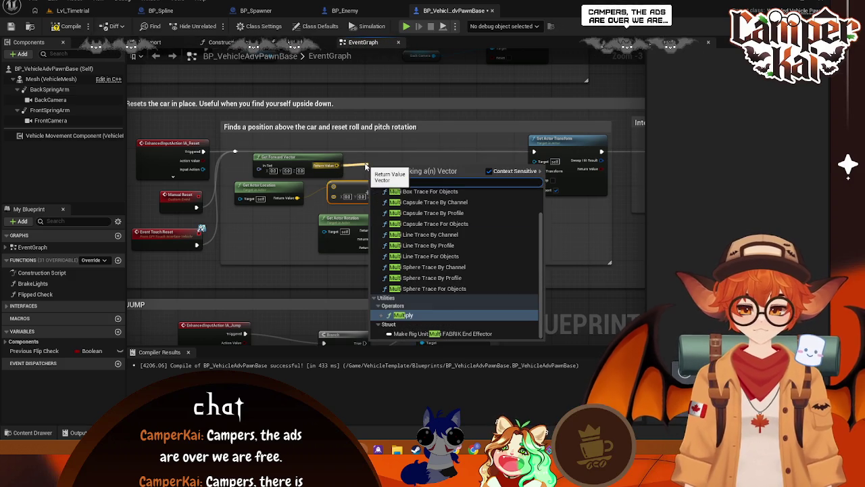
left_click(428, 316)
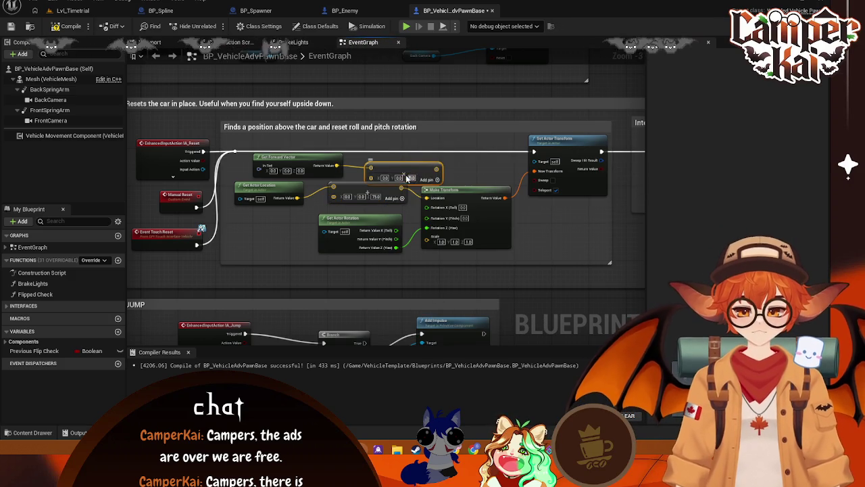
right_click(410, 179)
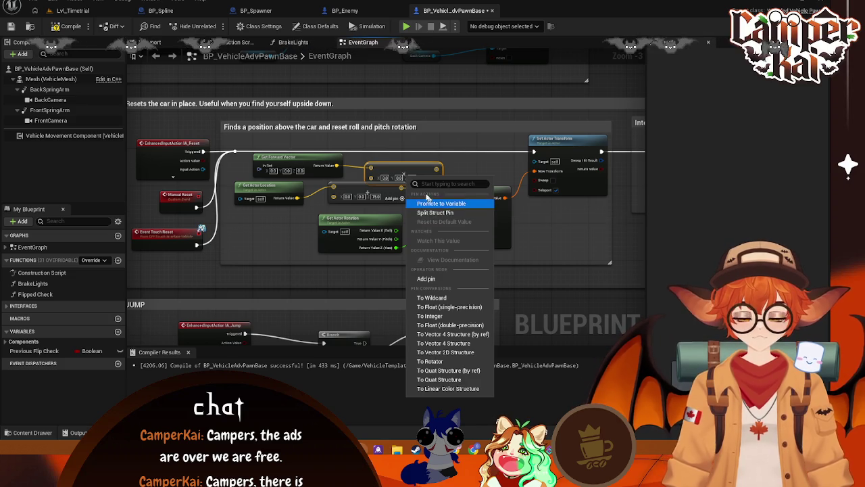
left_click(377, 181)
right_click(376, 182)
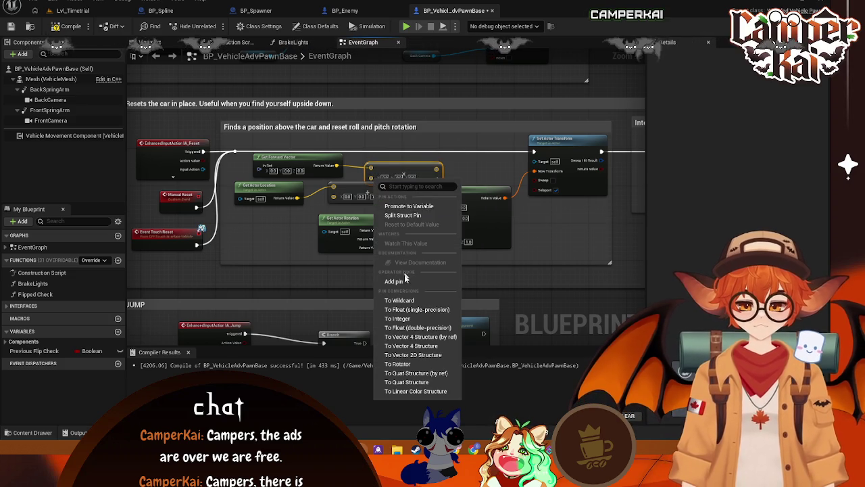
left_click(409, 309)
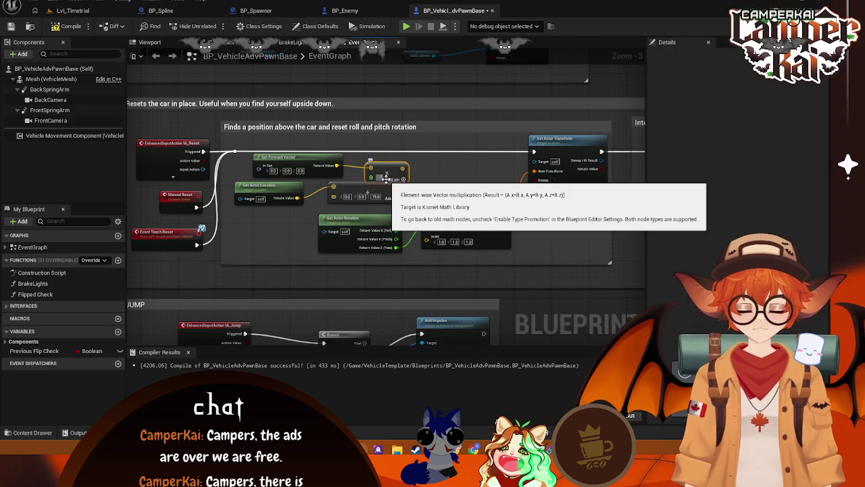
left_click(382, 178)
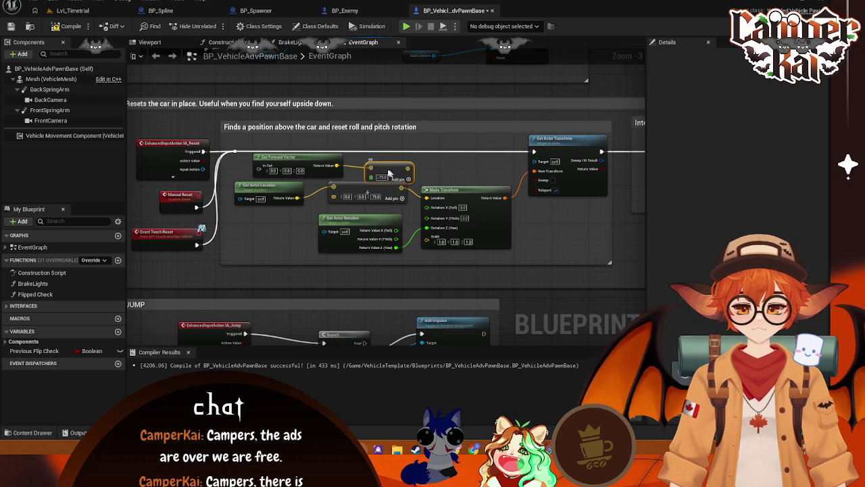
left_click_drag(389, 174, 376, 165)
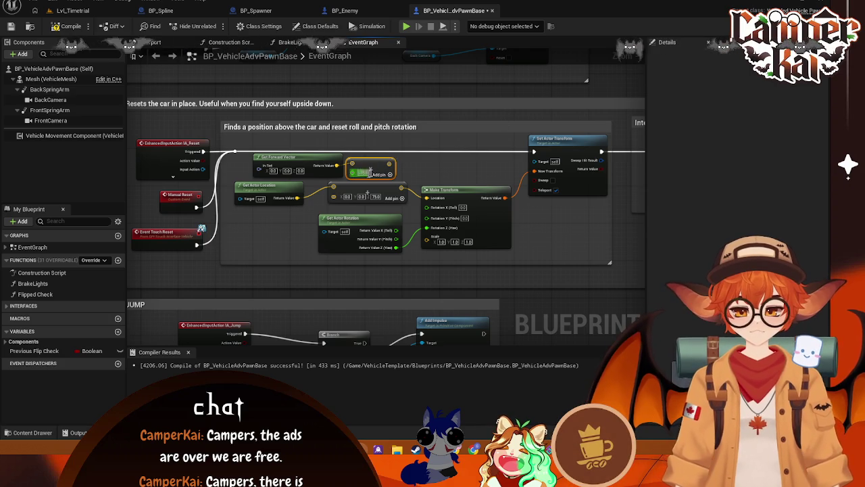
Split the Add node's vector input into component pins and move it beside Multiply
mouse_move(389, 164)
left_mouse_down()
mouse_move(402, 165)
mouse_move(406, 151)
mouse_move(408, 161)
left_mouse_up()
key("Escape")
right_click(357, 199)
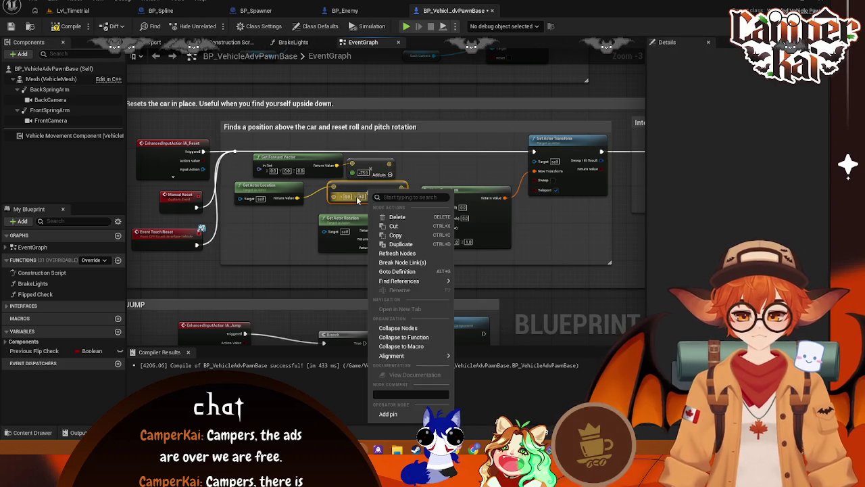
right_click(352, 198)
right_click(349, 198)
right_click(343, 199)
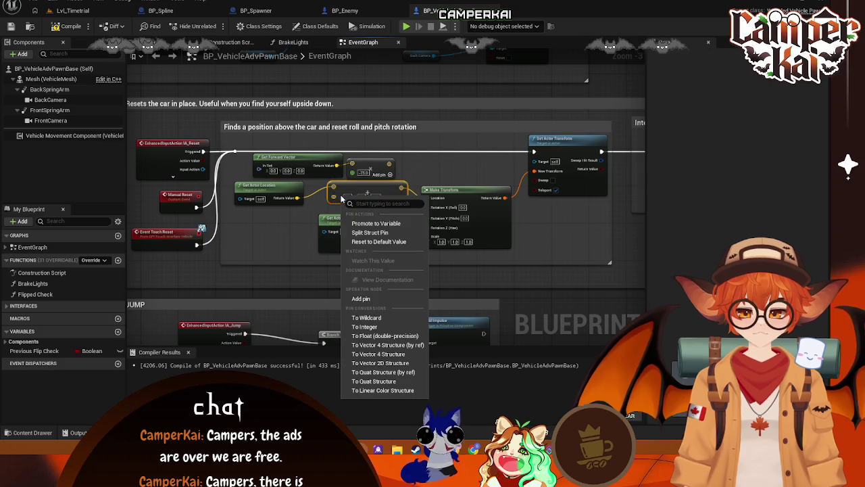
left_click(369, 232)
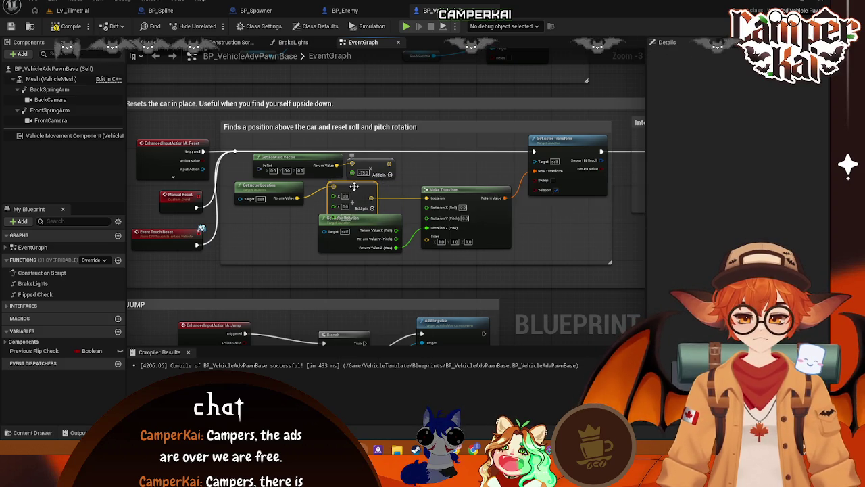
left_click_drag(354, 186, 455, 159)
Arrange the reset graph, placing the vector Add near Get Actor Location and Get Forward Vector
mouse_move(389, 164)
left_mouse_down()
mouse_move(419, 165)
mouse_move(404, 182)
mouse_move(411, 190)
left_mouse_up()
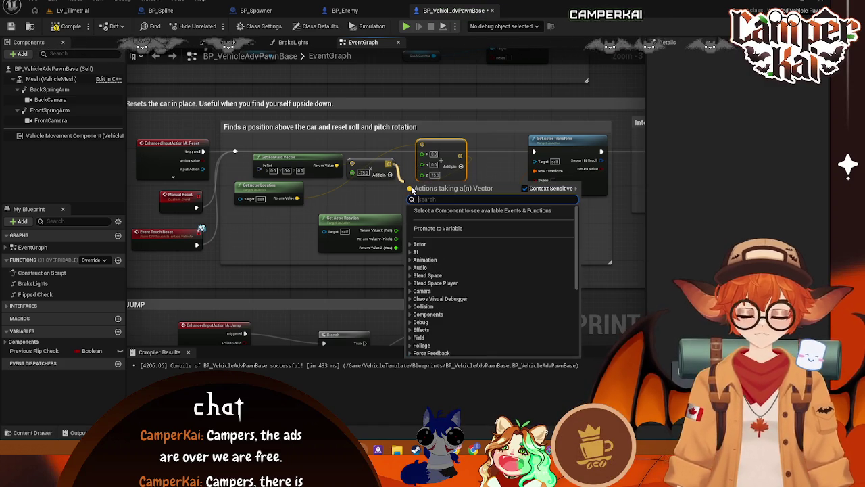
type("add")
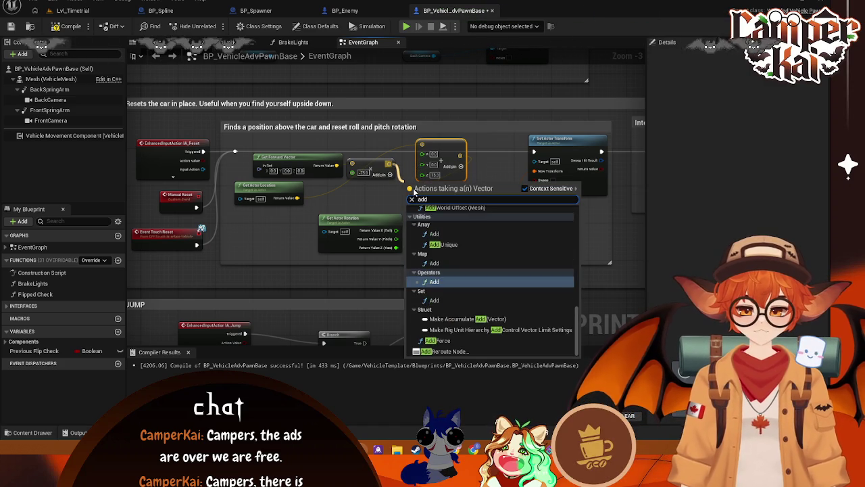
type(" z")
key("BackSpace")
key("BackSpace")
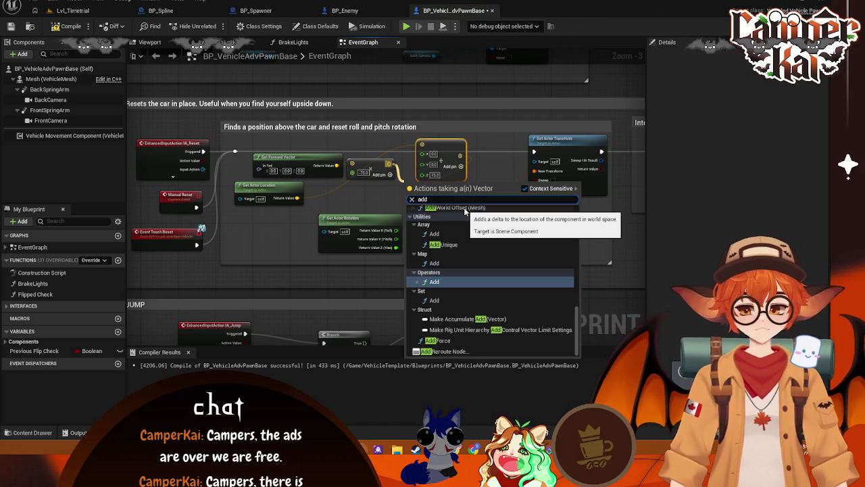
type("rel")
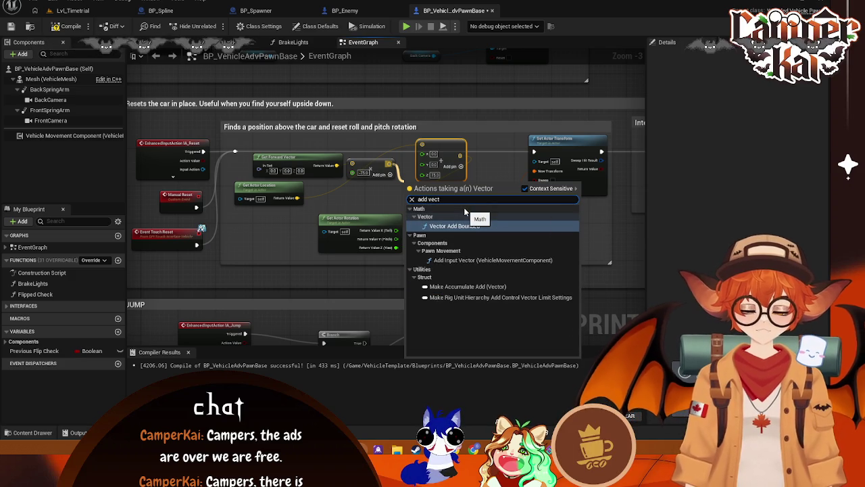
left_click(498, 174)
mouse_move(440, 152)
left_mouse_down()
mouse_move(365, 192)
mouse_move(367, 184)
left_mouse_up()
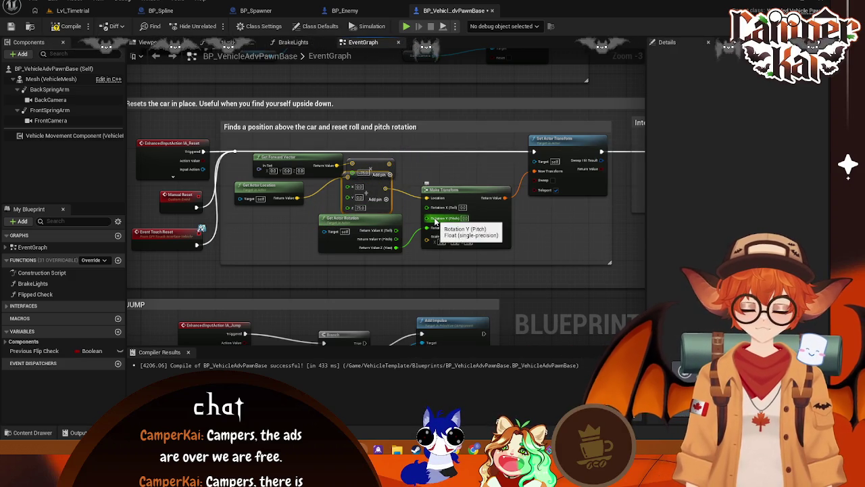
mouse_move(223, 141)
left_mouse_down()
mouse_move(395, 277)
mouse_move(514, 265)
left_mouse_up()
left_click(292, 154)
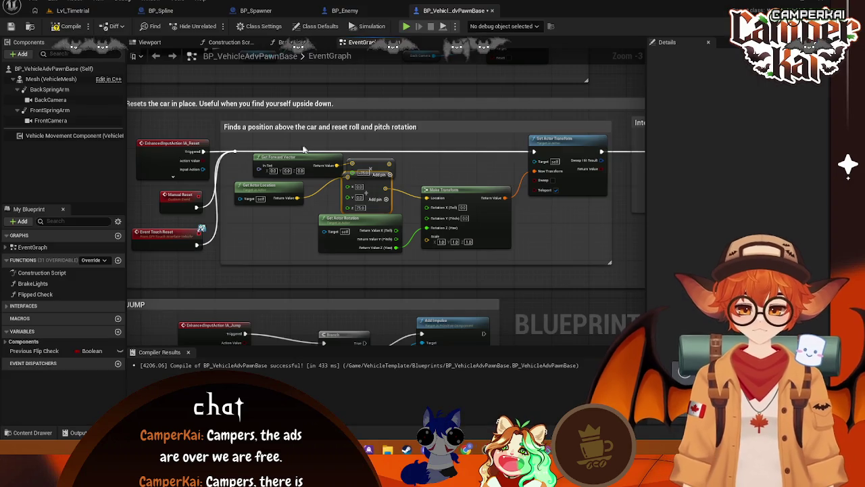
left_click_drag(292, 154, 277, 155)
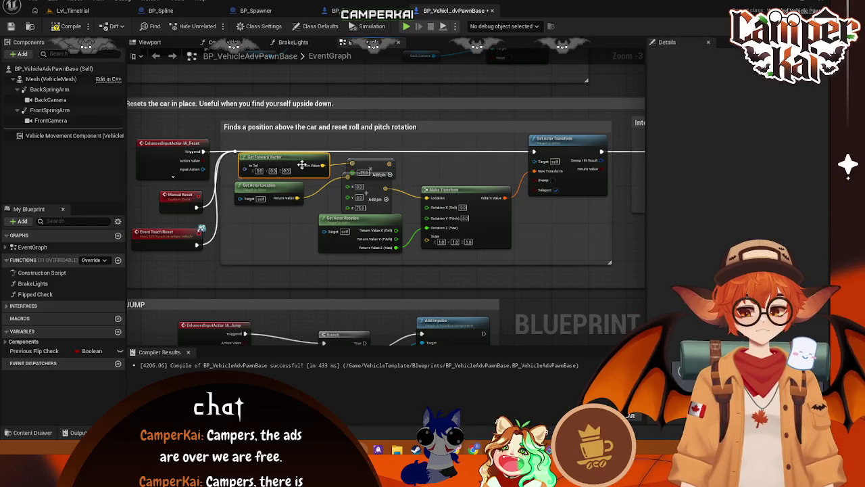
Add a new Get Actor Rotation node and shift Make Transform and the original rotation node aside
right_click(248, 234)
type("get")
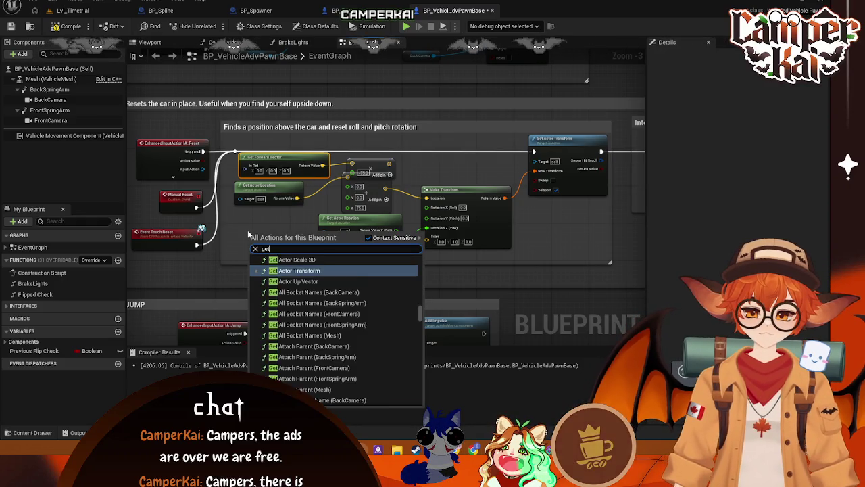
type(" actor rot")
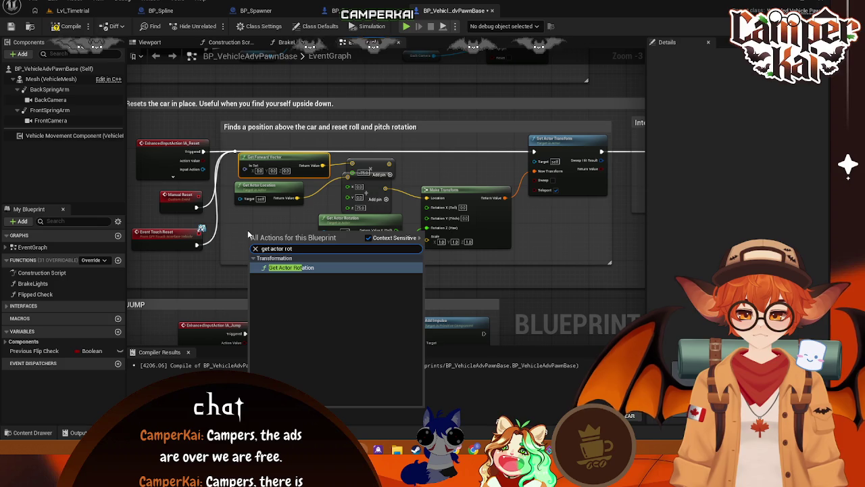
left_click(289, 269)
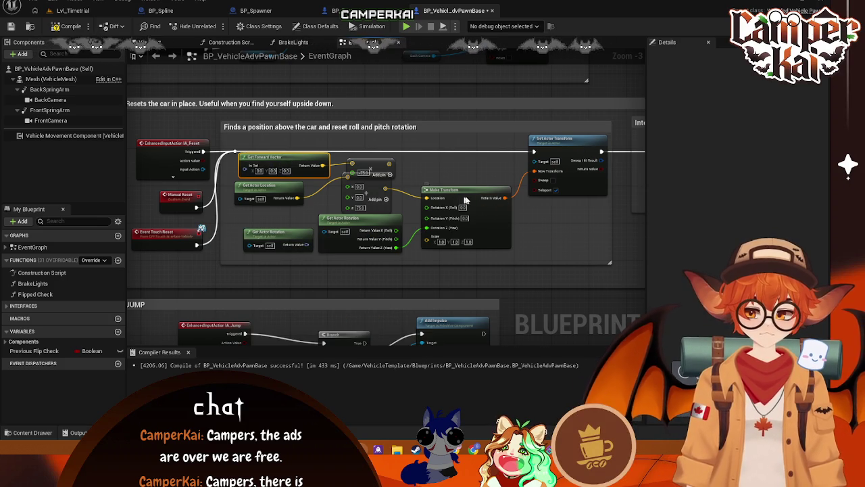
left_click_drag(501, 220, 510, 220)
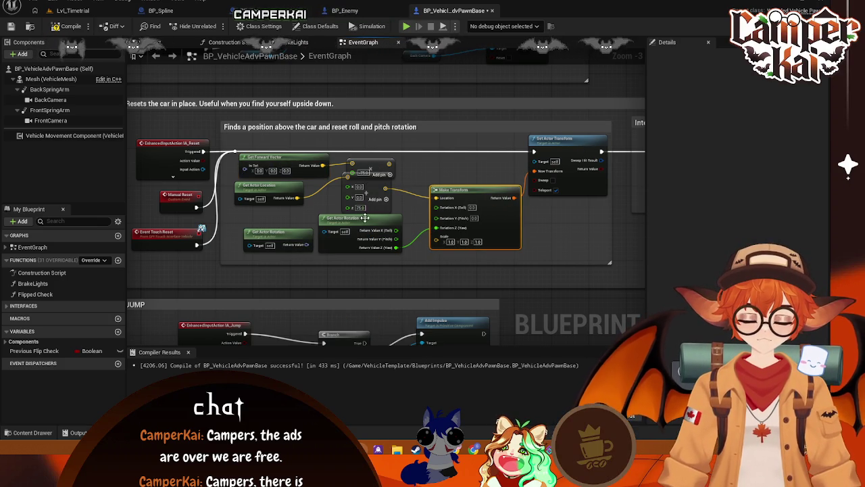
left_click_drag(367, 221, 386, 227)
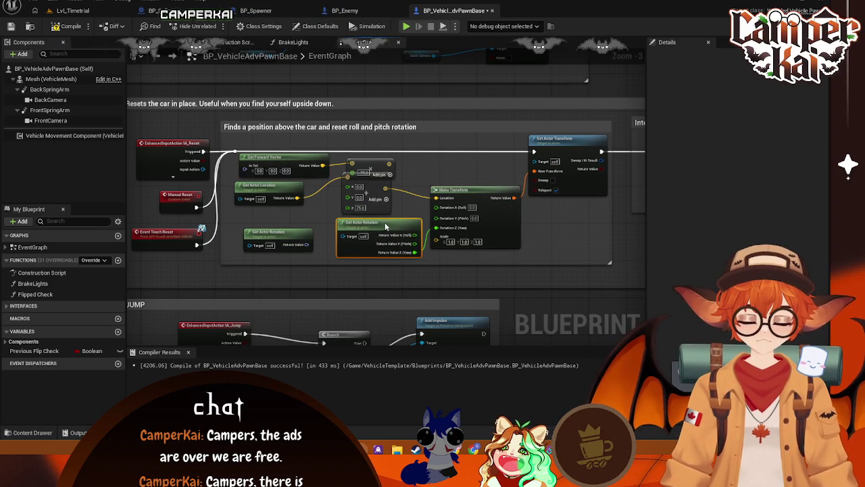
Wire the new Get Actor Rotation into Get Forward Vector's In Rot and place them side by side
left_click(279, 240)
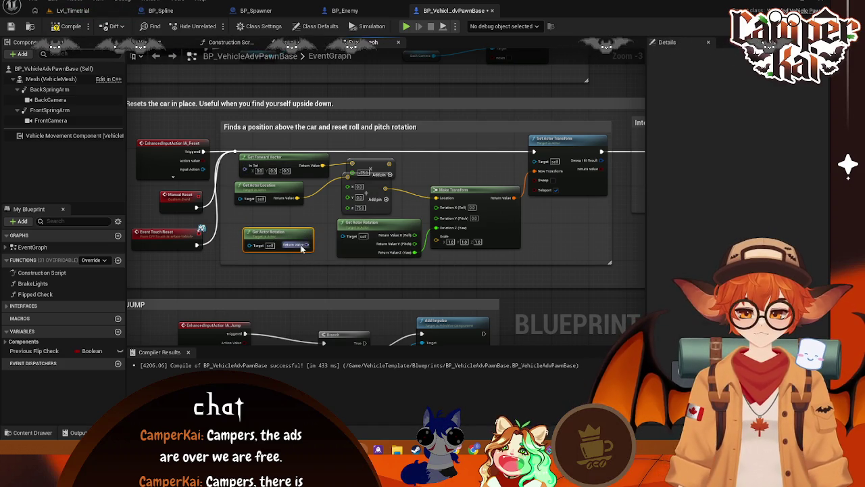
left_click_drag(303, 249, 244, 165)
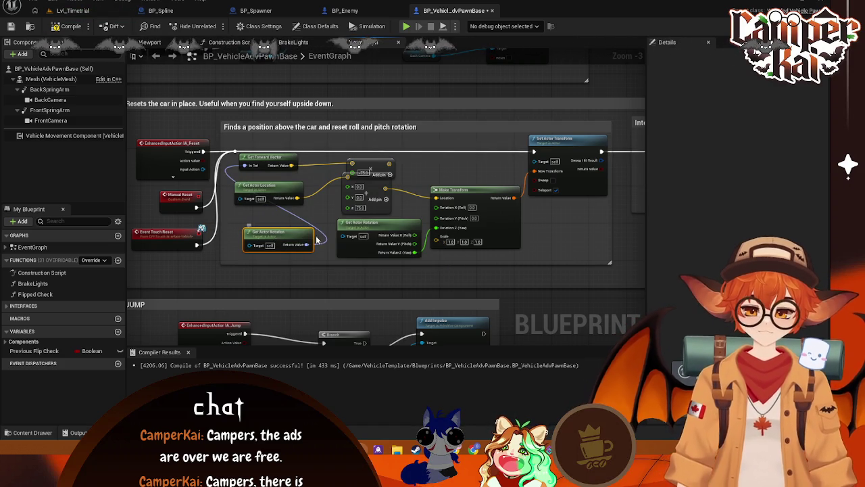
left_click(278, 160)
left_click_drag(277, 159, 446, 178)
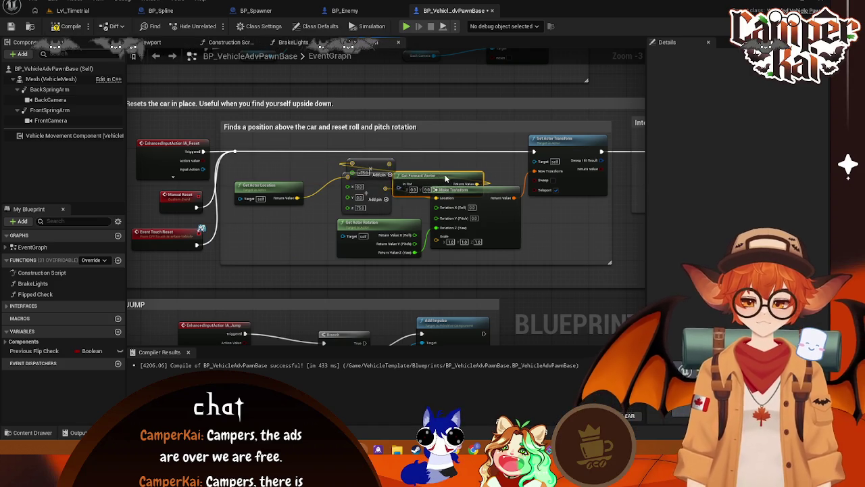
left_click_drag(388, 225, 290, 225)
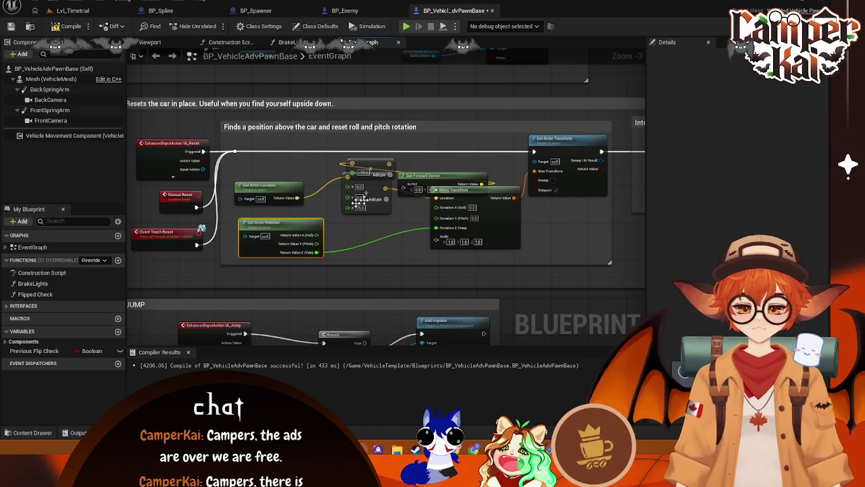
mouse_move(398, 192)
left_mouse_down()
mouse_move(365, 230)
mouse_move(344, 228)
mouse_move(352, 226)
left_mouse_up()
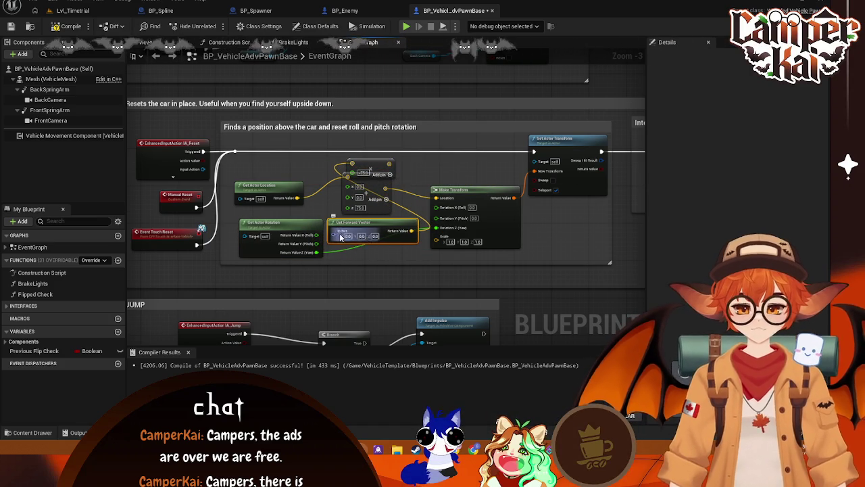
Split Get Forward Vector's In Rot into roll, pitch and yaw, wired from Get Actor Rotation
right_click(341, 236)
left_click(370, 272)
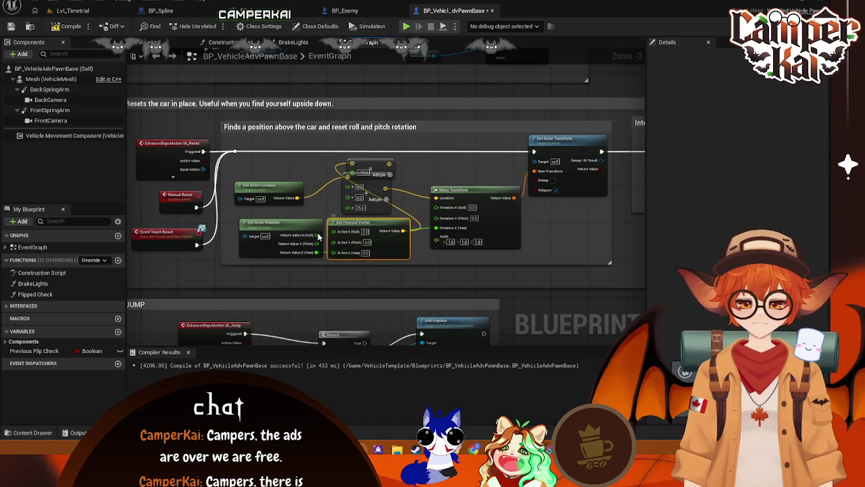
left_click_drag(316, 252, 333, 246)
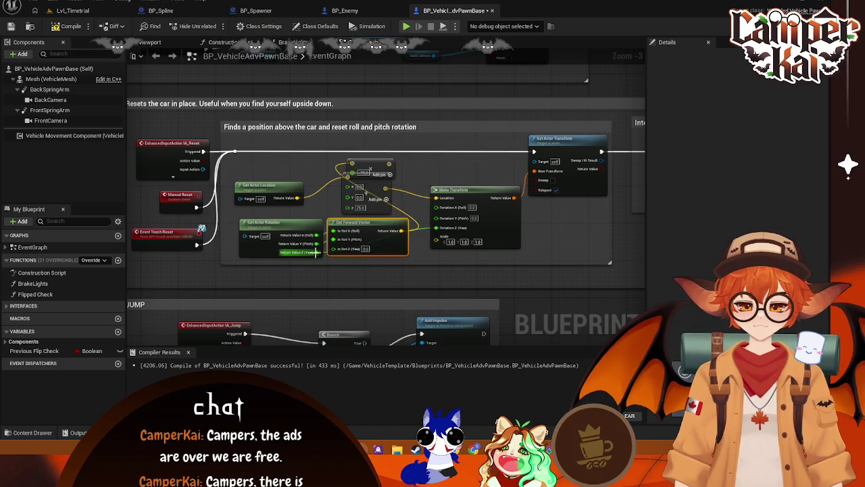
left_click_drag(374, 226, 381, 228)
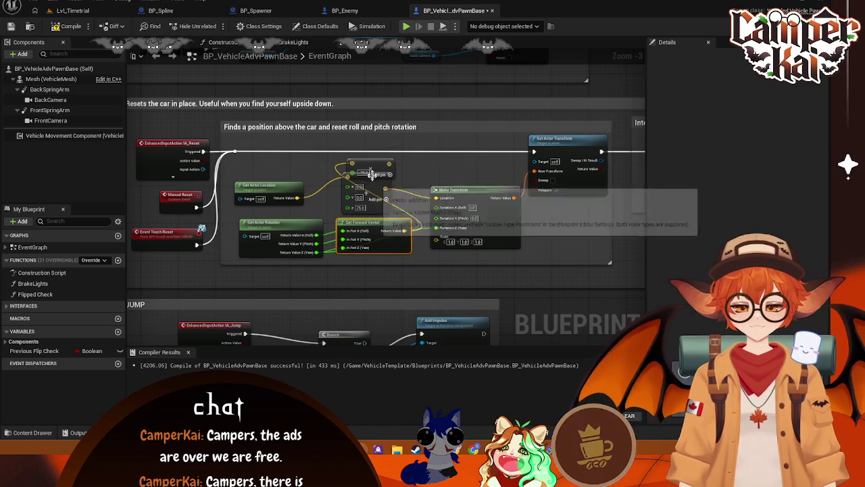
Rearrange the -75.0, 0, 0, 75 vector and multiply nodes so Multiply precedes Add
mouse_move(366, 166)
left_mouse_down()
mouse_move(457, 258)
mouse_move(414, 170)
mouse_move(396, 223)
left_mouse_up()
left_click_drag(363, 180, 364, 166)
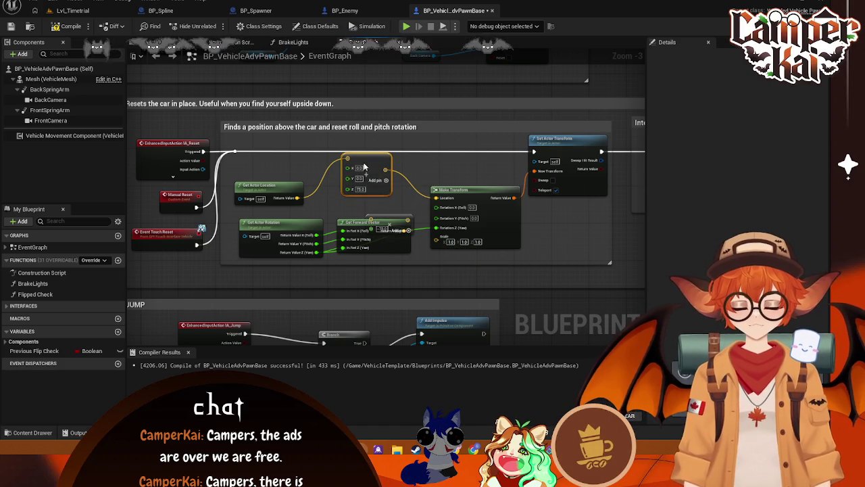
mouse_move(394, 217)
left_mouse_down()
mouse_move(366, 202)
mouse_move(379, 201)
left_mouse_up()
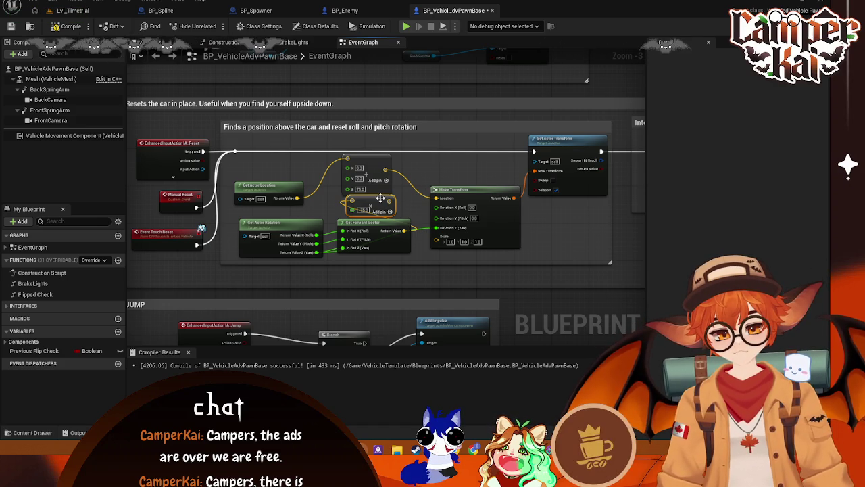
left_click_drag(375, 200, 343, 201)
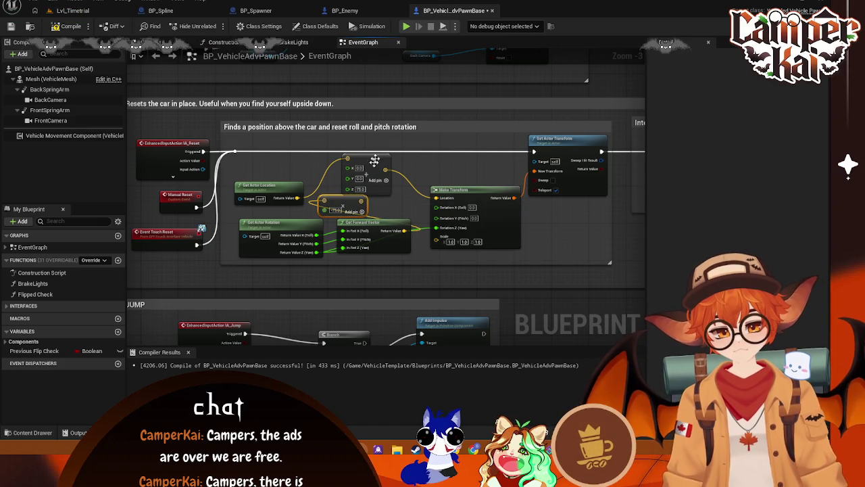
left_click_drag(370, 161, 406, 162)
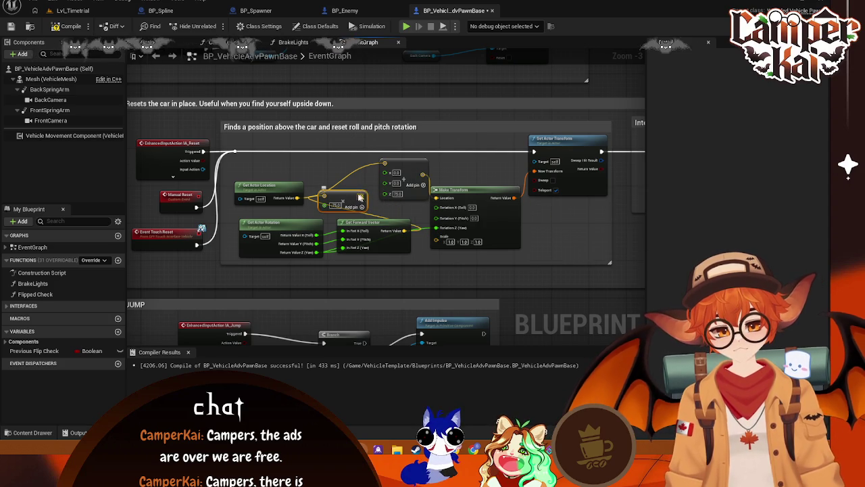
left_click_drag(360, 196, 363, 174)
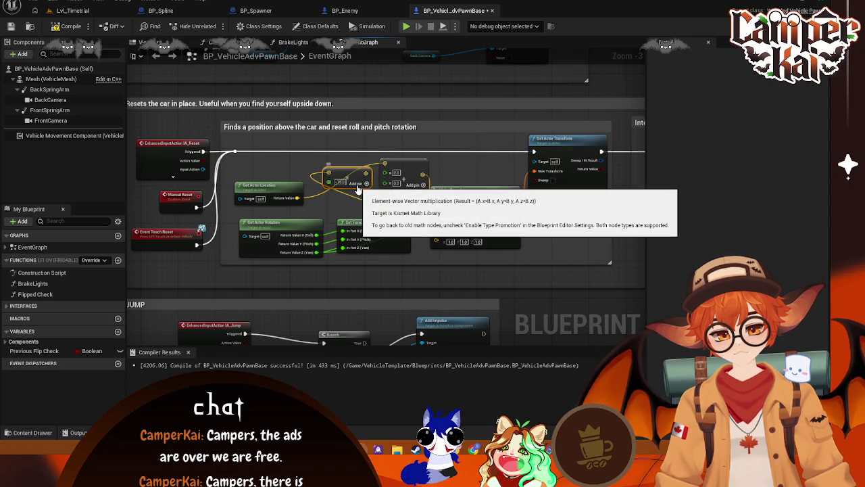
key("super+shift+s")
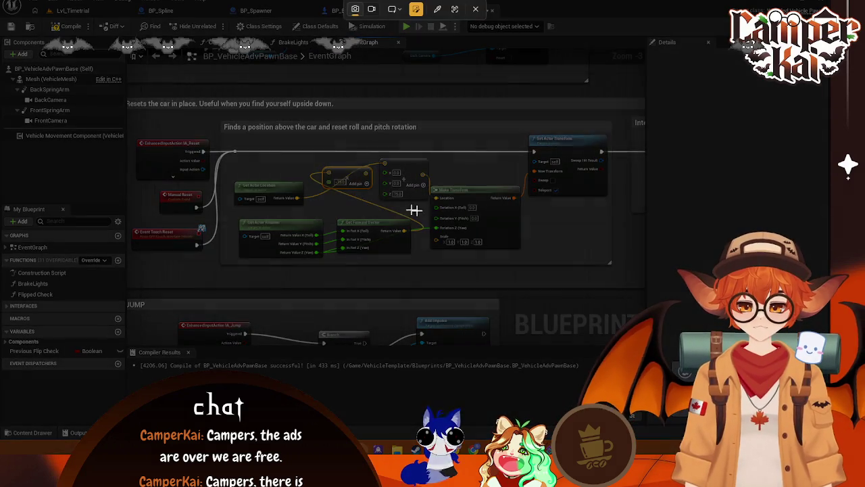
left_click_drag(299, 136, 444, 223)
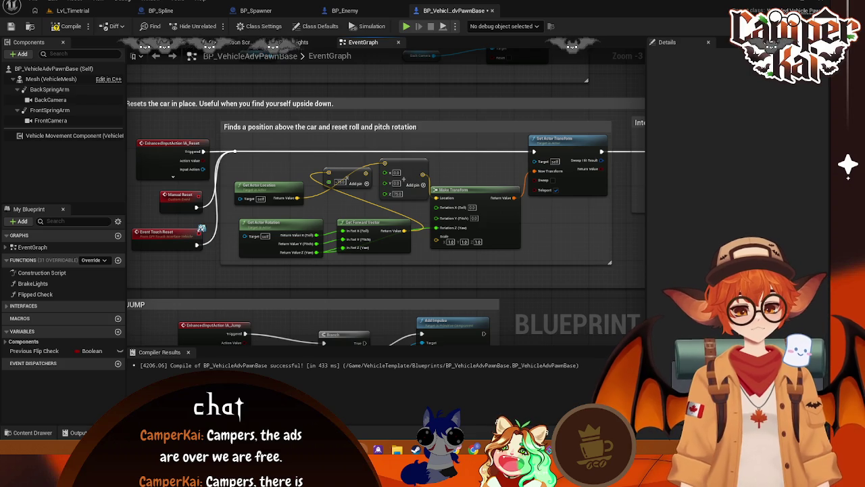
Split the forward-offset output into X, Y, Z and wire X into the Make Vector's X
left_click_drag(366, 177, 389, 182)
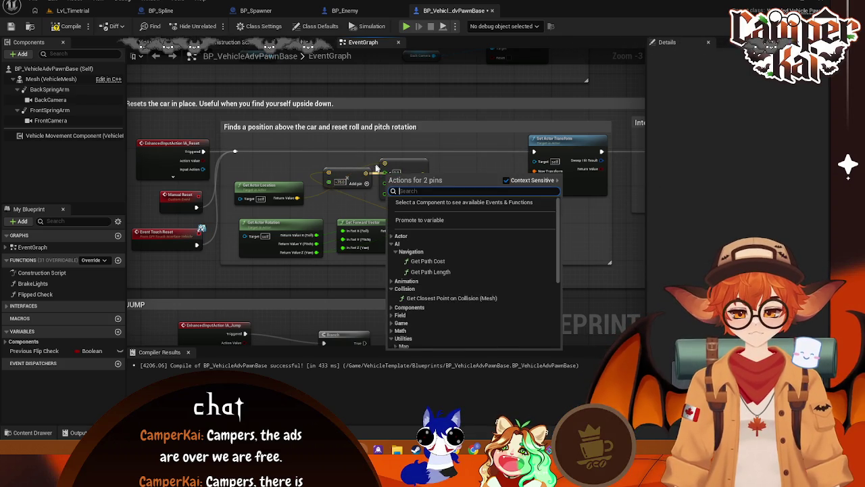
left_click(377, 167)
left_click(411, 168)
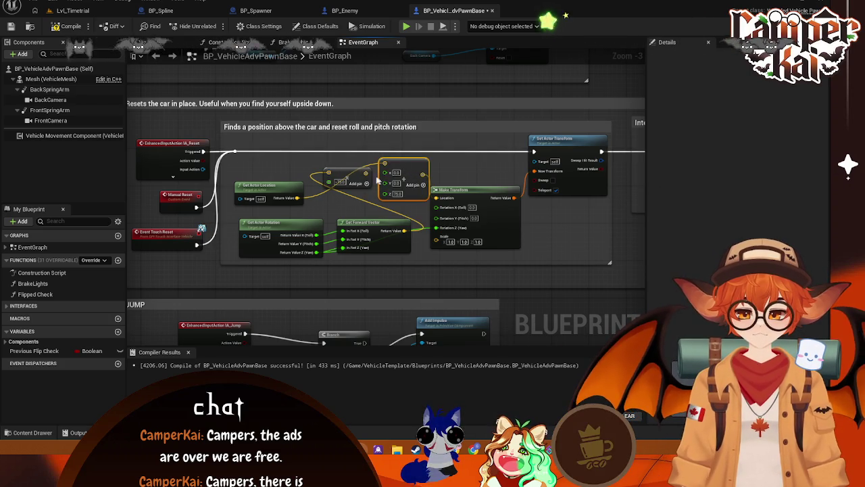
right_click(367, 182)
left_click(399, 207)
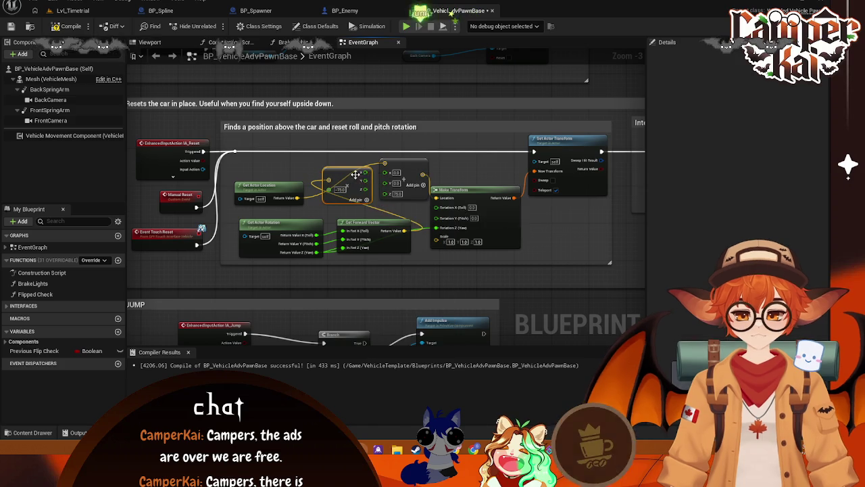
left_click_drag(364, 172, 390, 174)
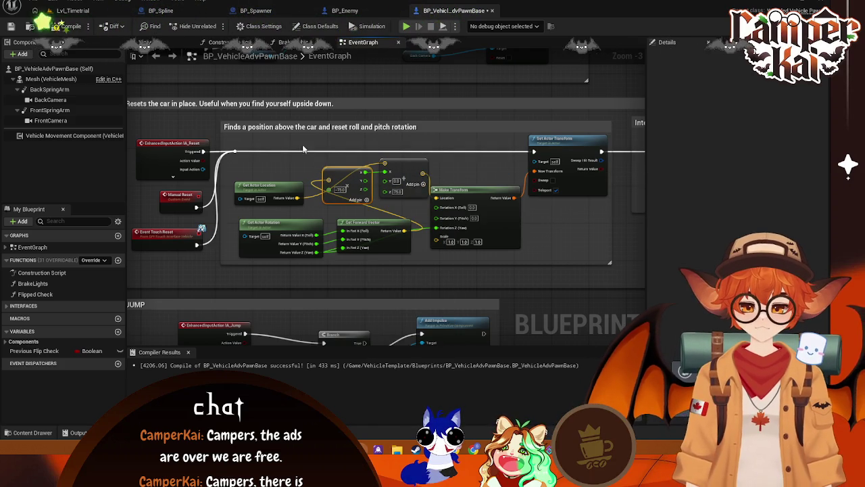
Take a screen capture of the offset nodes region
key("Print")
left_click_drag(446, 138, 309, 219)
left_click(298, 230)
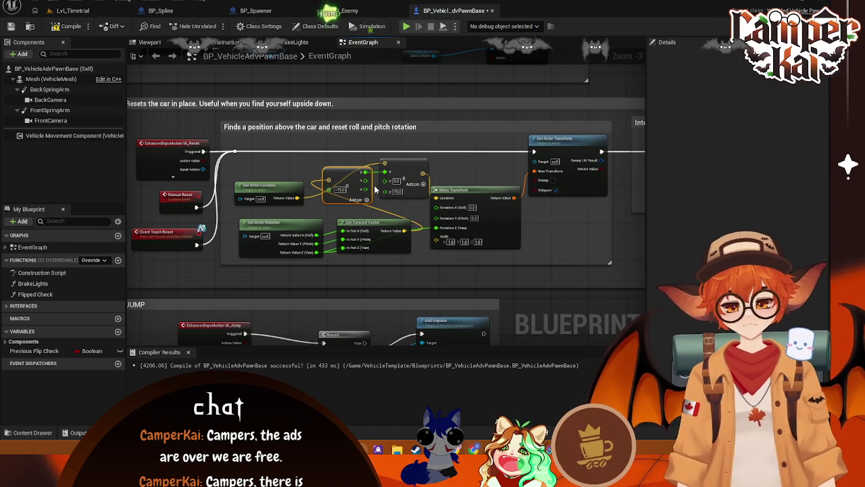
Wire the forward offset's Y into the Make Vector's Y and raise Get Actor Location slightly
right_click(375, 201)
left_click(458, 155)
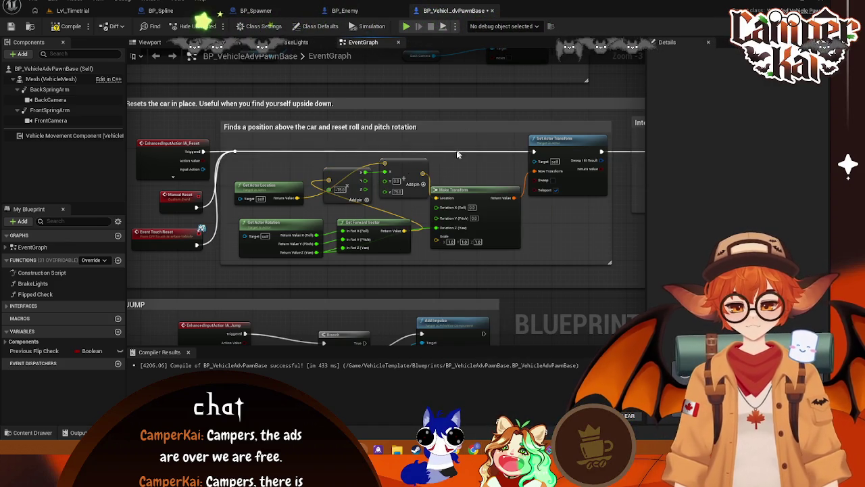
left_click_drag(372, 181, 404, 178)
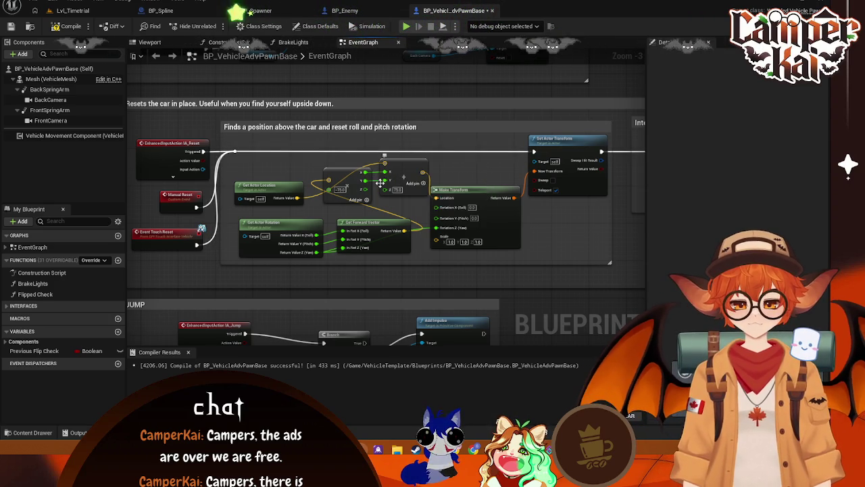
left_click(277, 174)
mouse_move(277, 175)
left_mouse_down()
mouse_move(277, 163)
mouse_move(288, 171)
left_mouse_up()
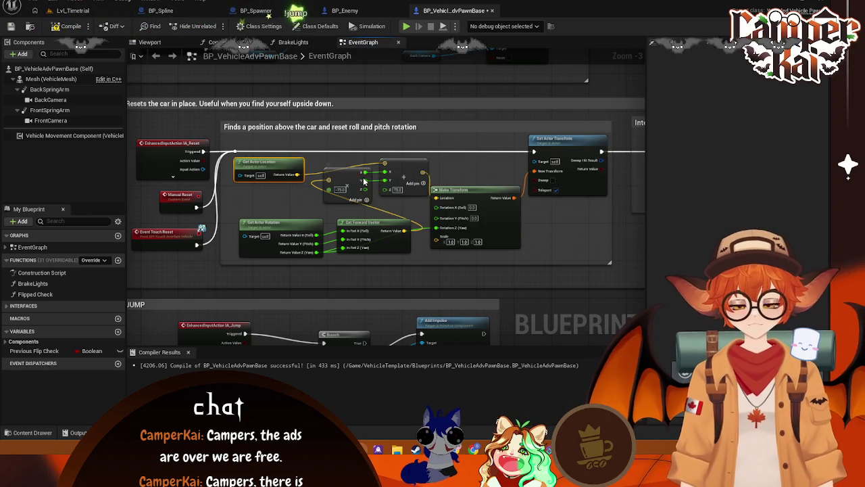
Move the vector Add node up and to the left in the reset graph
right_click(364, 181)
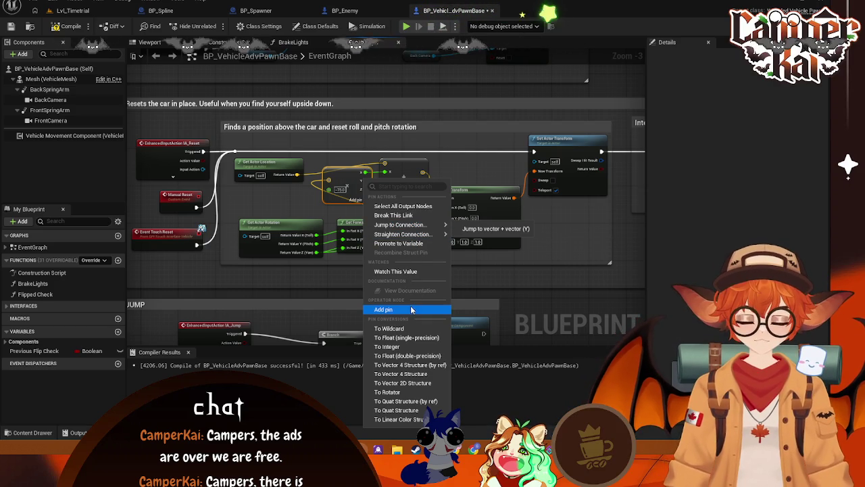
left_click(406, 166)
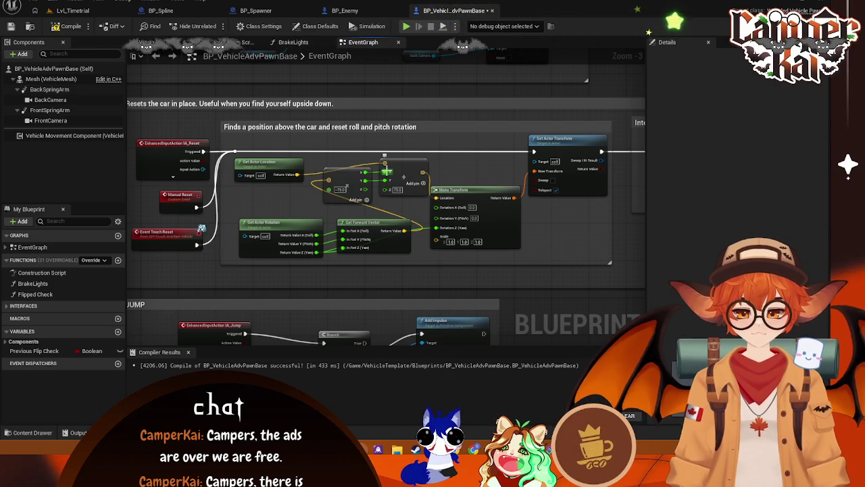
left_click(383, 191)
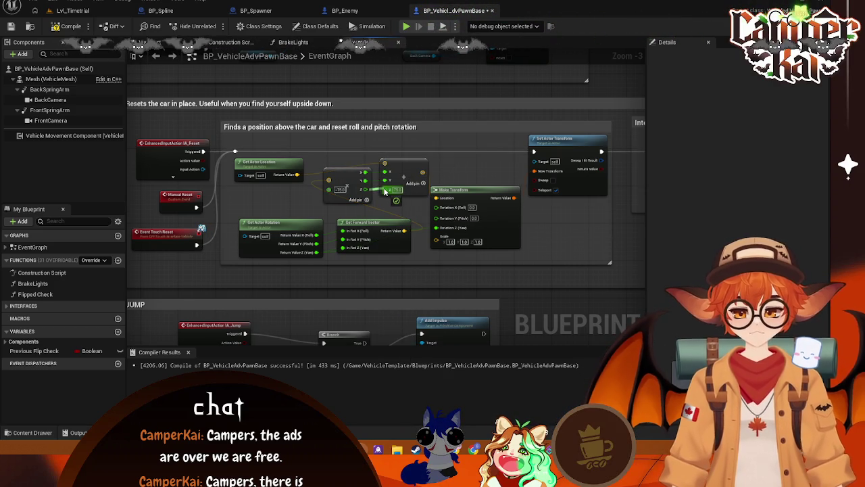
left_click_drag(388, 183, 386, 164)
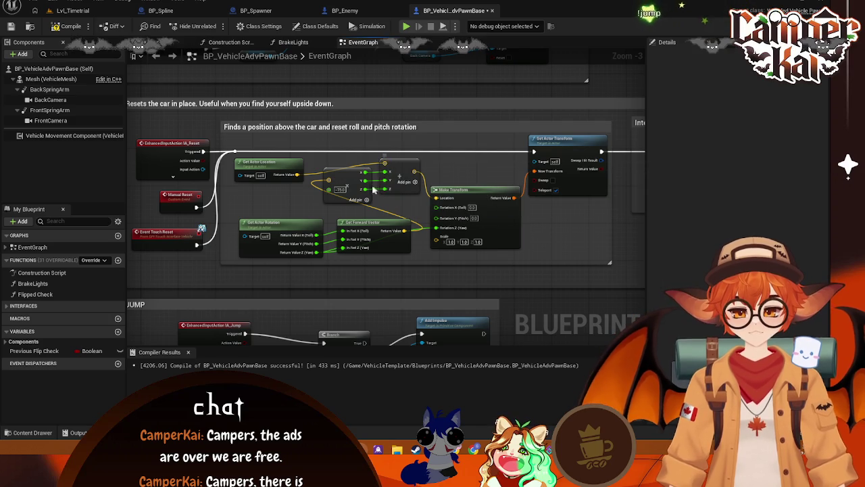
right_click(384, 189)
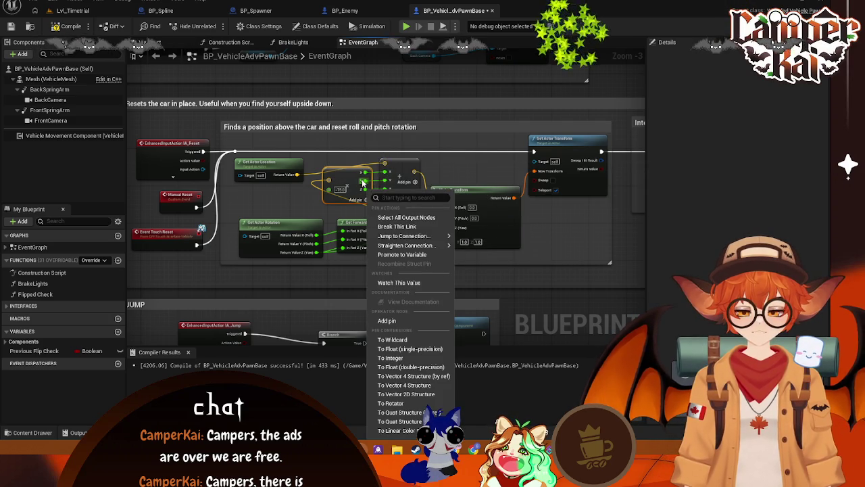
left_click(363, 177)
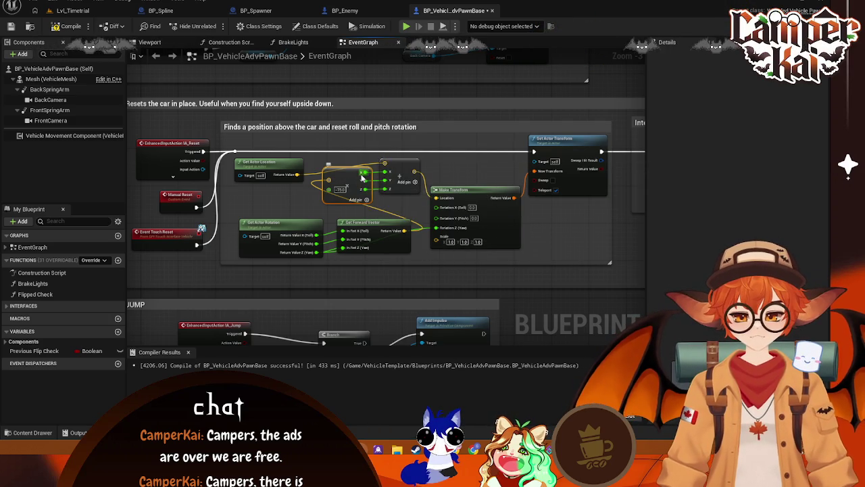
Straighten all pin connections on the Add node's wire
right_click(362, 177)
left_click(359, 178)
right_click(362, 177)
mouse_move(387, 217)
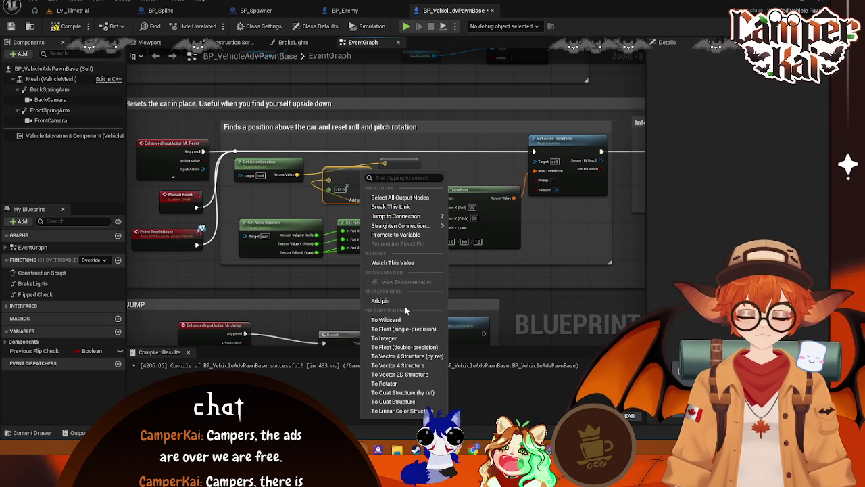
mouse_move(407, 228)
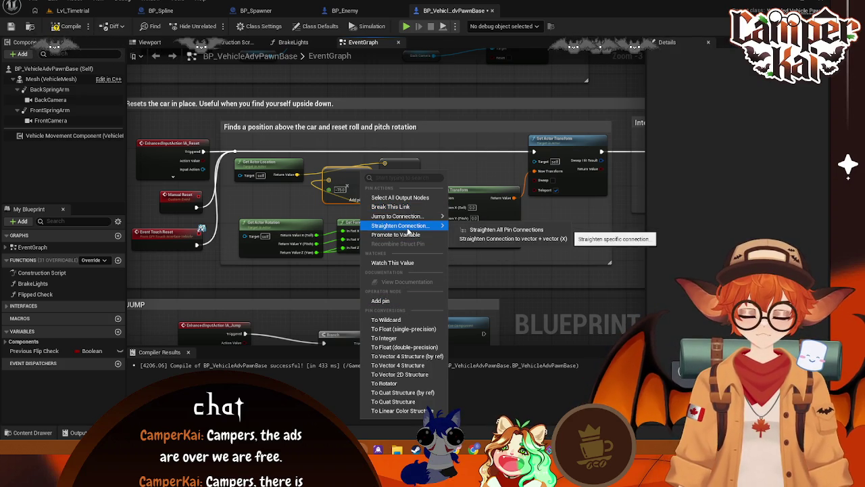
left_click(489, 230)
Nudge the Get Forward Vector node slightly downward and deselect it
right_click(365, 174)
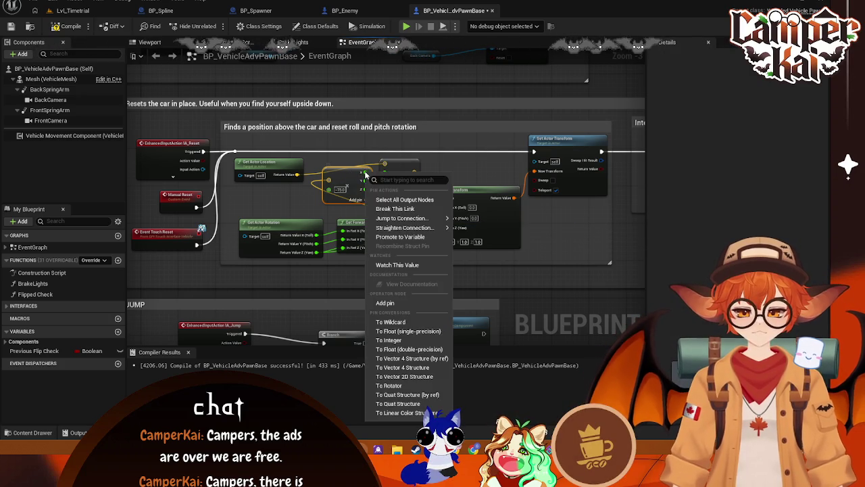
mouse_move(399, 218)
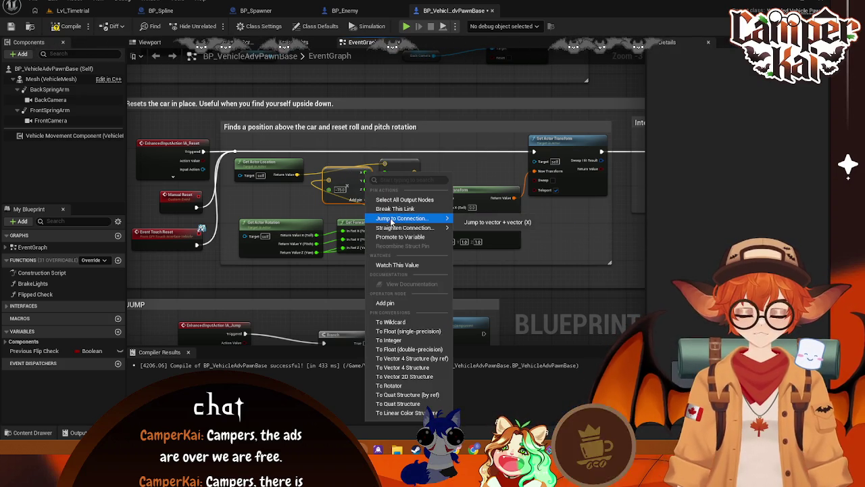
left_click(466, 171)
scroll(382, 207, "up", 2)
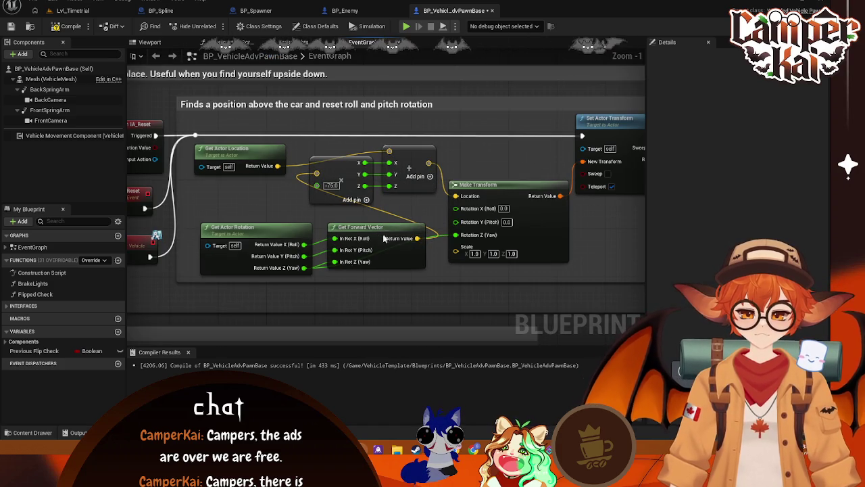
left_click_drag(377, 233, 380, 235)
left_click(316, 152)
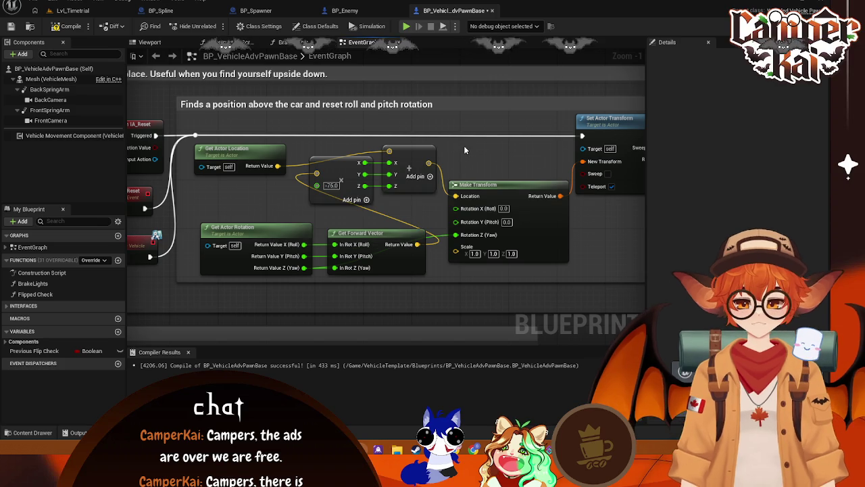
left_click(72, 10)
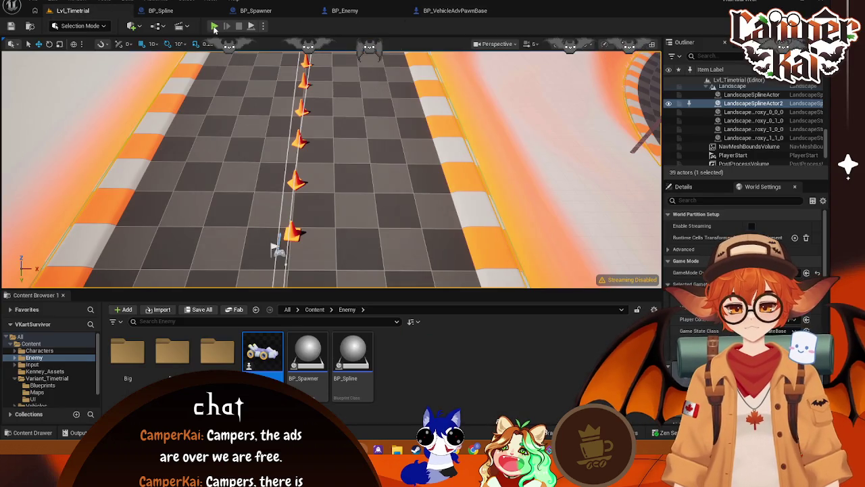
left_click(213, 26)
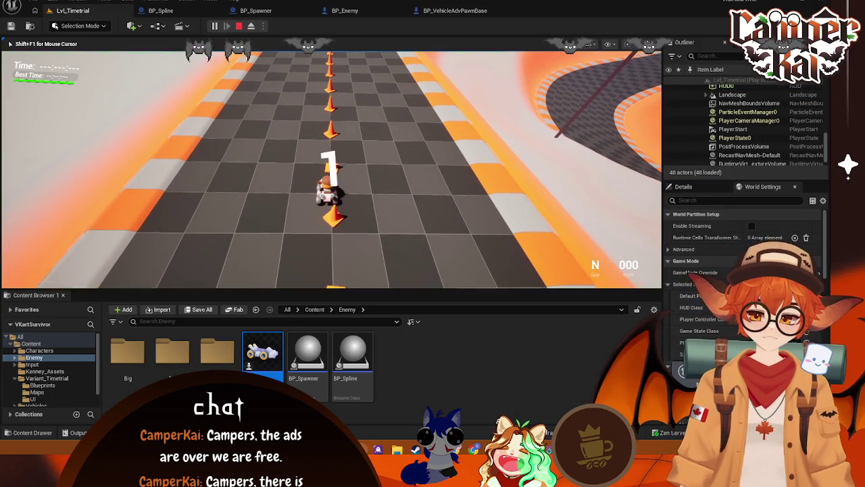
key("w")
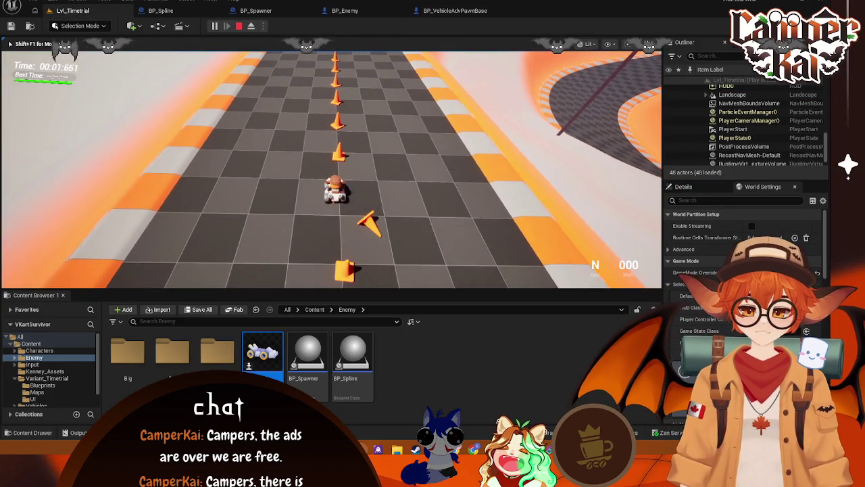
key("a")
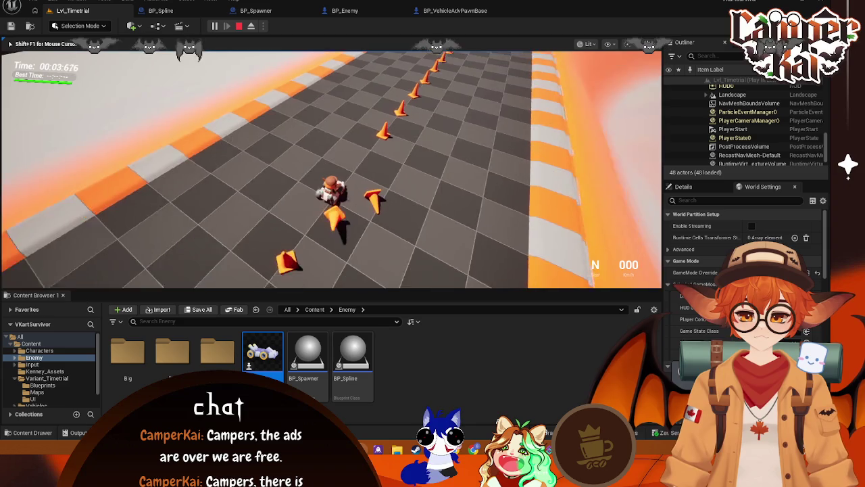
key("Escape")
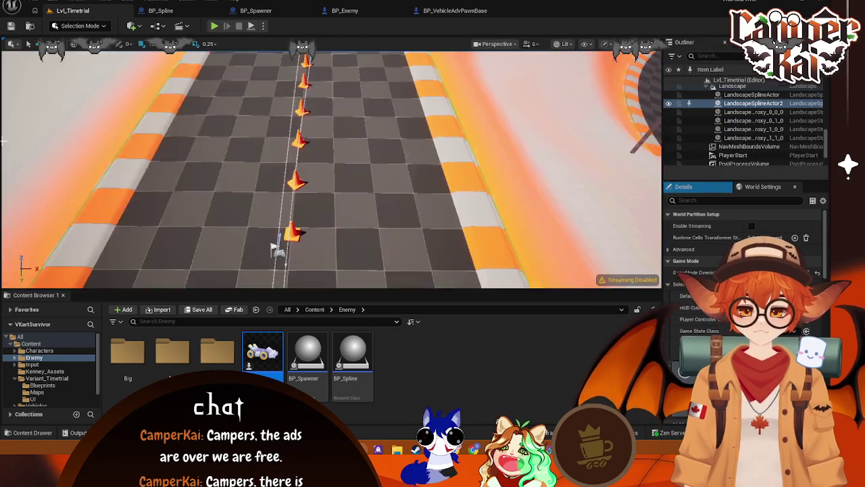
Delete the old Get Actor Location node, set the Z offset to 75, and shift both add nodes left
left_click(447, 11)
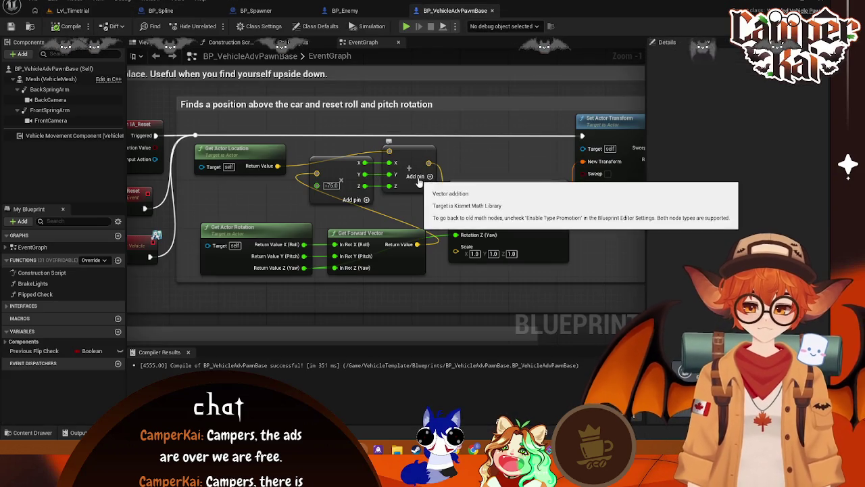
left_click(217, 150)
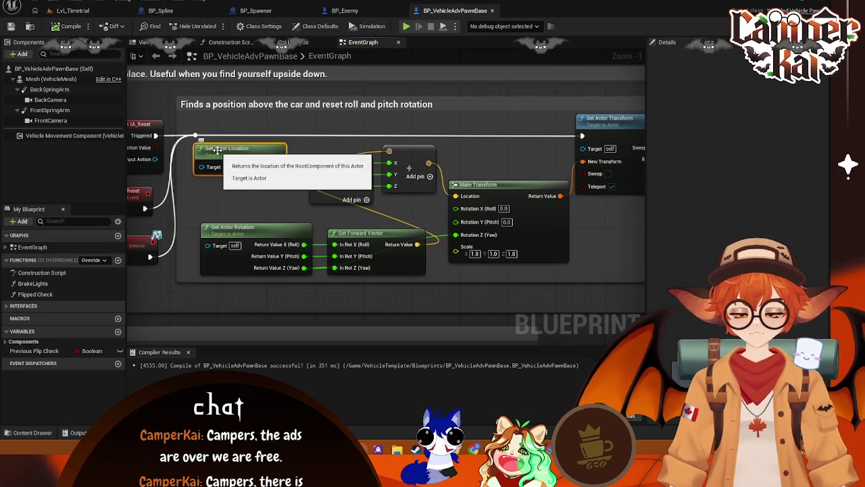
key("Delete")
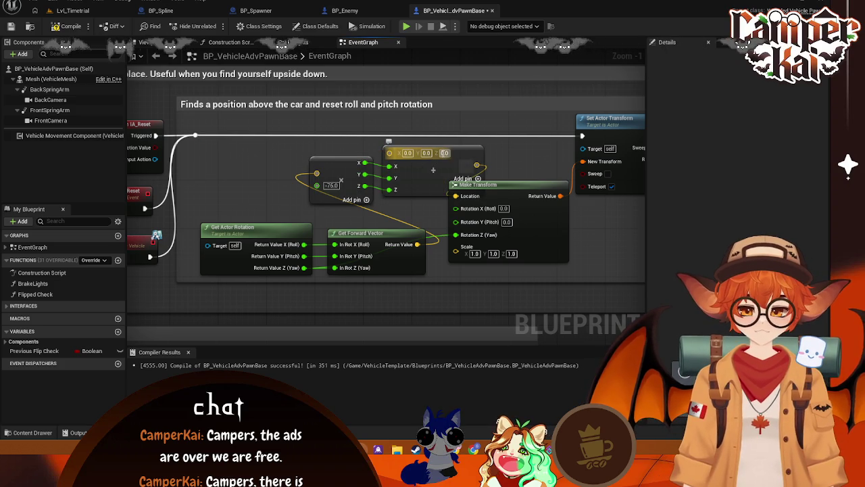
type("760")
key("Return")
key("BackSpace")
key("BackSpace")
key("BackSpace")
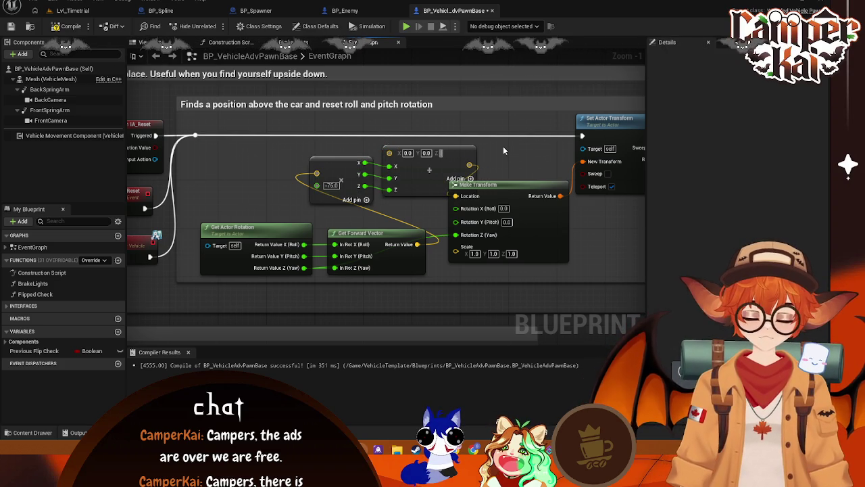
type("75")
key("Return")
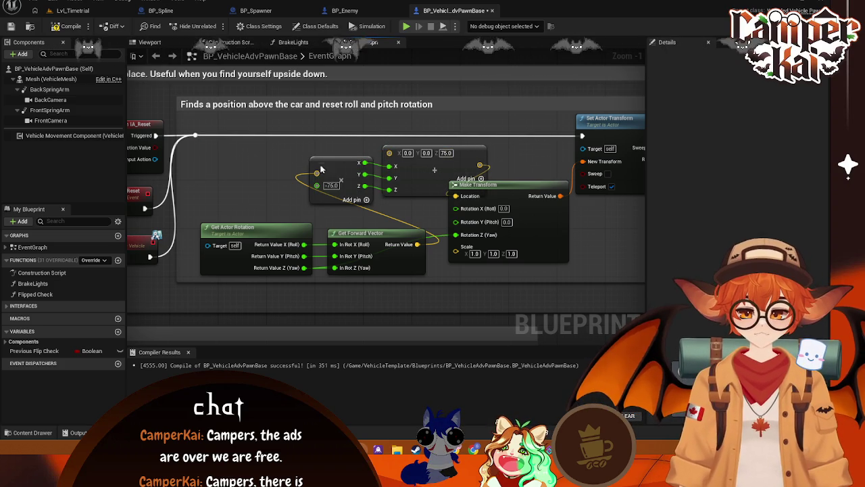
left_click_drag(321, 169, 223, 171)
left_click_drag(438, 160, 377, 161)
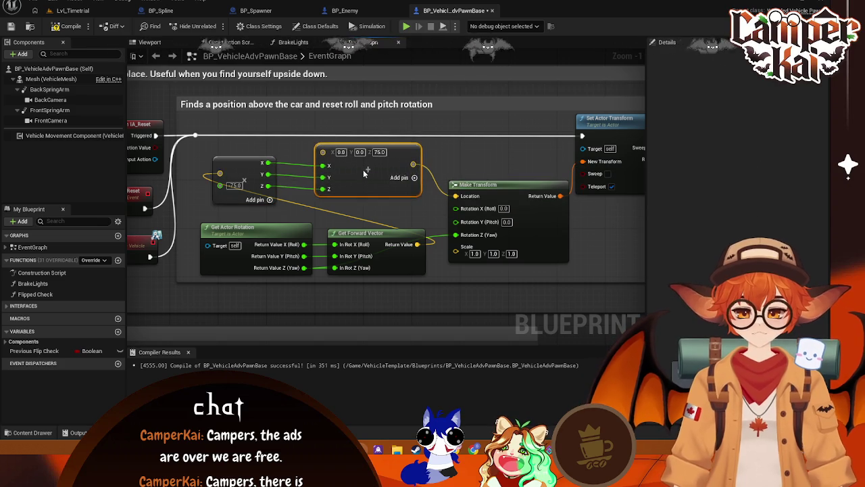
Run a quick play-test in Lvl_Timetrial, then return to the BP_VehicleAdvPawnBase graph
left_click(73, 11)
left_click(214, 27)
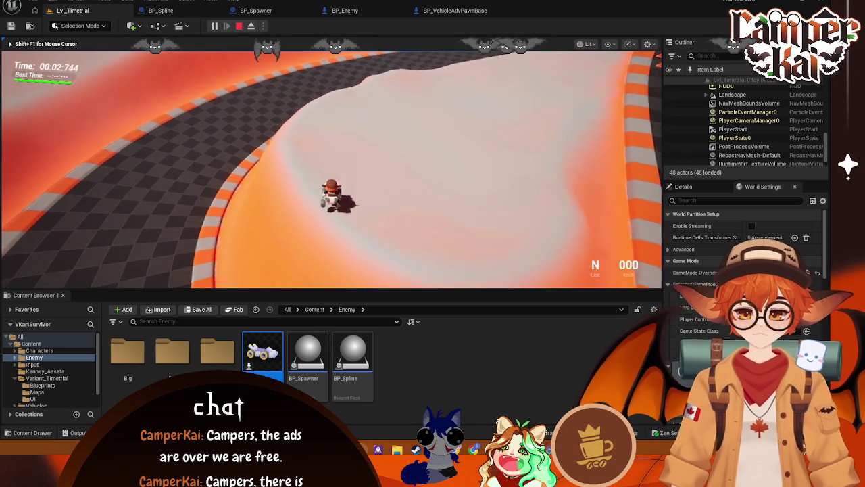
key("Escape")
left_click(455, 11)
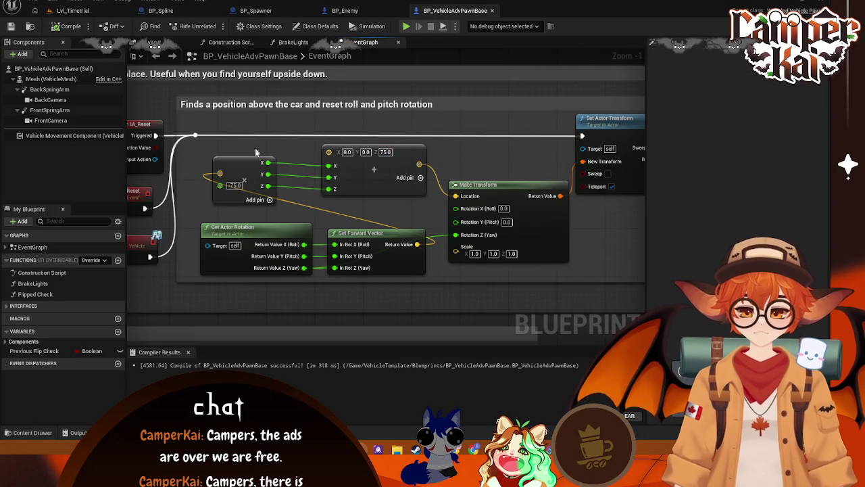
Reposition the Break Vector and vector nodes, and add an Add node wired to the vector pin
left_click_drag(255, 163, 261, 175)
left_click_drag(373, 160, 386, 160)
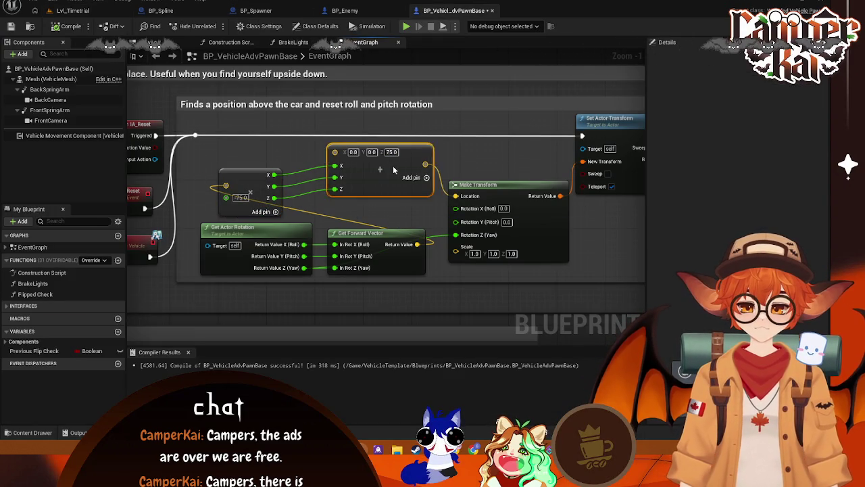
left_click_drag(228, 188, 240, 187)
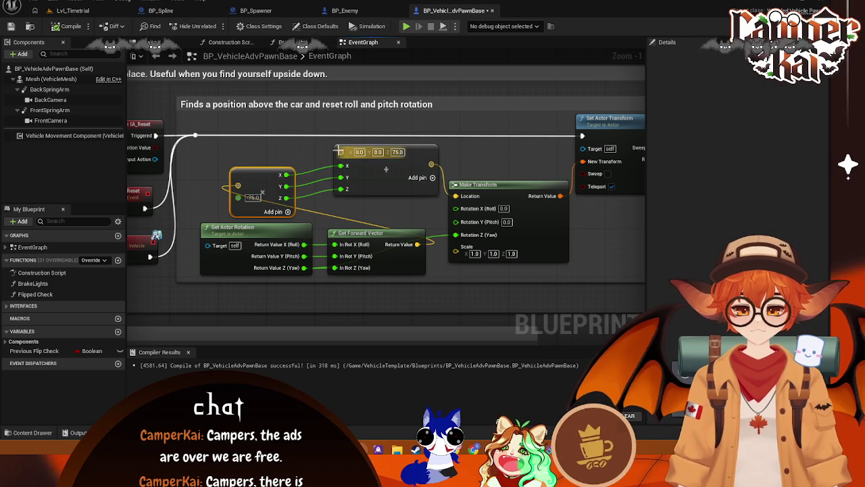
left_click_drag(340, 151, 290, 147)
type("add")
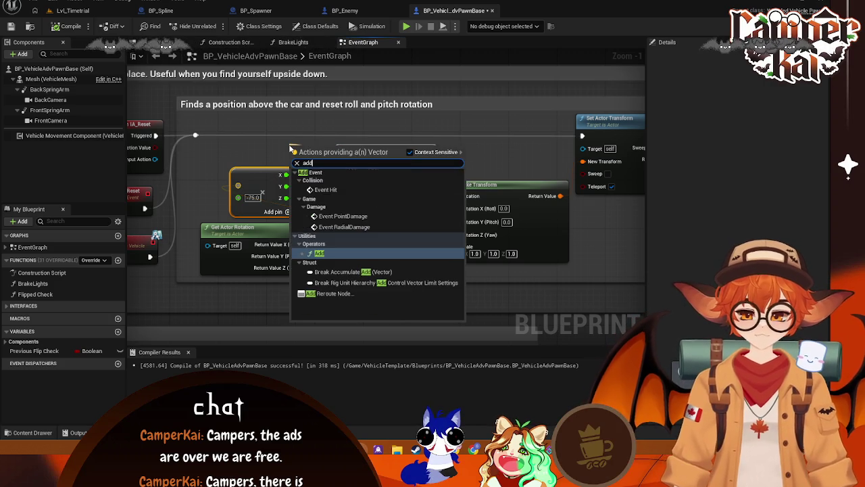
key("Return")
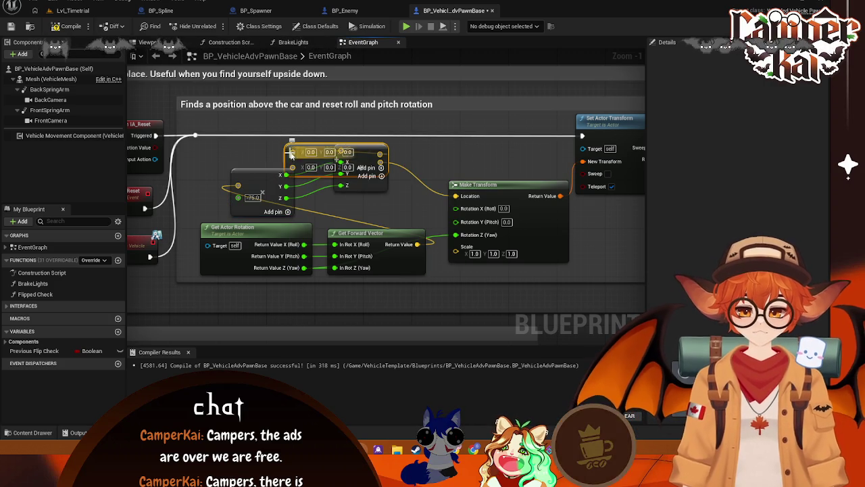
Place the new Add node and its offset vector, setting the vector's Z to 75
left_click_drag(291, 154, 215, 146)
left_click_drag(366, 172, 402, 185)
left_click_drag(273, 158, 315, 151)
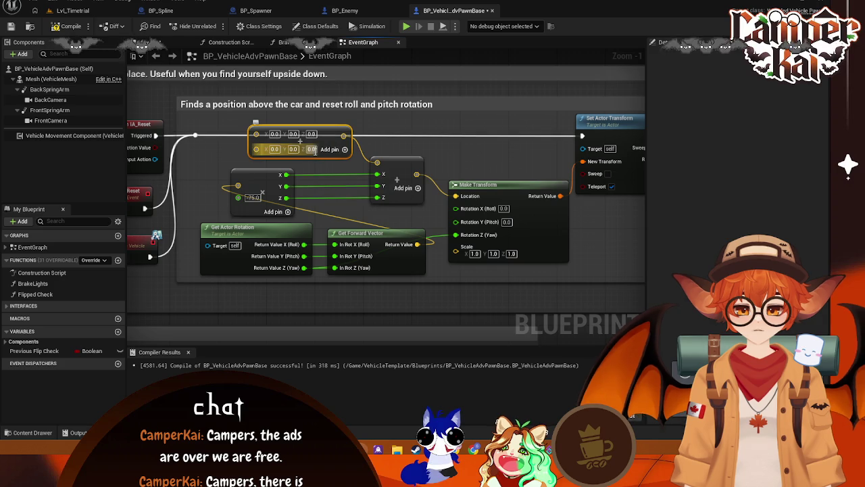
left_click(312, 149)
type("75")
key("Return")
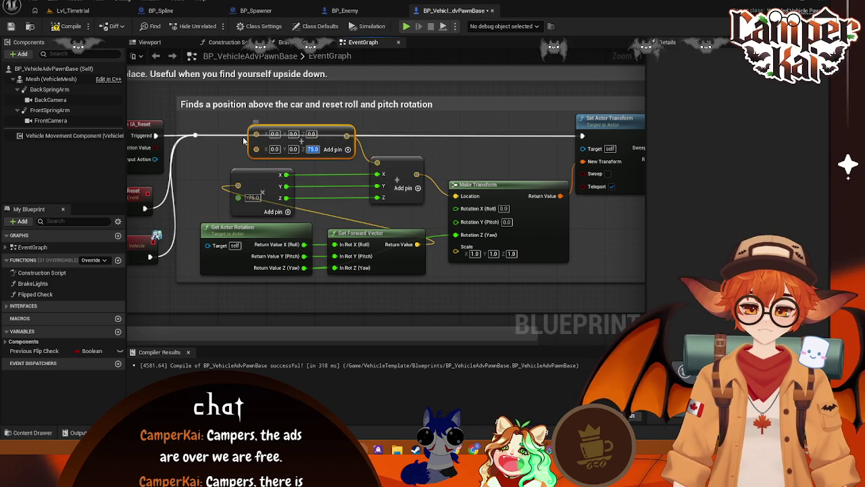
Add a Get Actor Location node feeding the 0, 0, 75 offset addition and align the nodes
mouse_move(256, 149)
left_mouse_down()
mouse_move(223, 149)
mouse_move(230, 146)
left_mouse_up()
type("get")
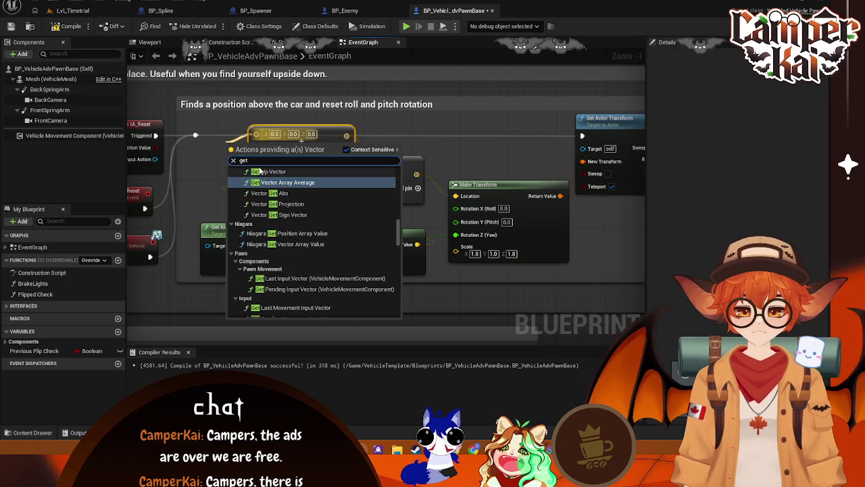
type(" actor location")
left_click(312, 174)
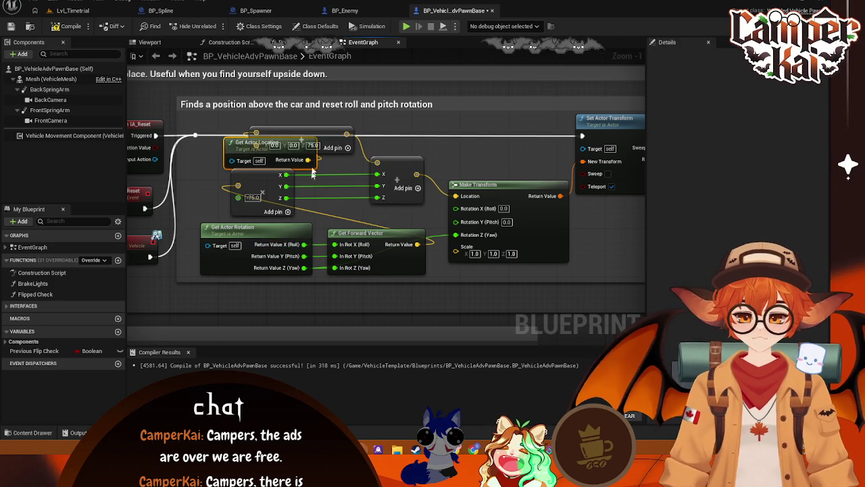
left_click_drag(238, 148, 197, 148)
left_click_drag(322, 130, 364, 124)
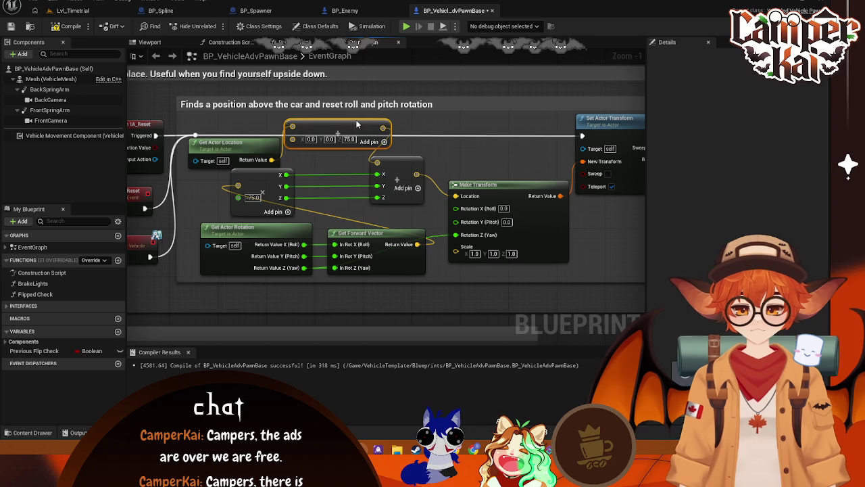
left_click_drag(408, 176, 420, 189)
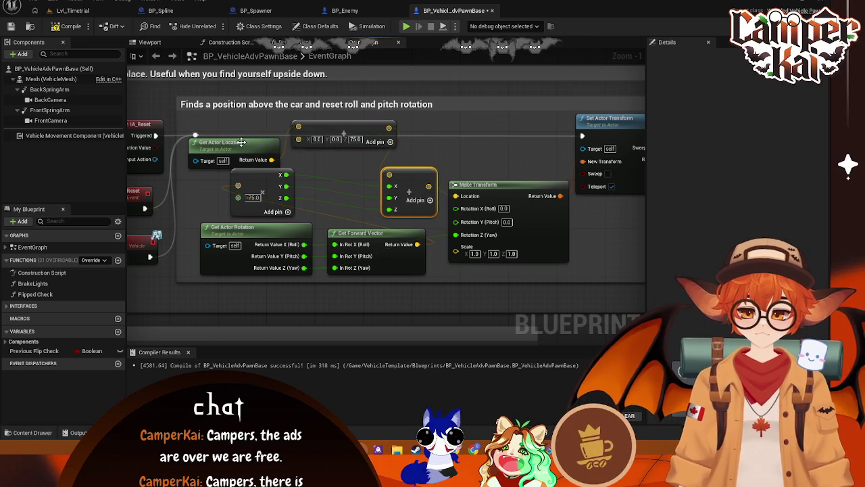
left_click_drag(256, 149, 255, 125)
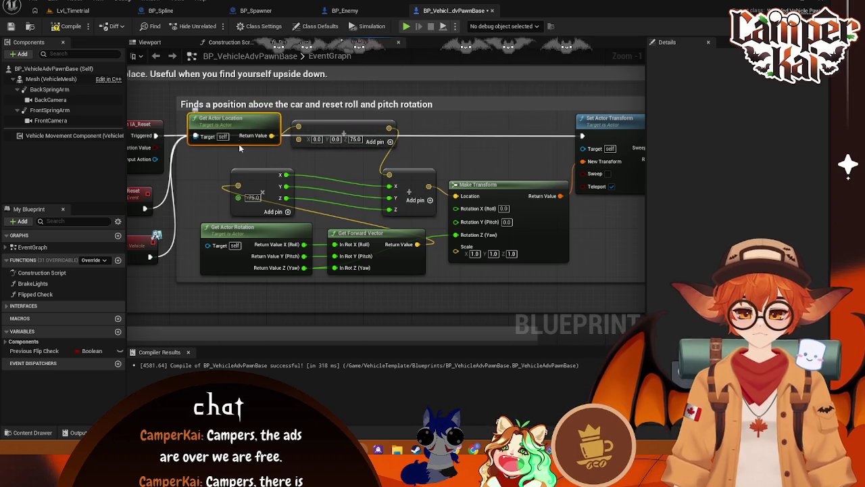
Play Lvl_Timetrial, drive the kart forward and steer left along the cones, then open BP_Spline
left_click(101, 10)
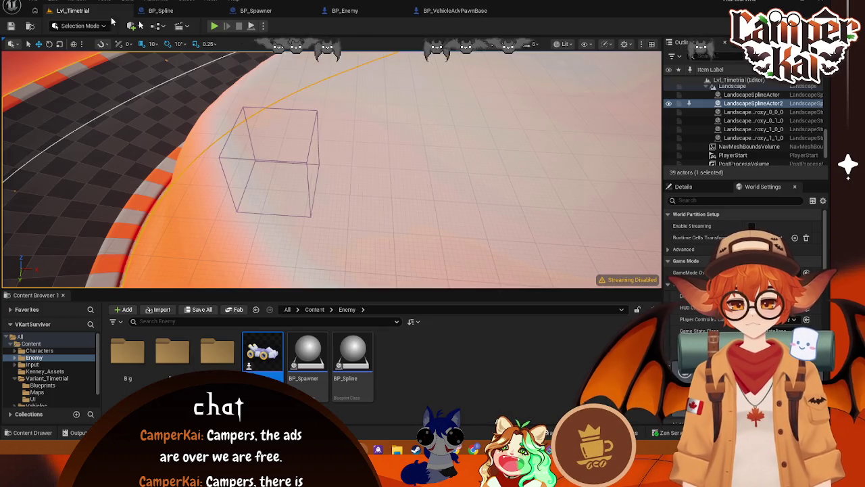
left_click(215, 27)
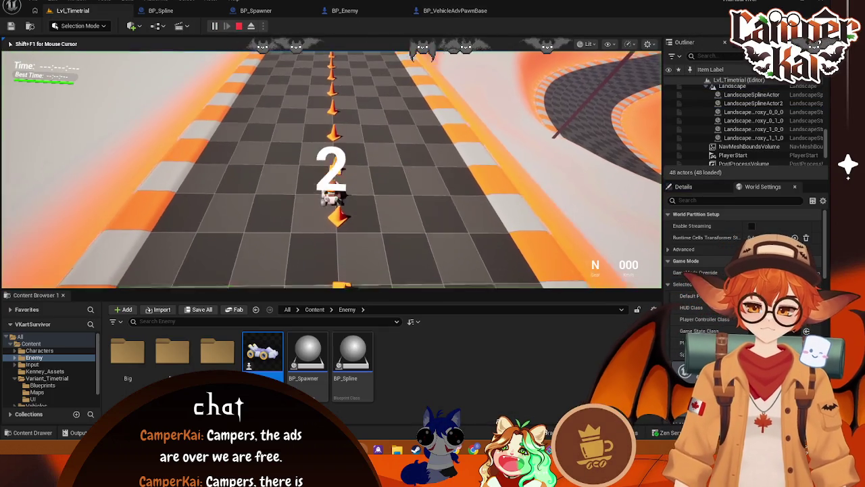
key("w")
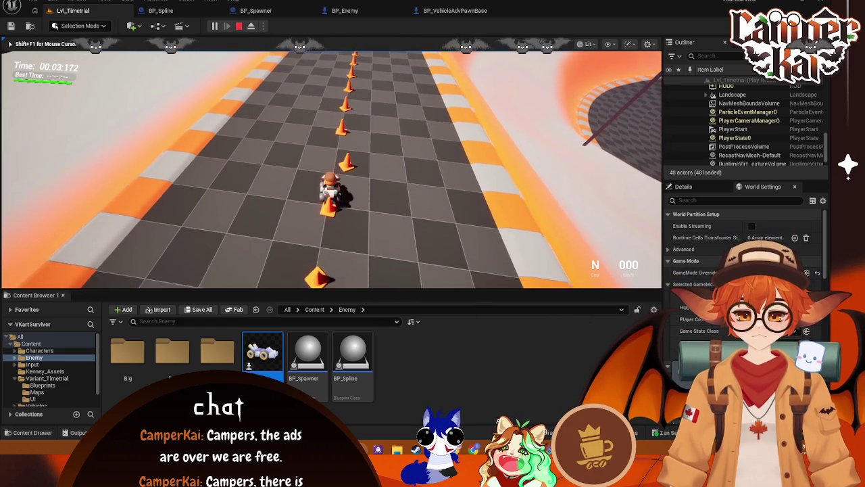
key("a")
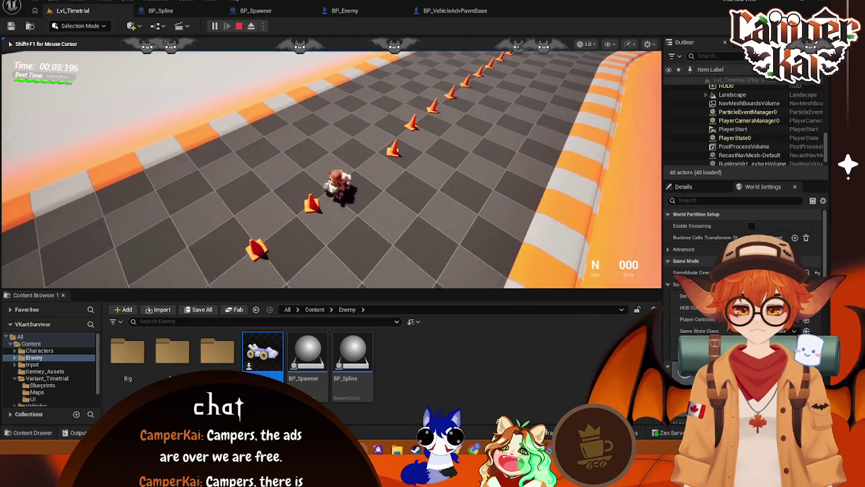
key("a")
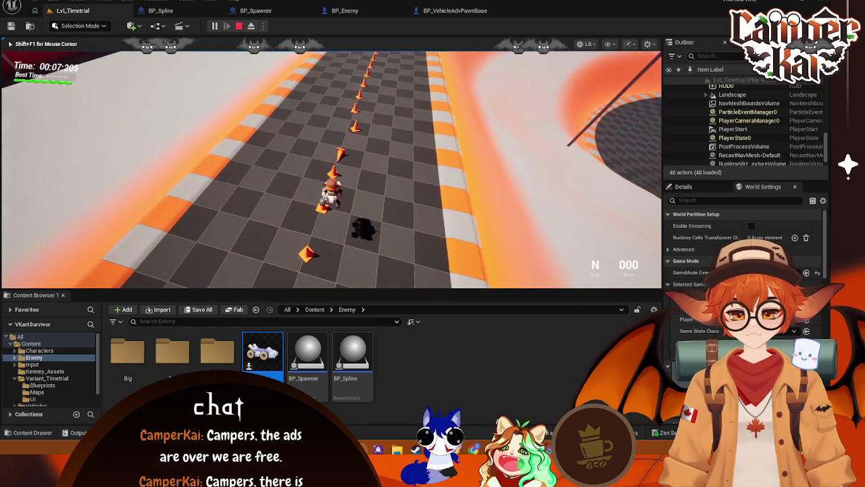
key("Escape")
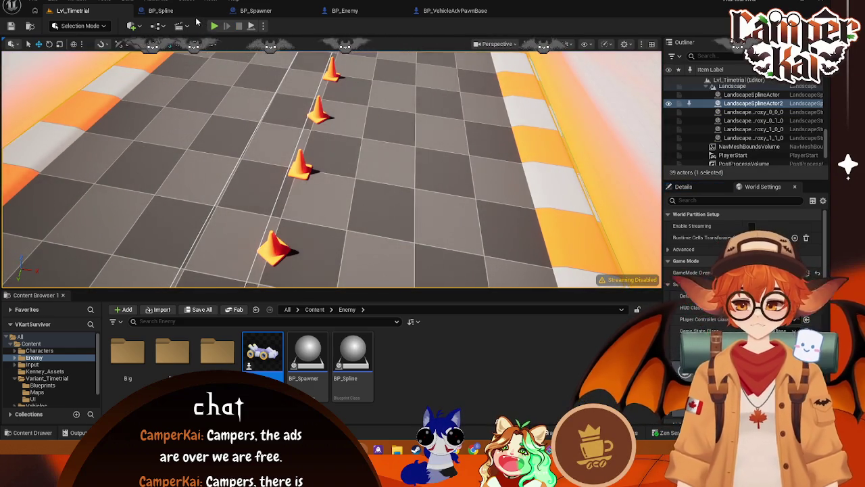
left_click(209, 18)
Set the reset's upward offset Z to 100 in BP_VehicleAdvPawnBase and save
left_click(256, 11)
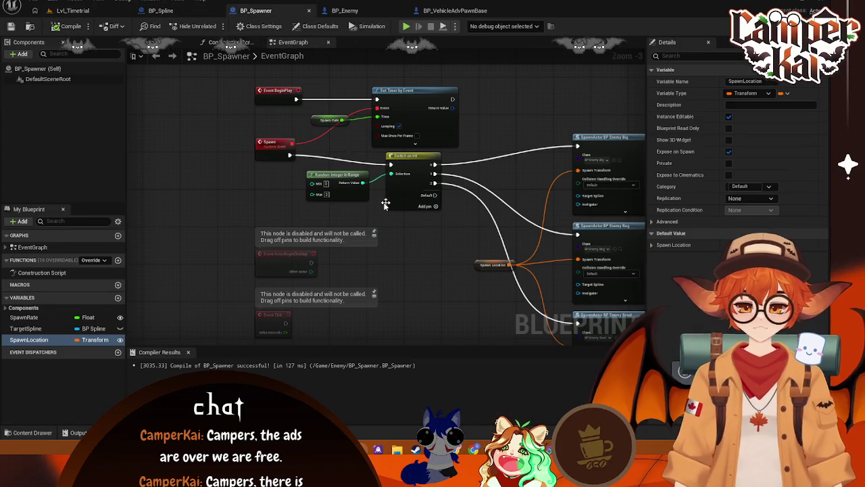
left_click(345, 11)
left_click(433, 11)
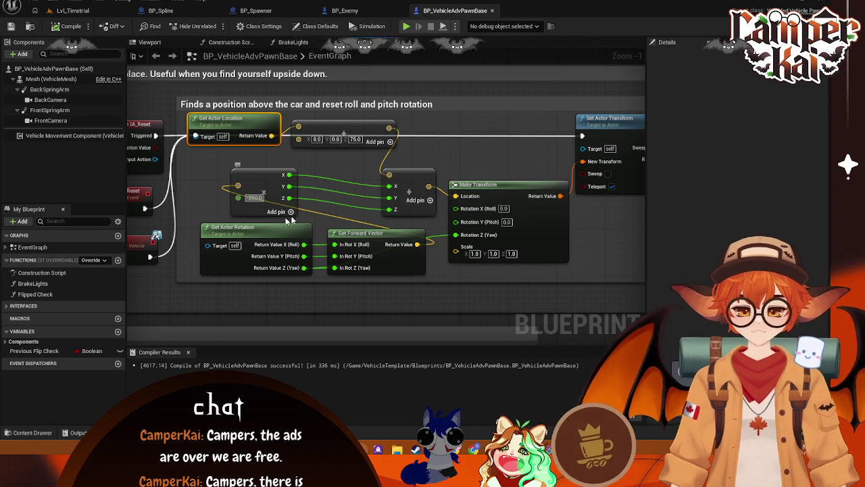
type("100")
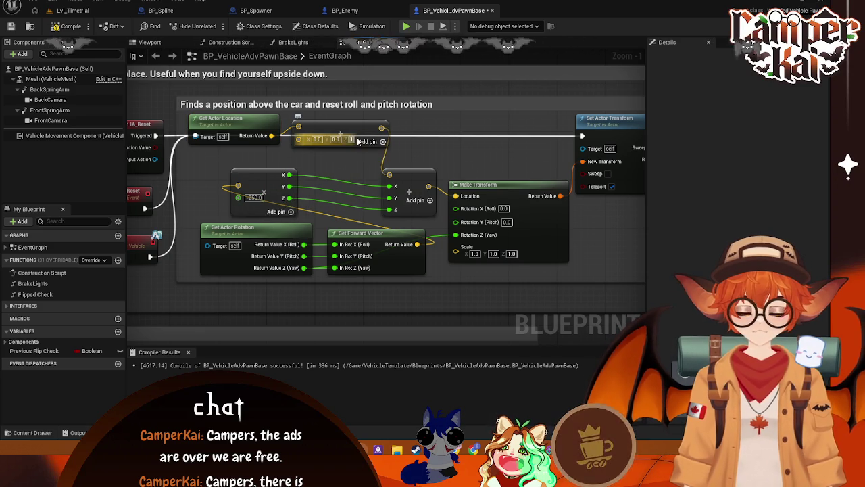
key("Return")
key("ctrl+s")
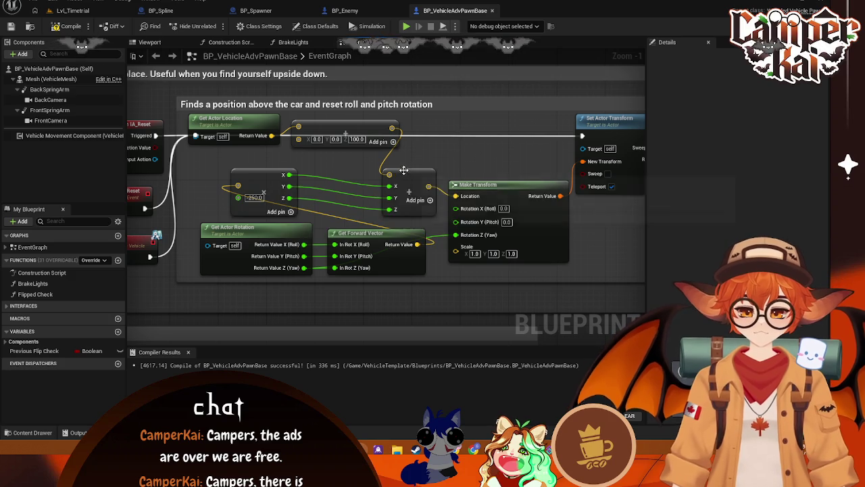
Play-test Lvl_Timetrial, driving the kart forward along the cones to check the reset
left_click(71, 10)
key("alt+p")
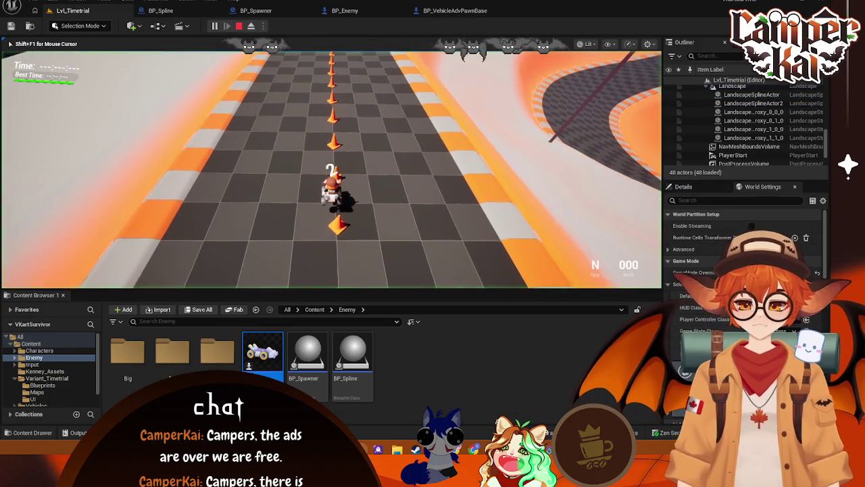
key("w")
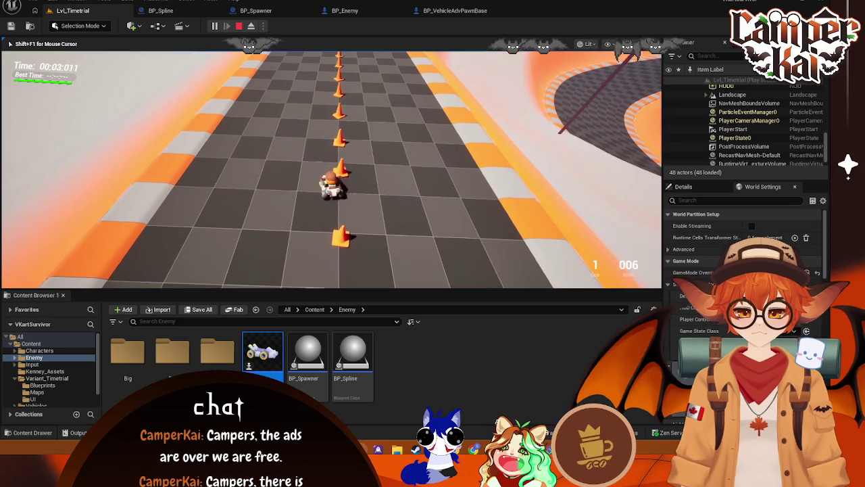
key("w")
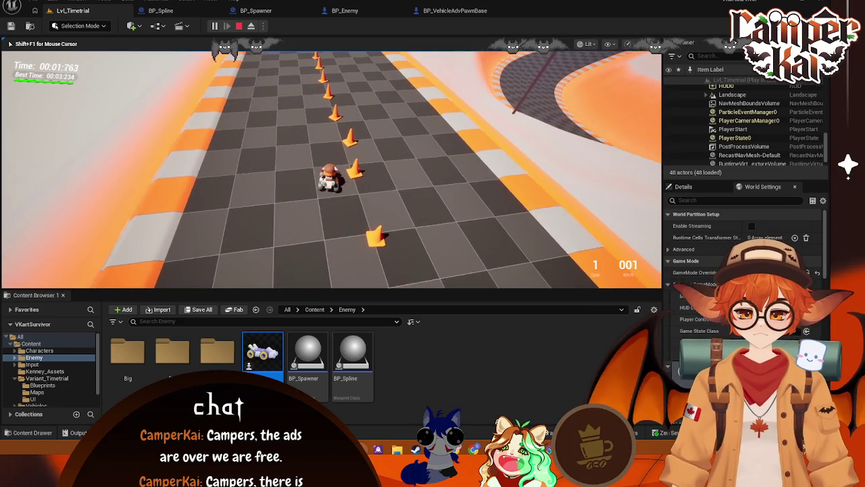
key("Escape")
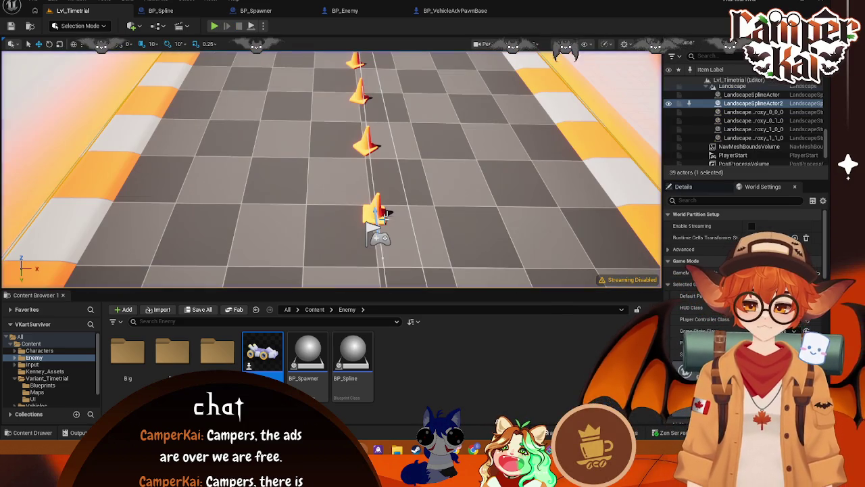
Browse into the Characters folder, starting and then cancelling a new Blueprint class
left_click(39, 350)
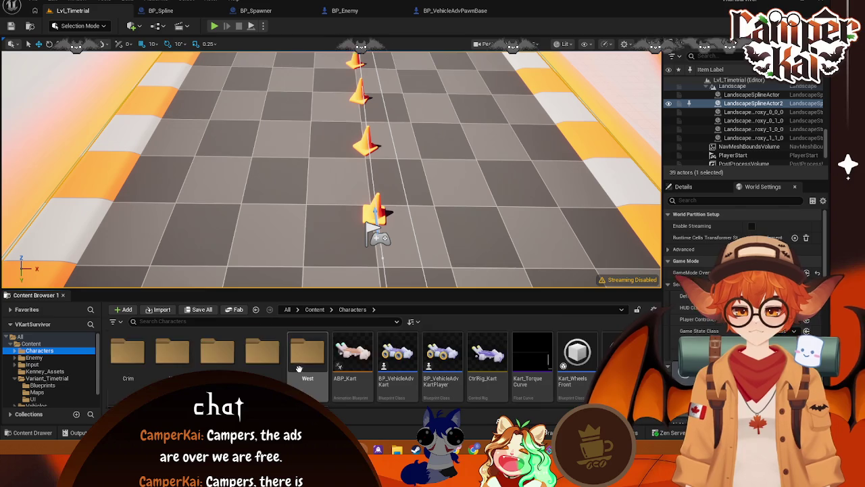
scroll(361, 382, "down", 2)
right_click(361, 379)
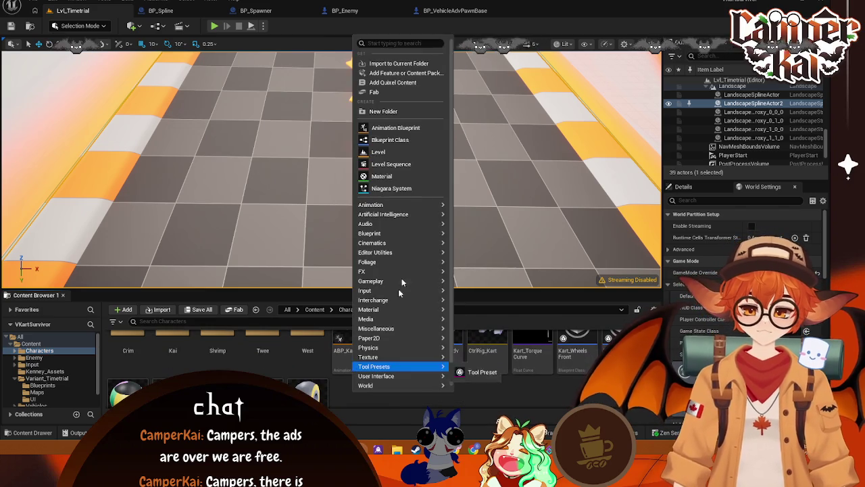
left_click(443, 144)
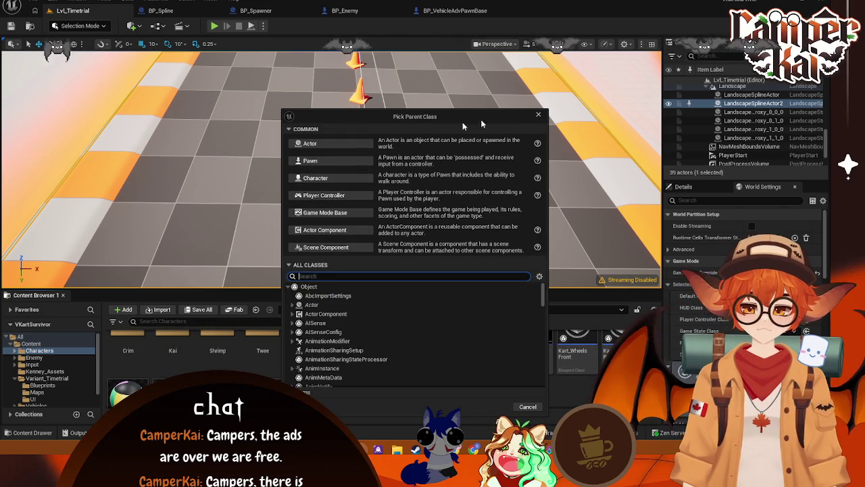
left_click(537, 116)
right_click(343, 379)
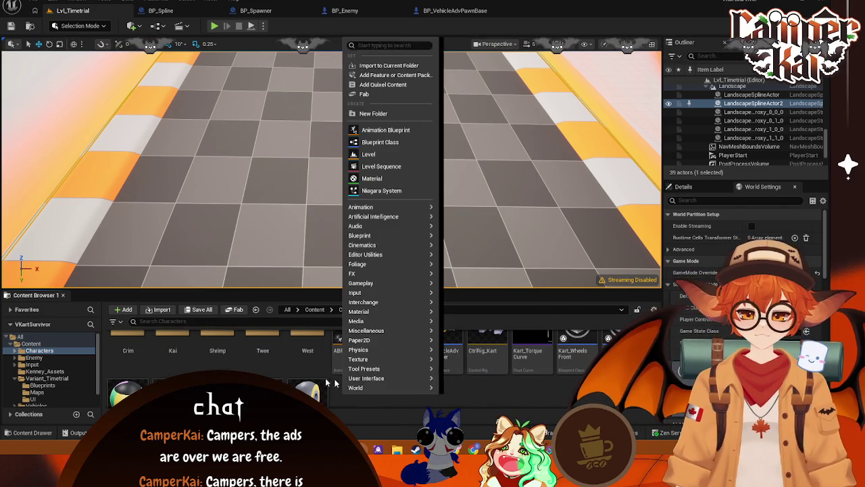
Create a new folder named Oni under Characters
right_click(34, 353)
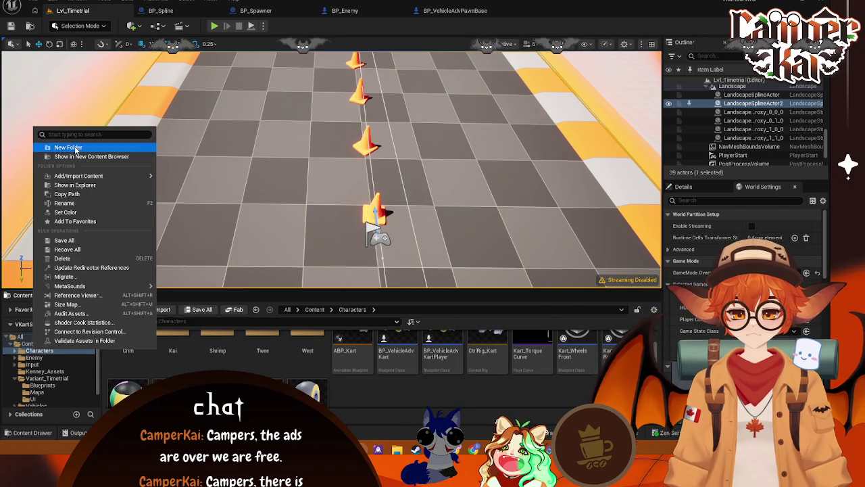
left_click(54, 135)
type("Oni")
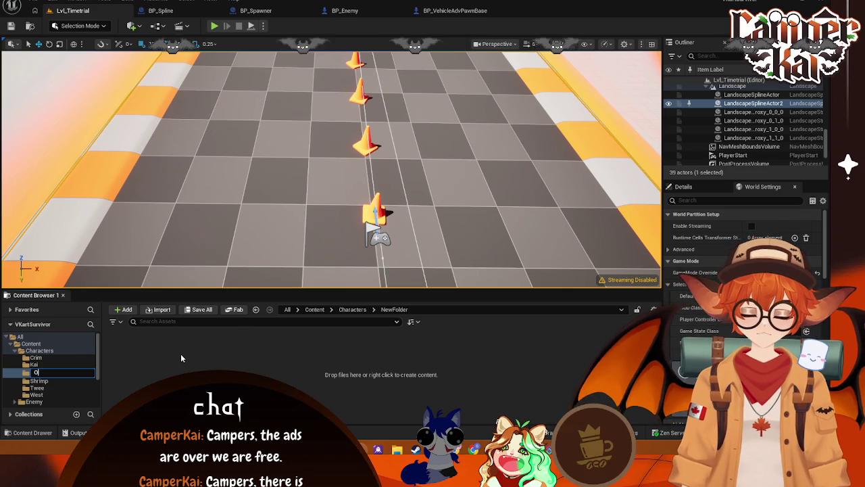
key("Return")
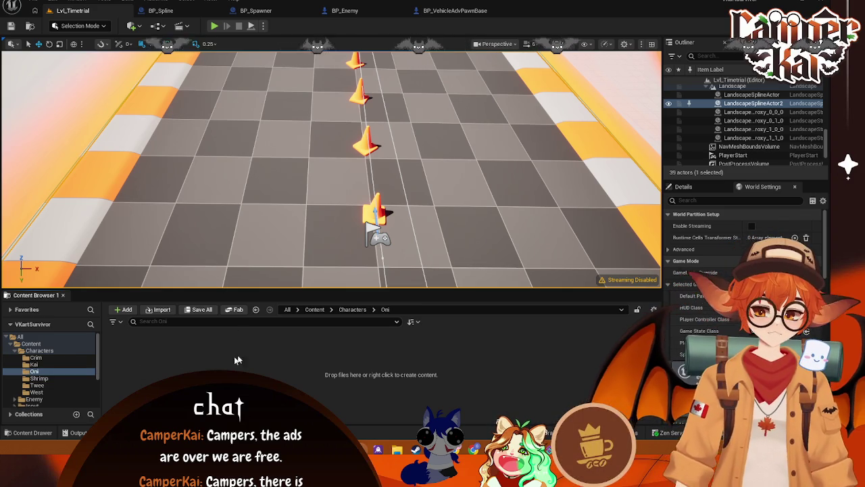
Copy the MI_Crim material from Crim into the Oni folder, then return to Crim
left_click(57, 358)
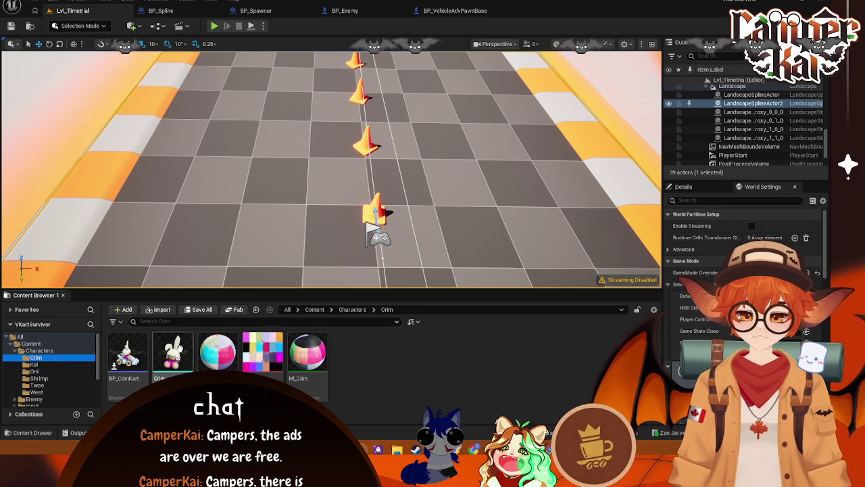
left_click(315, 371)
left_click(49, 365)
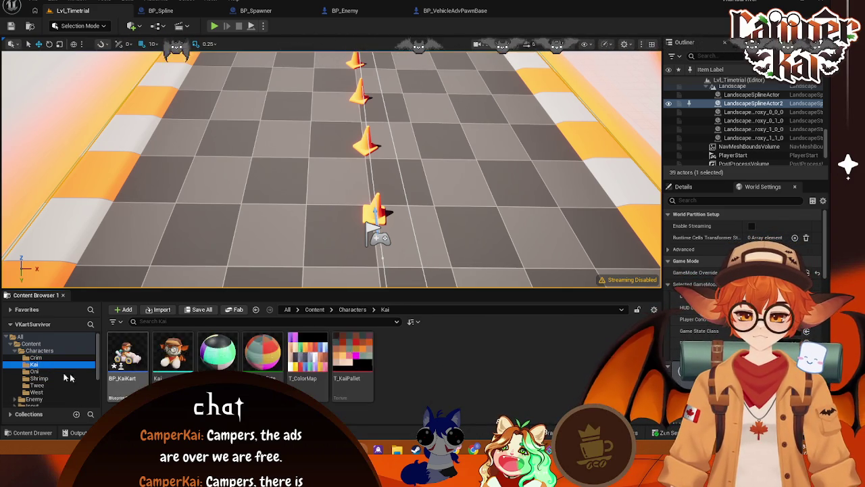
left_click(35, 371)
left_click(363, 375)
key("ctrl+v")
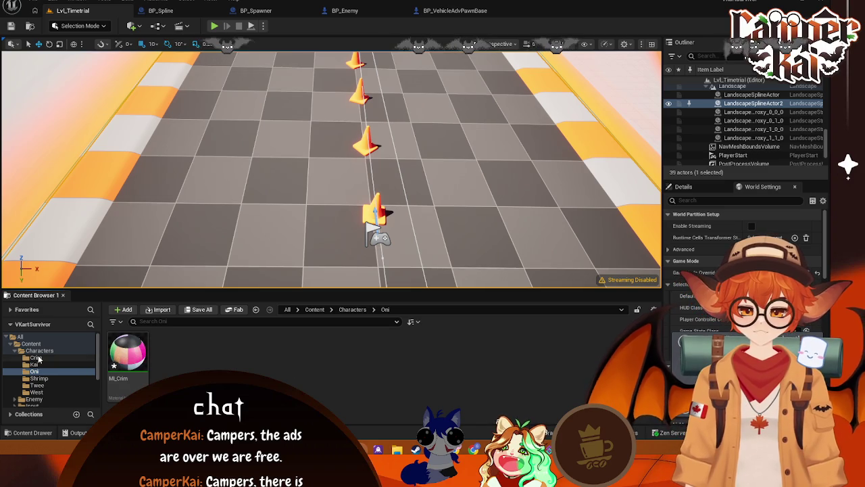
left_click(39, 359)
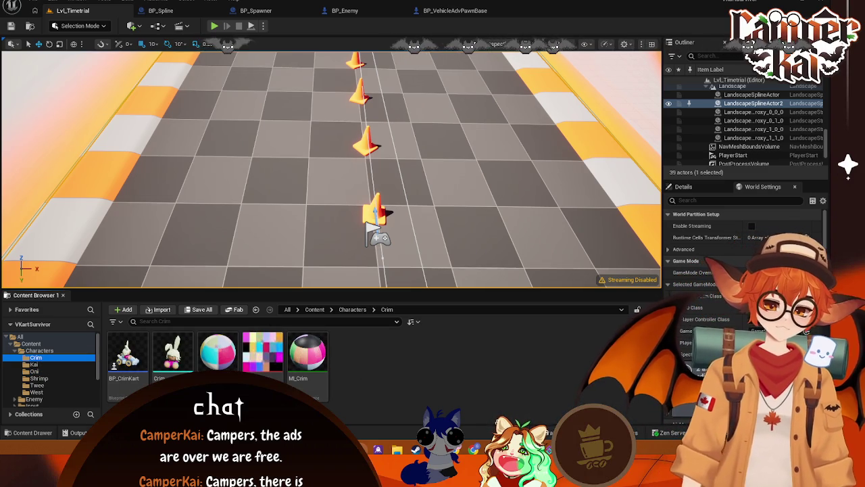
left_click(359, 383)
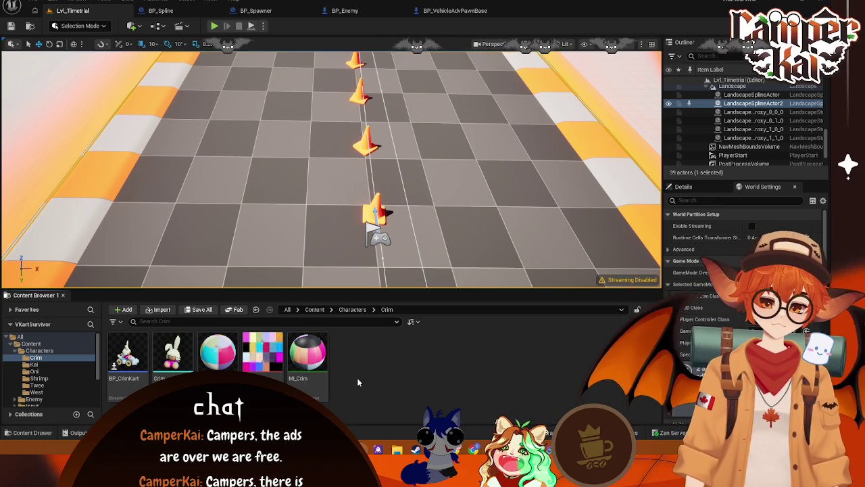
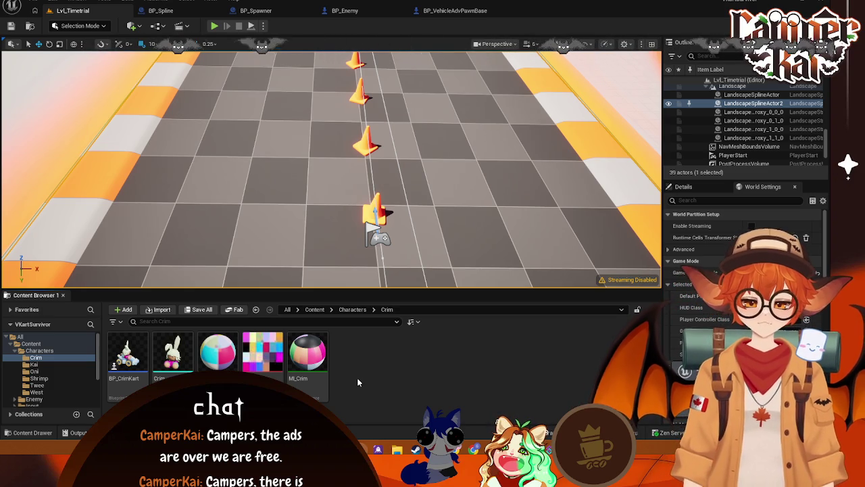
In the Oni folder, rename the Crim material instance to MI_Oni
left_click(34, 371)
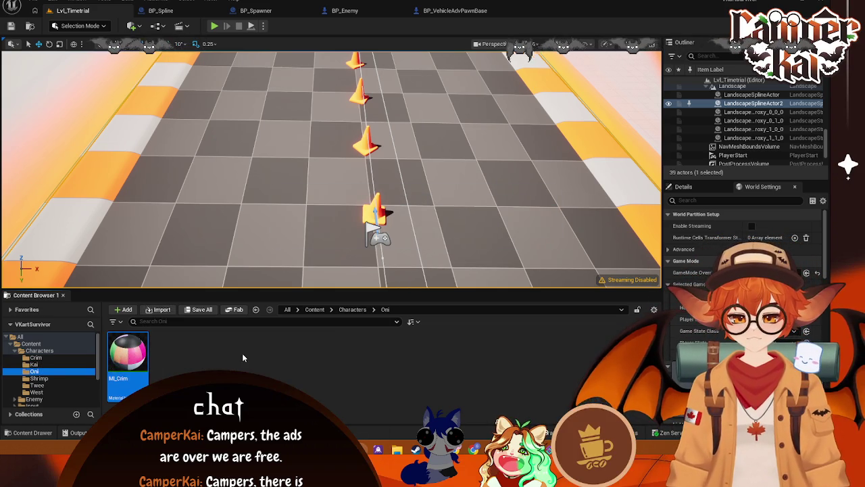
right_click(126, 365)
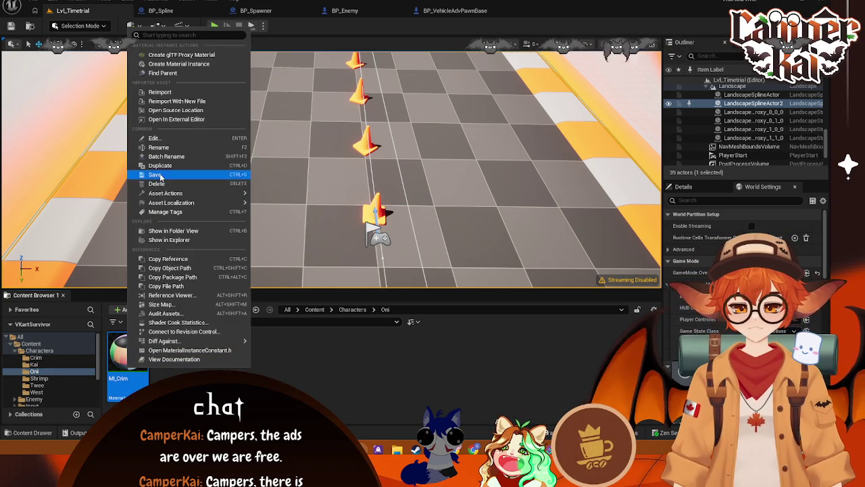
left_click(166, 145)
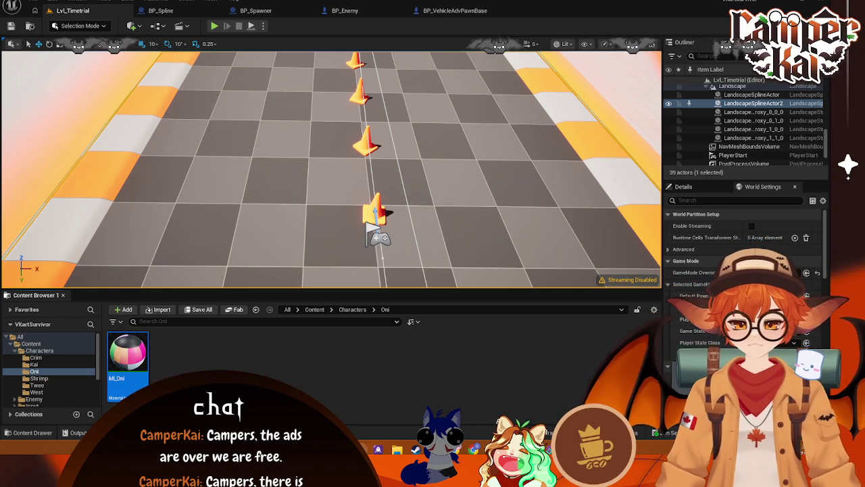
left_click(39, 372)
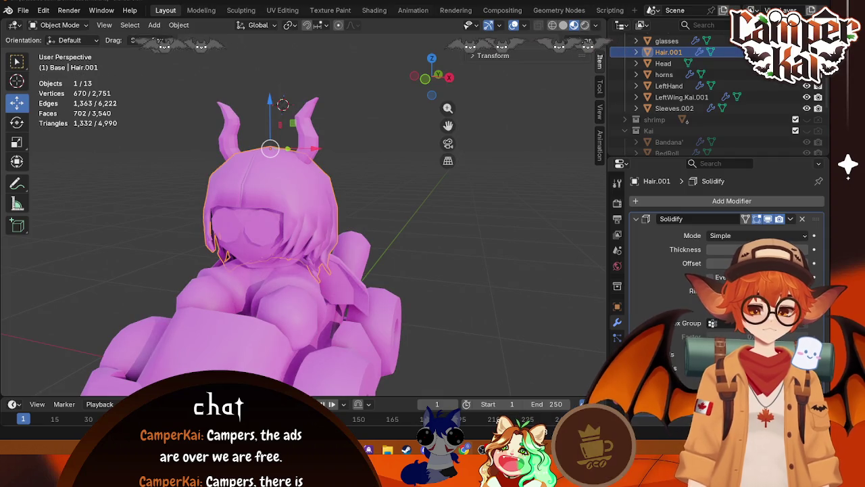
right_click(518, 225)
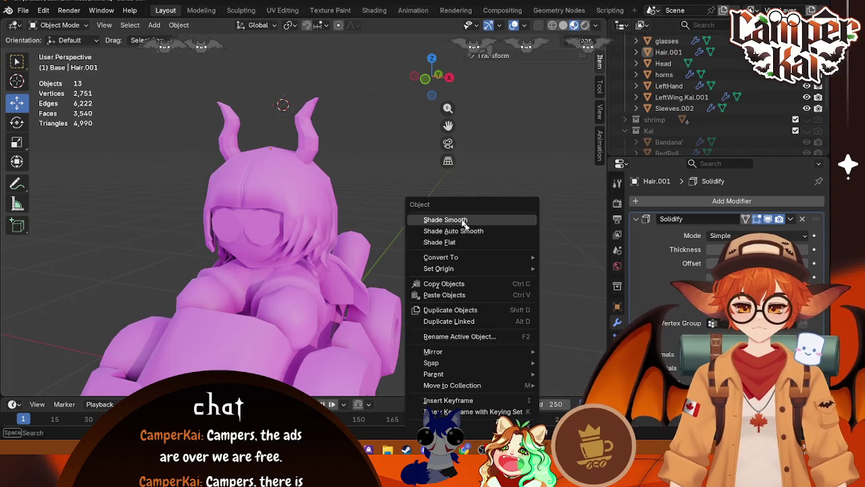
key("Tab")
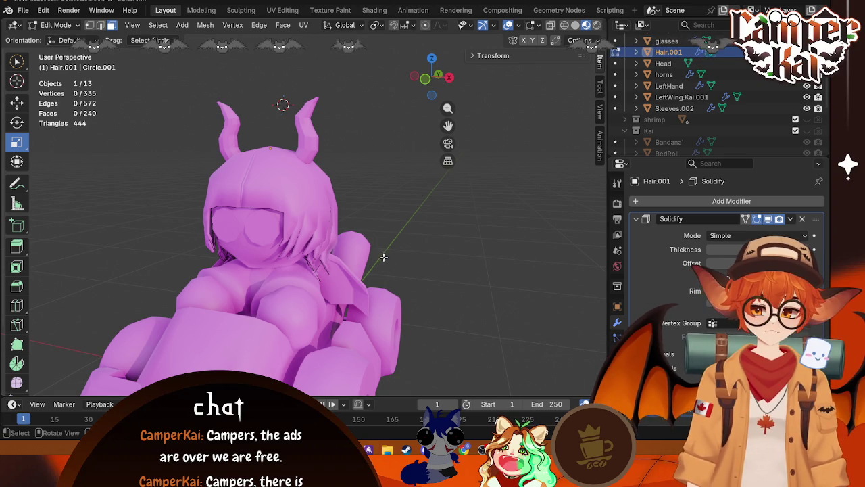
mouse_move(483, 233)
left_mouse_down()
mouse_move(404, 242)
mouse_move(412, 102)
mouse_move(432, 169)
mouse_move(472, 234)
mouse_move(529, 234)
mouse_move(500, 234)
mouse_move(436, 265)
mouse_move(435, 255)
left_mouse_up()
key("ctrl+z")
left_click(502, 209)
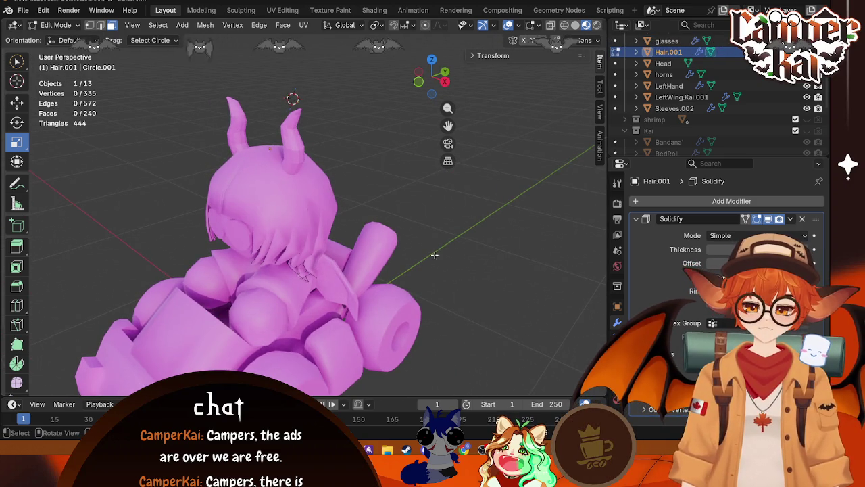
key("Tab")
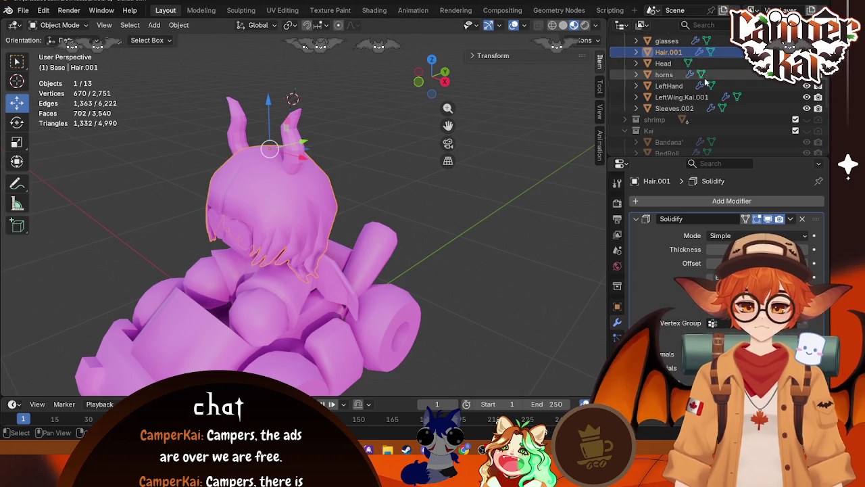
left_click(626, 131)
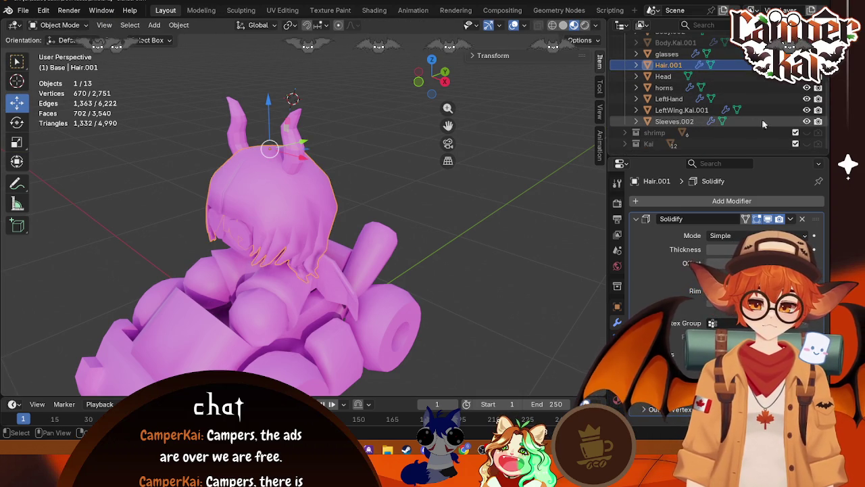
scroll(774, 113, "up", 5)
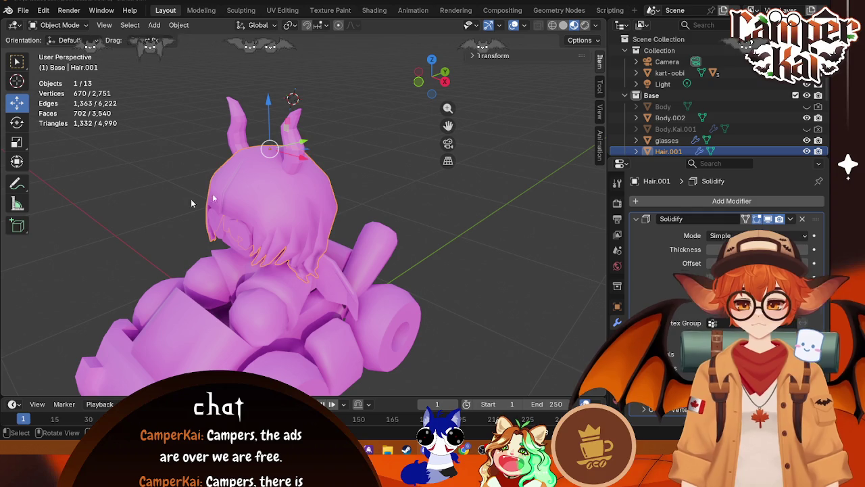
In the Shading workspace, collapse the Base and Kai collections, select everything, and use Material Preview
left_click(374, 10)
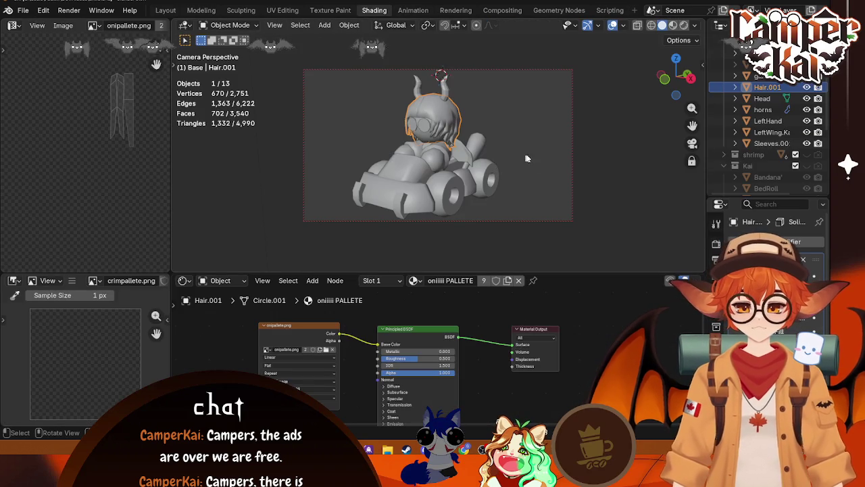
scroll(726, 89, "up", 3)
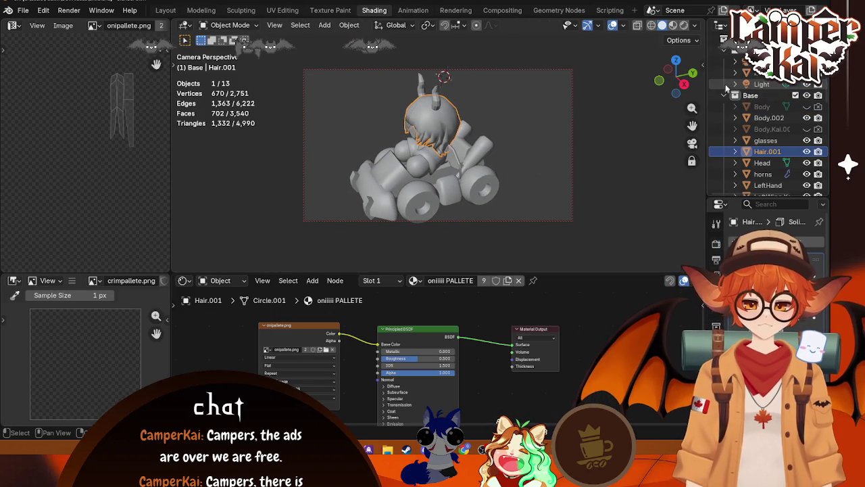
left_click(724, 96)
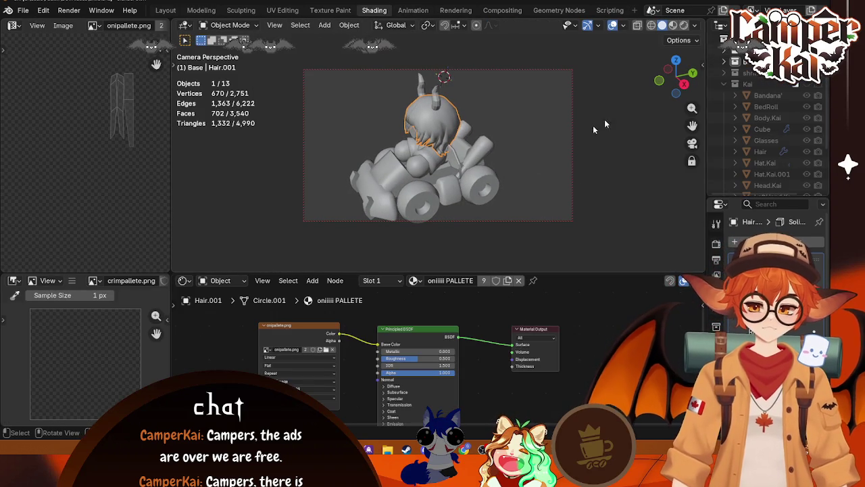
left_click(537, 151)
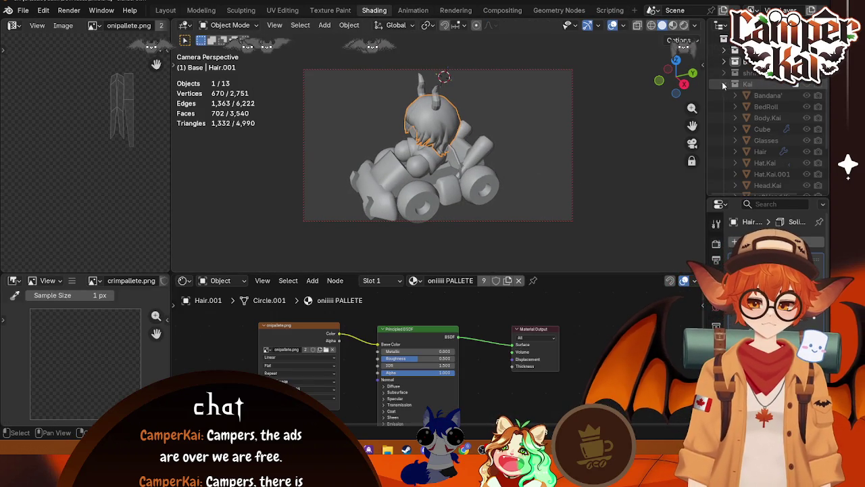
left_click(724, 84)
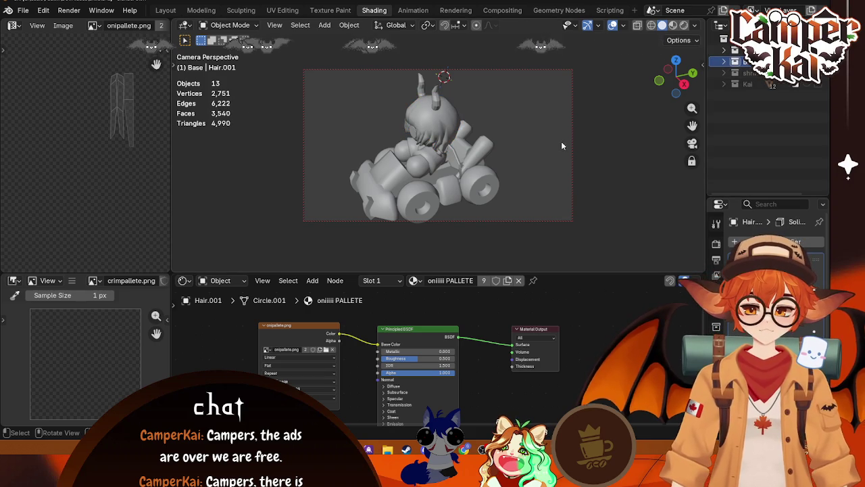
mouse_move(540, 117)
left_mouse_down()
mouse_move(536, 129)
mouse_move(555, 118)
left_mouse_up()
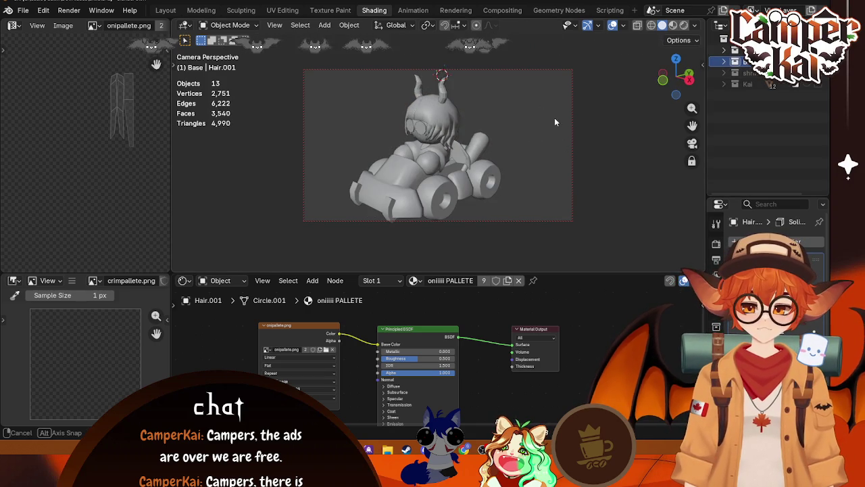
key("a")
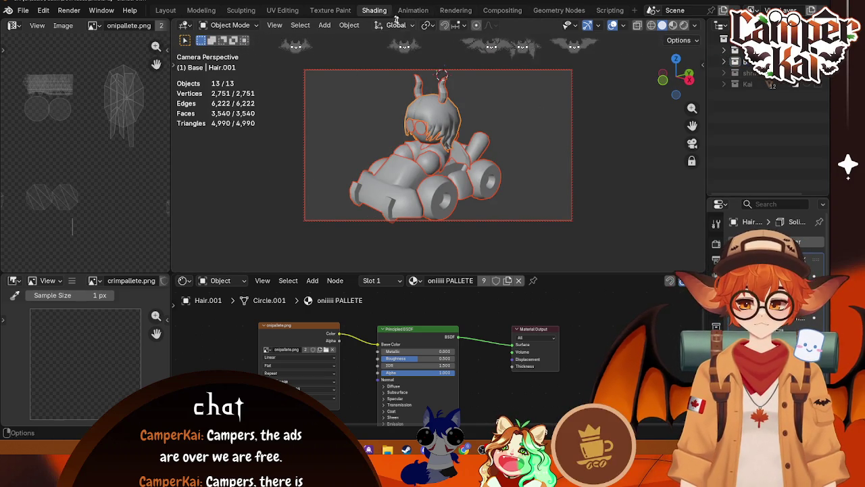
left_click(674, 25)
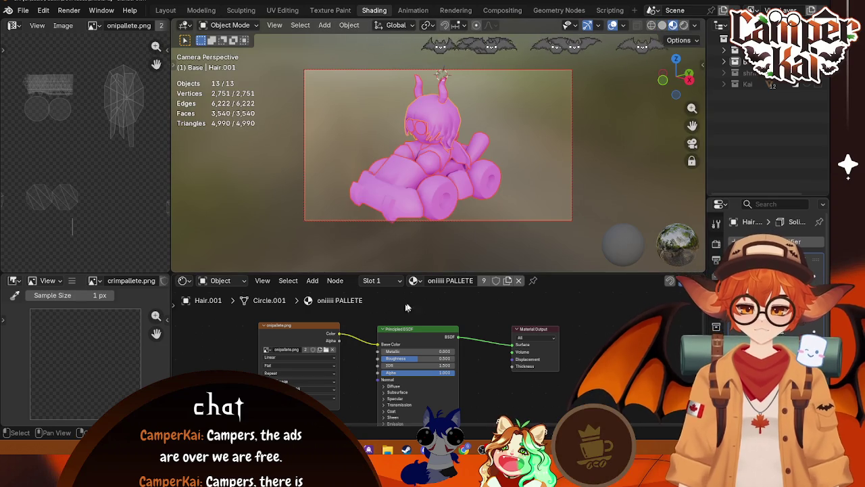
Load onipallete.png from BlenderModels into the Image Texture node
left_click(324, 349)
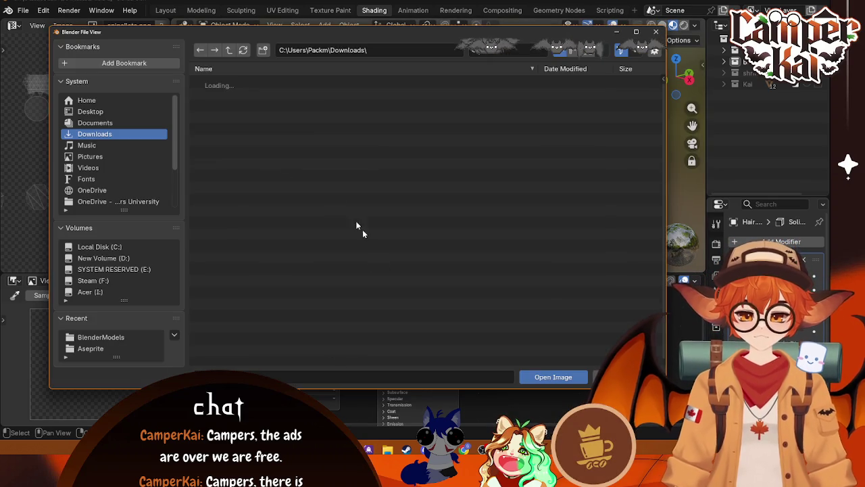
scroll(112, 203, "down", 3)
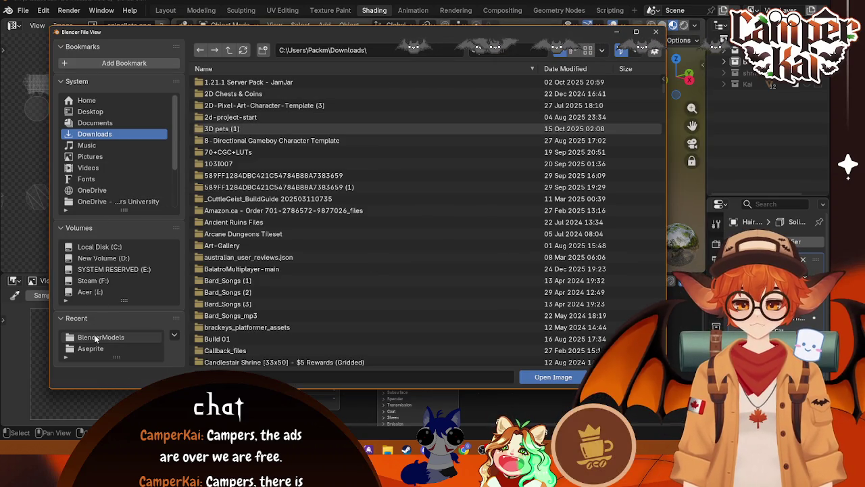
left_click(101, 201)
left_click(227, 175)
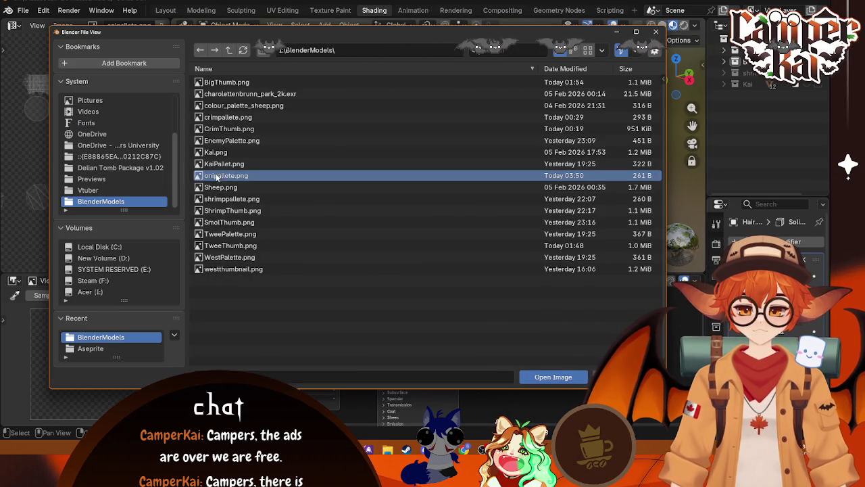
left_click(553, 376)
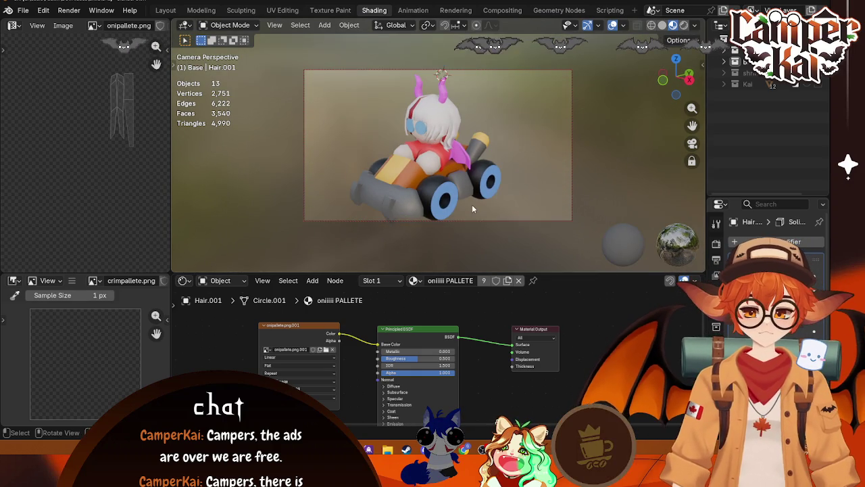
Load onipallete.png into the pink wing's texture and give it the oniiiii PALLETE material
left_click(459, 164)
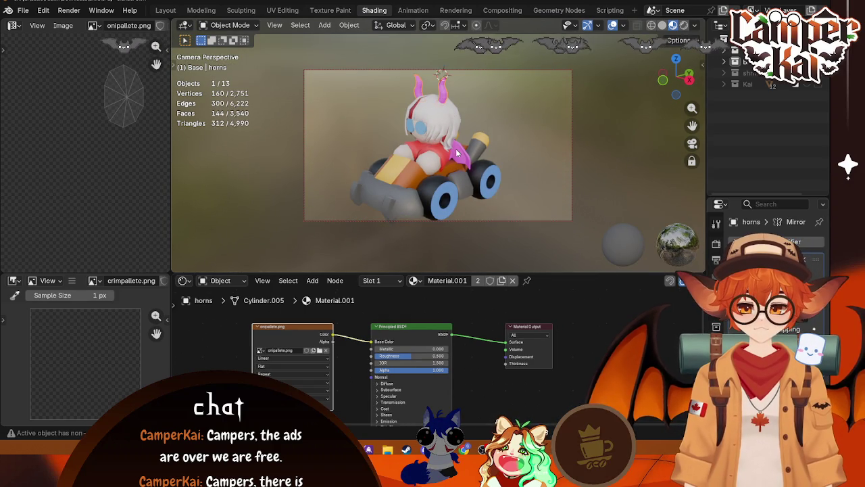
left_click(320, 352)
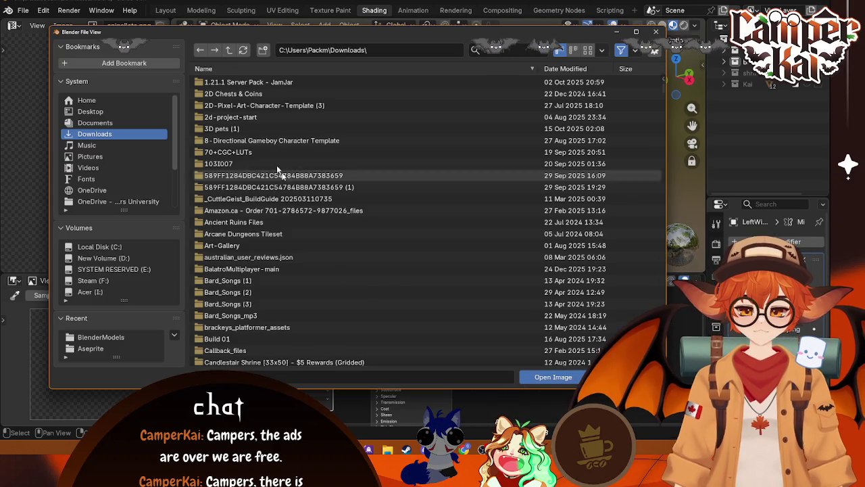
left_click(98, 337)
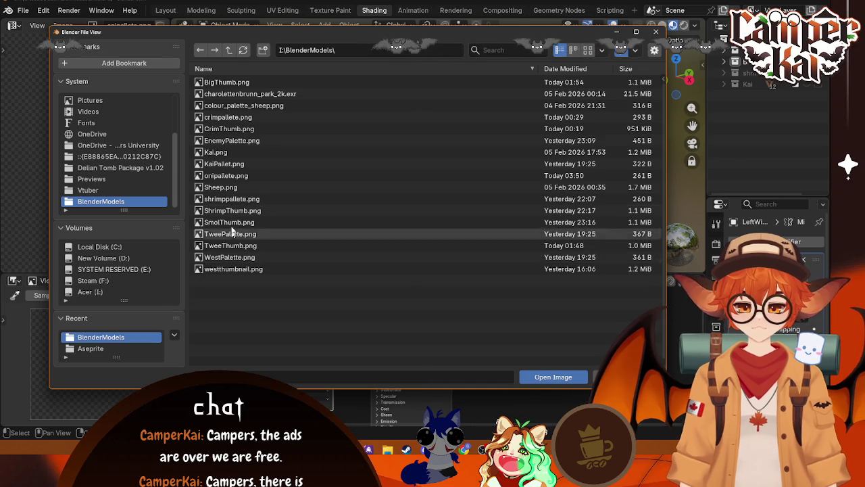
left_click(226, 175)
left_click(553, 377)
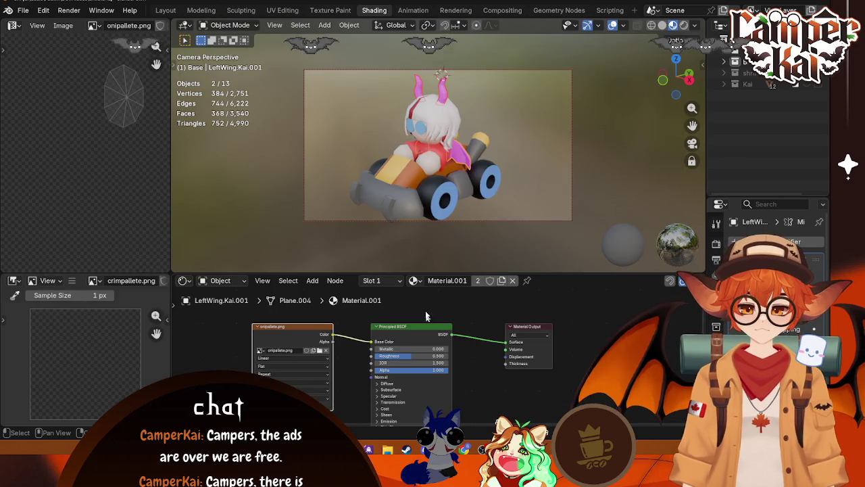
left_click(415, 279)
left_click(451, 365)
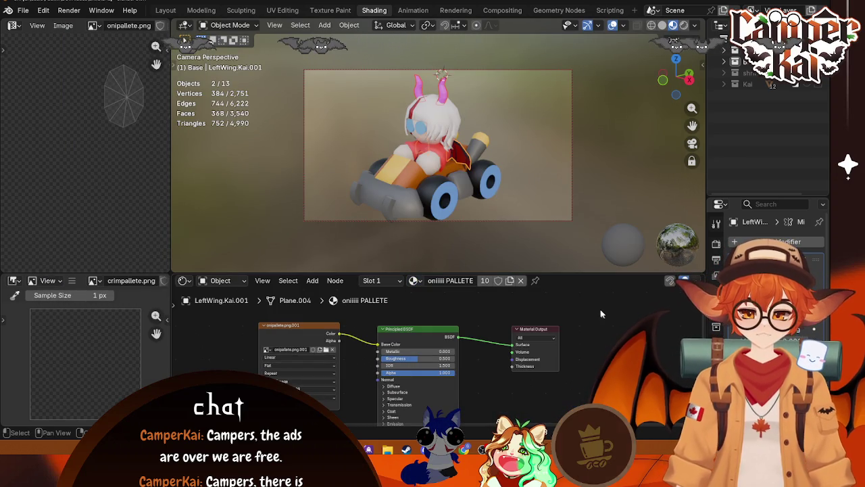
Assign the oniiiii PALLETE material to the horns and save the file
left_click(444, 101)
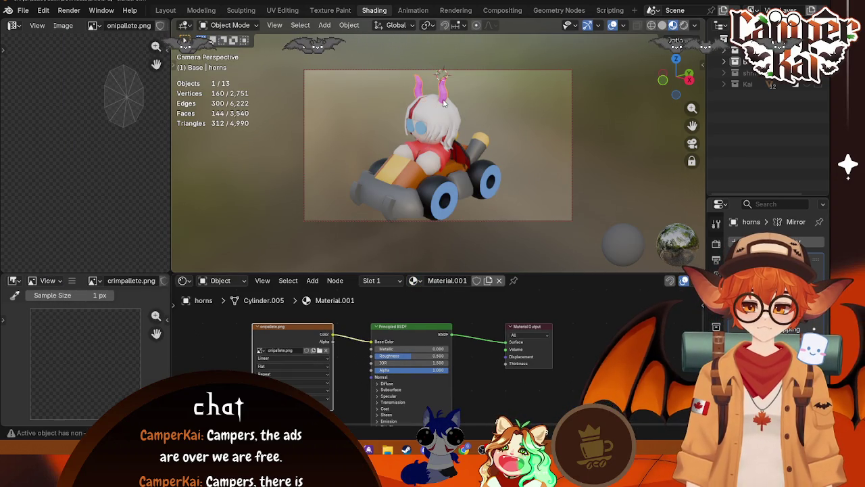
left_click(415, 280)
left_click(450, 365)
left_click(584, 167)
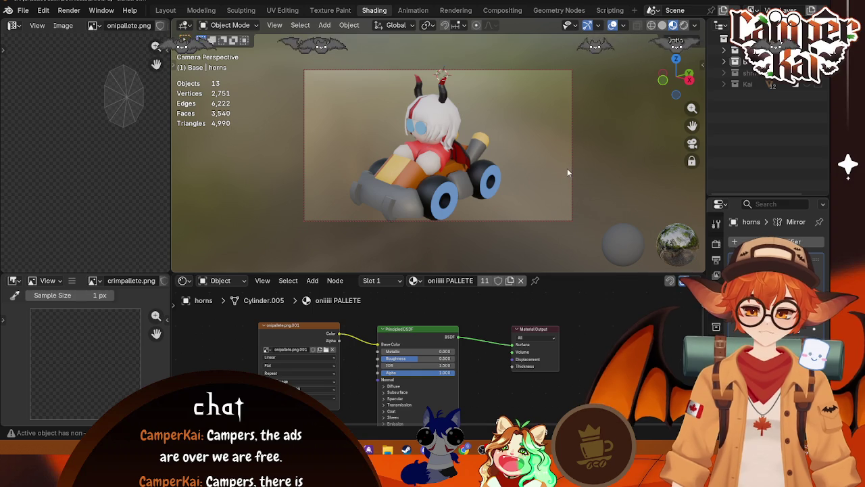
key("ctrl+s")
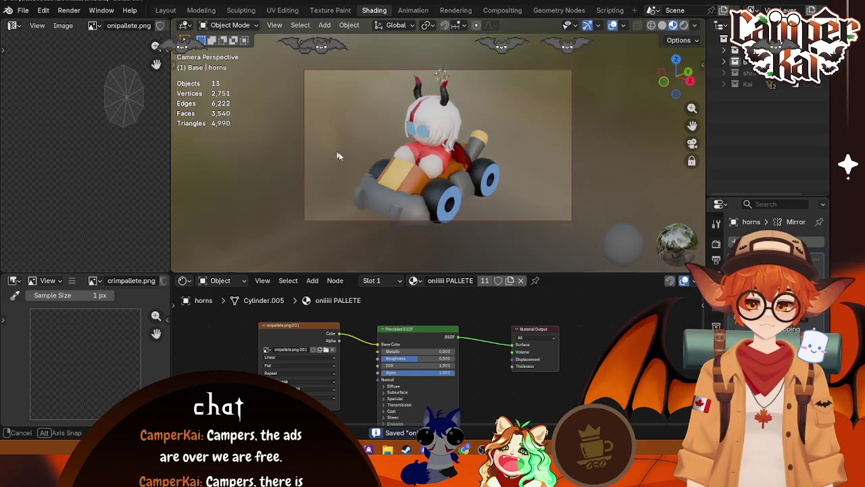
Orbit behind the kart and select the hair object Hair.001
mouse_move(529, 152)
left_mouse_down()
mouse_move(471, 177)
mouse_move(477, 183)
left_mouse_up()
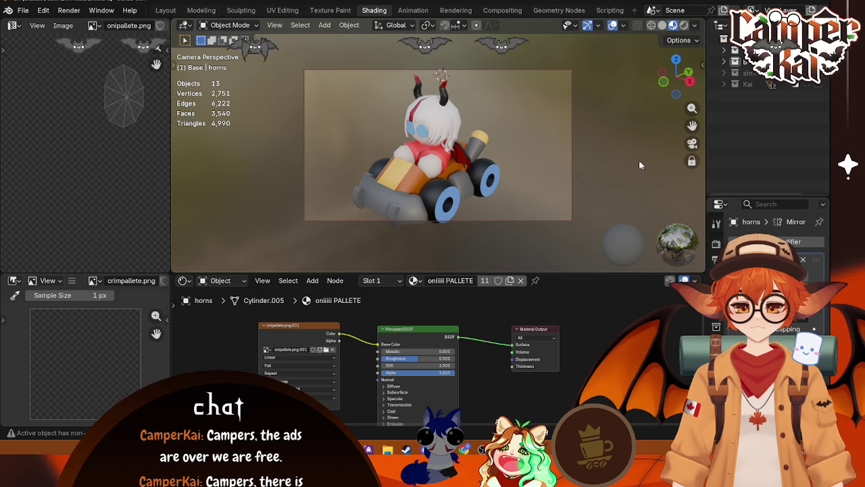
left_click_drag(694, 164, 639, 148)
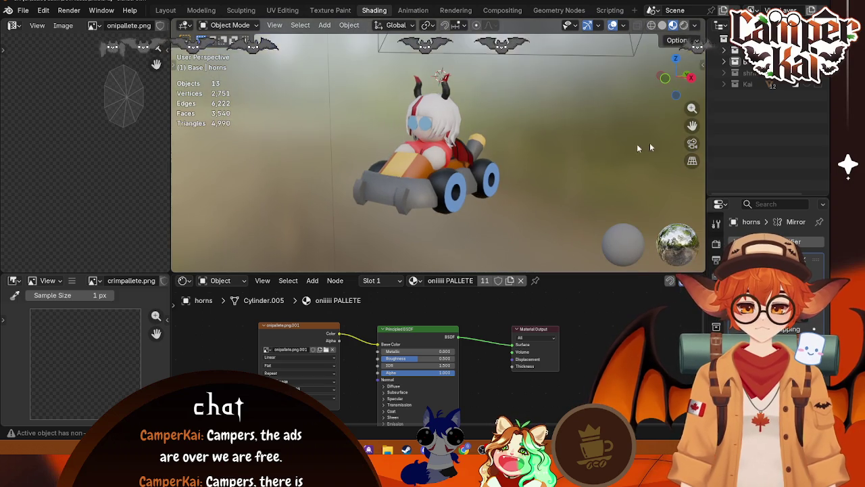
mouse_move(462, 170)
left_mouse_down()
mouse_move(197, 193)
mouse_move(513, 156)
mouse_move(442, 198)
mouse_move(395, 156)
mouse_move(435, 128)
left_mouse_up()
left_click(436, 128)
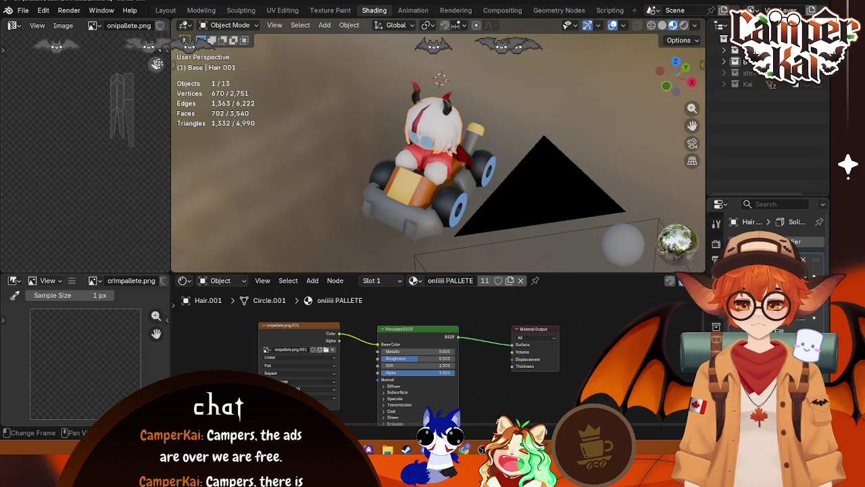
Open onipallete.png from BlenderModels in the Image Editor and fit it to the view
left_click(63, 25)
left_click(54, 51)
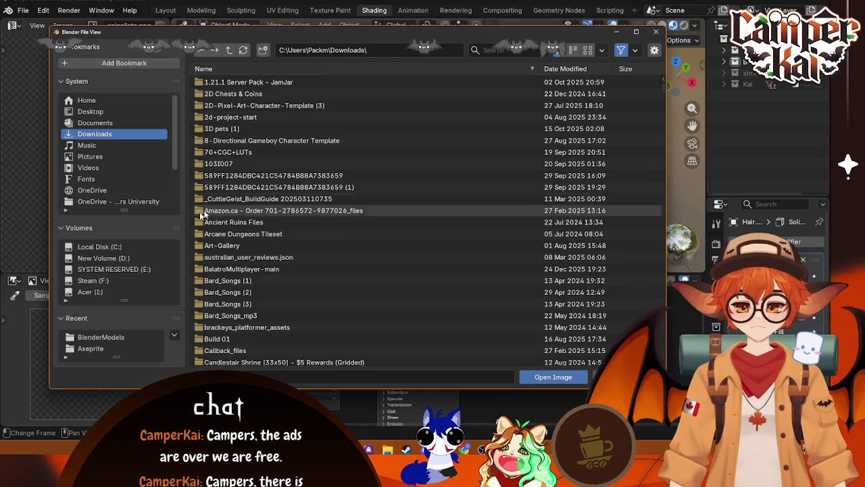
left_click(101, 336)
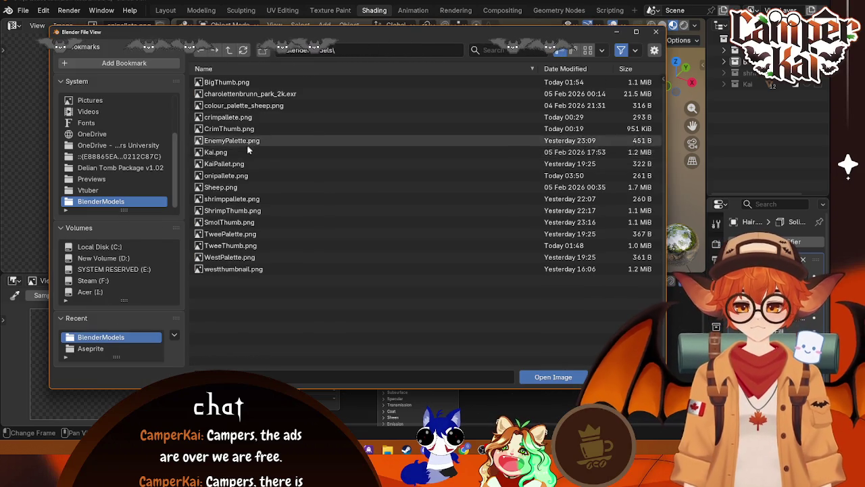
left_click(236, 177)
left_click(561, 376)
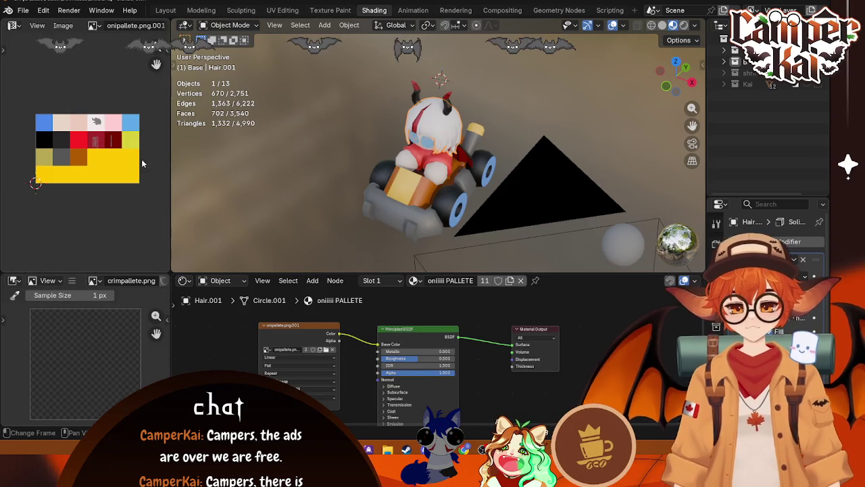
key("Home")
scroll(405, 139, "up", 8)
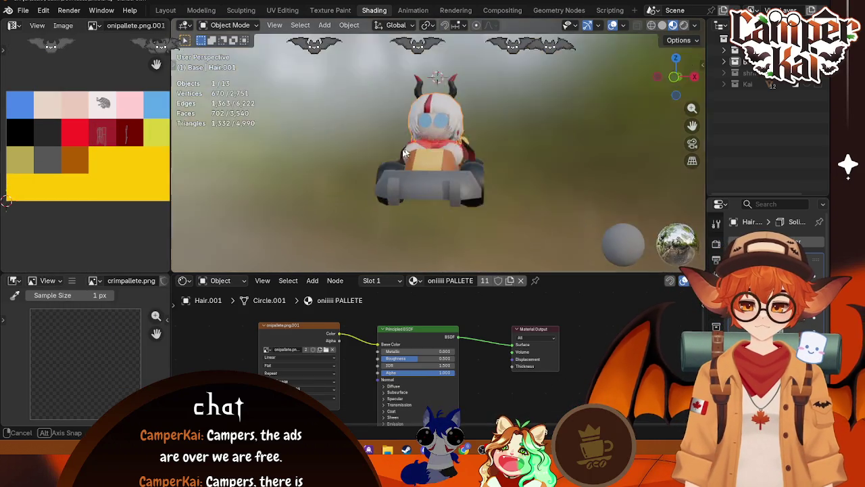
mouse_move(405, 143)
left_mouse_down()
mouse_move(419, 184)
mouse_move(415, 178)
mouse_move(373, 194)
mouse_move(509, 217)
left_mouse_up()
Switch to the Layout workspace and view the head from the front in Material Preview
left_click(165, 10)
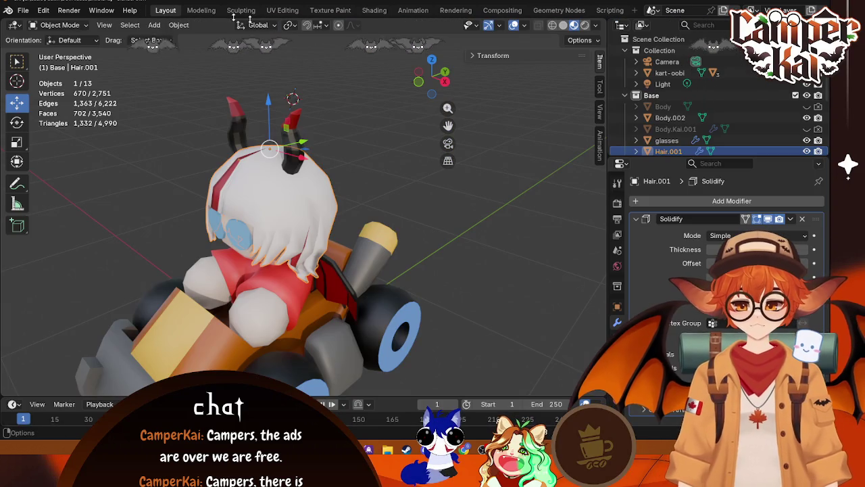
left_click(524, 26)
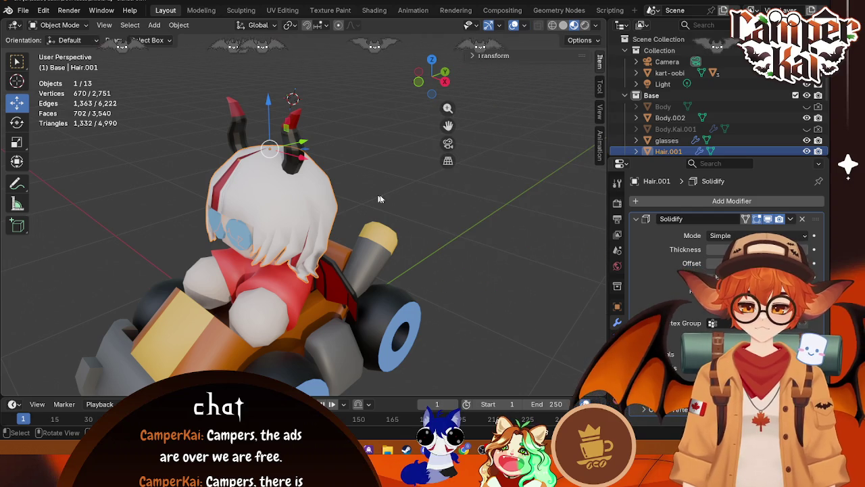
left_click(564, 25)
left_click(574, 25)
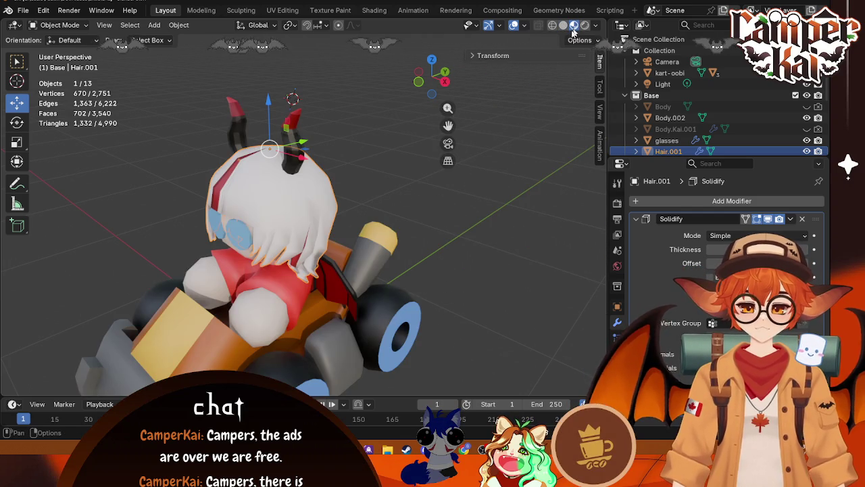
key("KP_1")
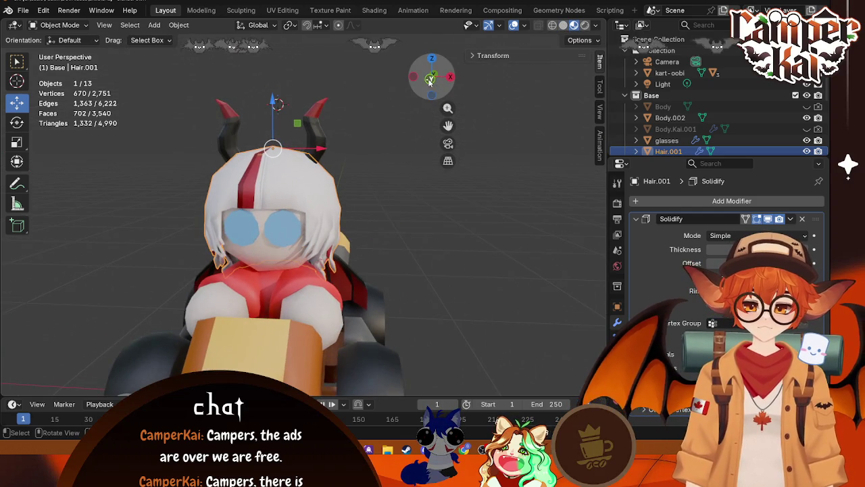
left_click(430, 76)
scroll(270, 203, "up", 5)
scroll(259, 154, "down", 2)
Set wireframe X-ray shading, view the hair from the back, and enter Edit Mode
key("Tab")
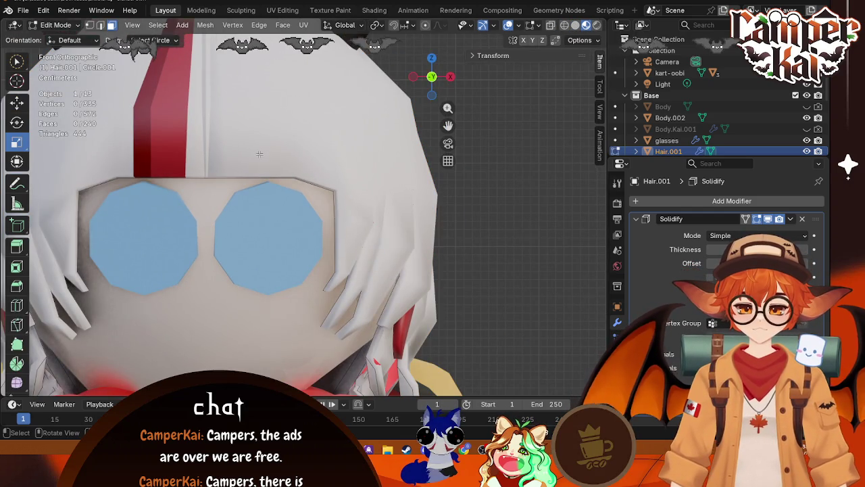
key("Tab")
left_click(561, 26)
left_click(552, 25)
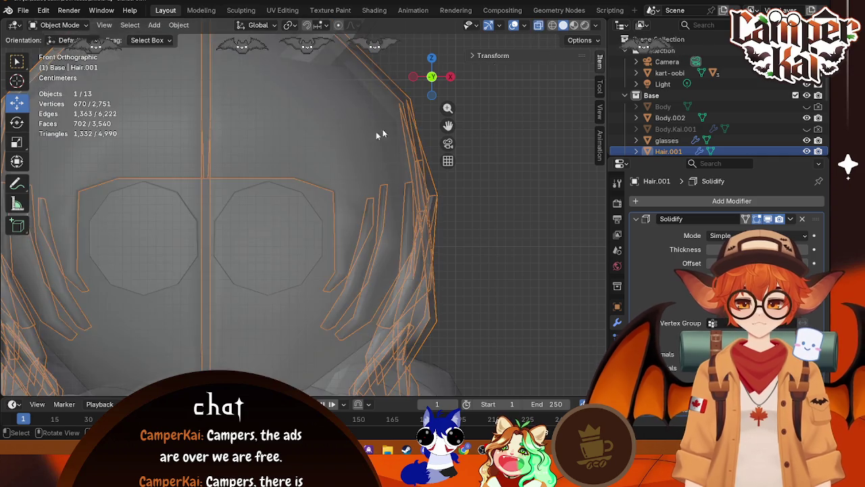
scroll(310, 154, "down", 3)
key("Tab")
key("Tab")
key("Tab")
key("Tab")
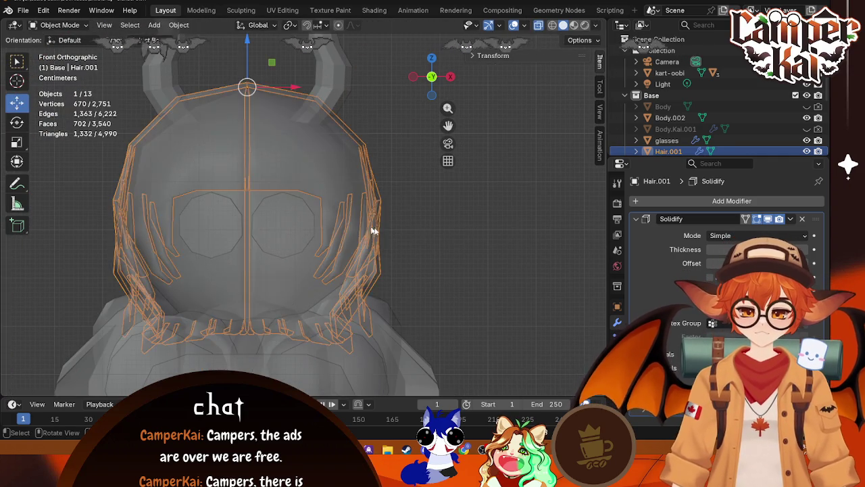
left_click_drag(449, 240, 190, 235)
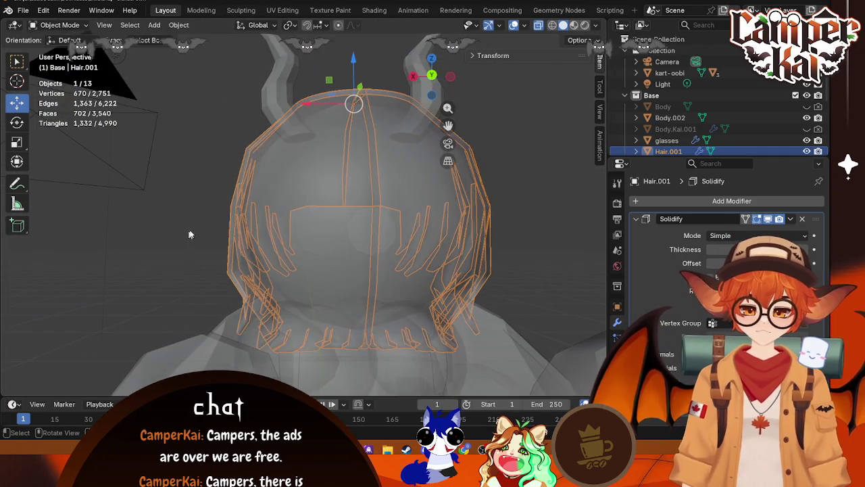
left_click(433, 76)
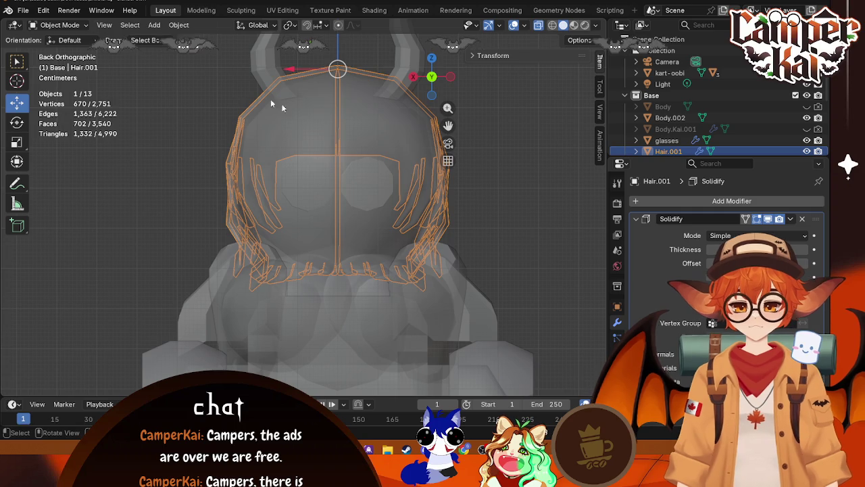
key("Tab")
In vertex select, select the hair's vertical centre edge loop and move it slightly along X
left_click(91, 25)
scroll(331, 209, "up", 6)
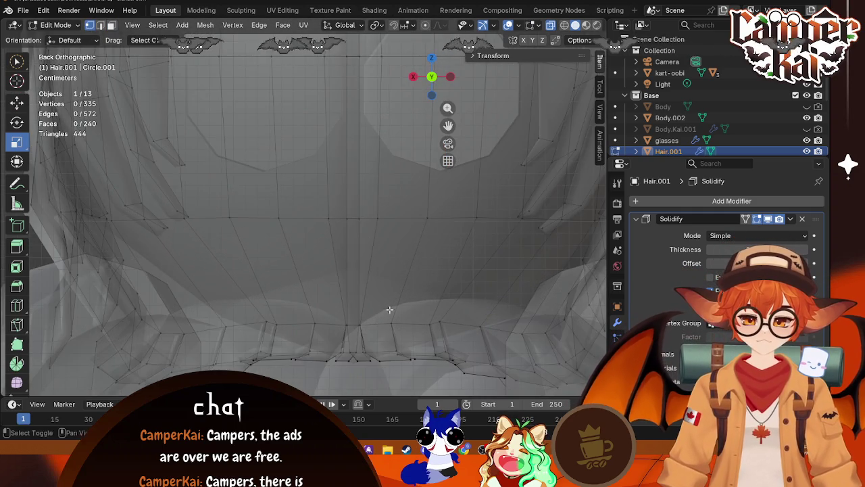
left_click_drag(389, 309, 366, 288)
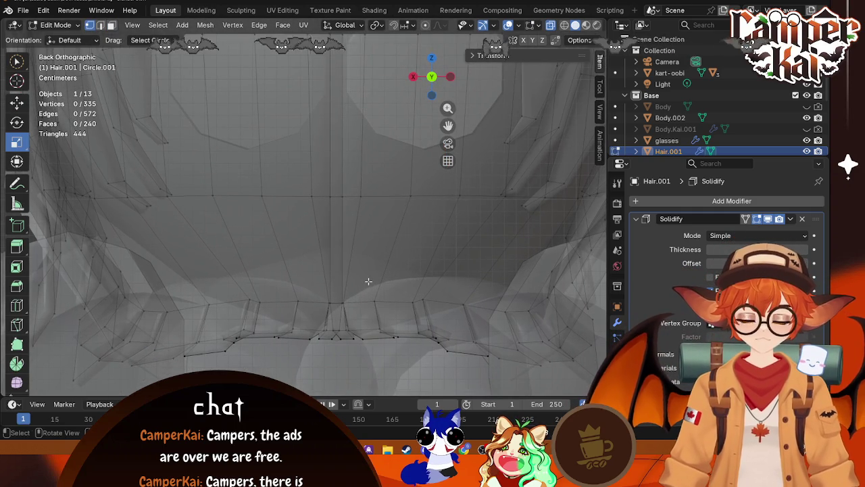
left_click(345, 195)
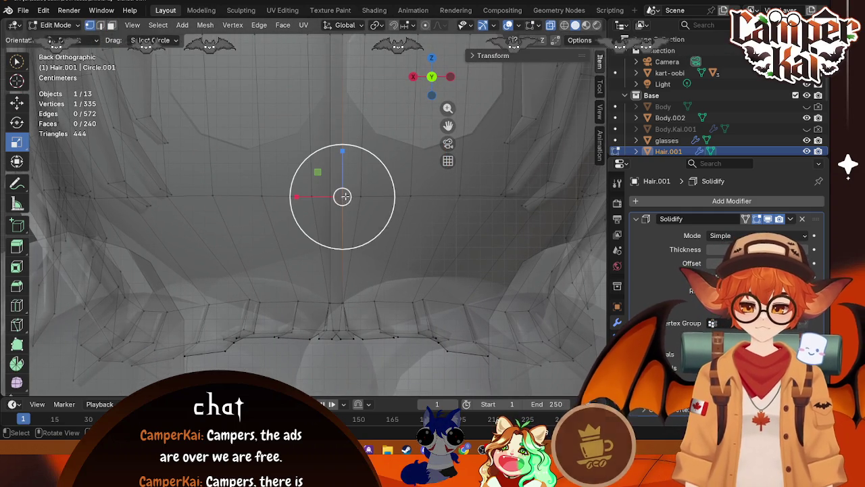
left_click(351, 198, "alt")
scroll(340, 200, "down", 5)
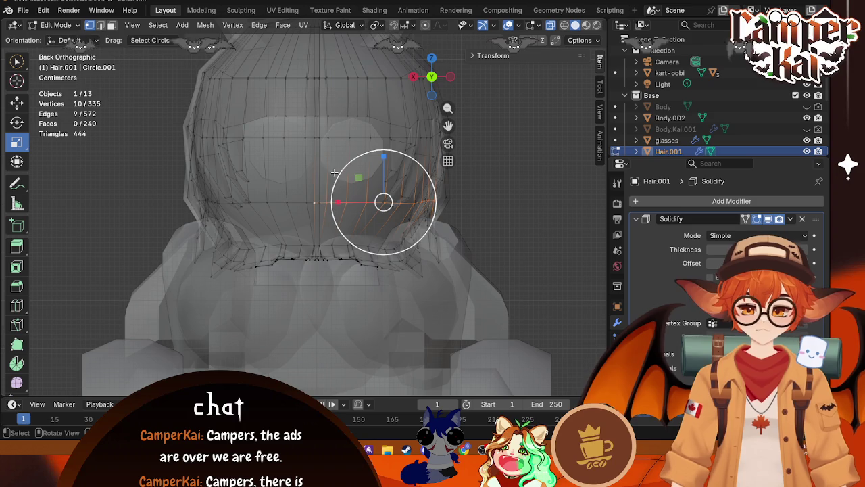
left_click(314, 203, "alt")
left_click(315, 201, "alt")
left_click(314, 205, "alt")
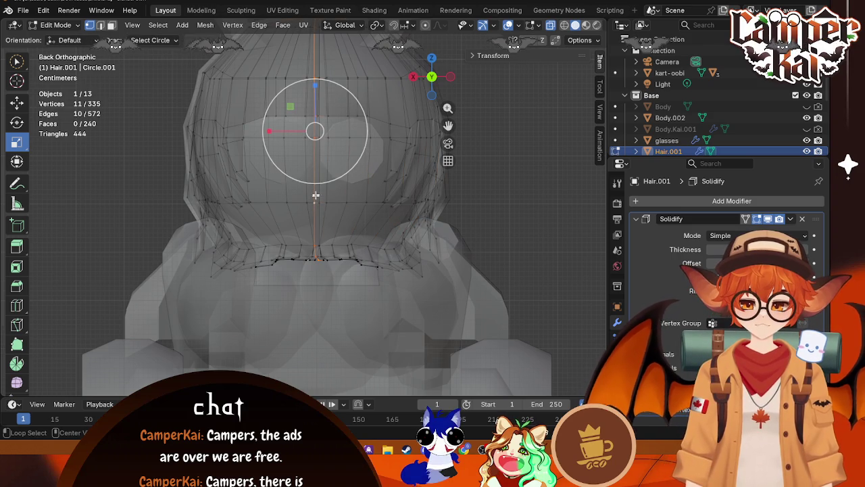
left_click(19, 100)
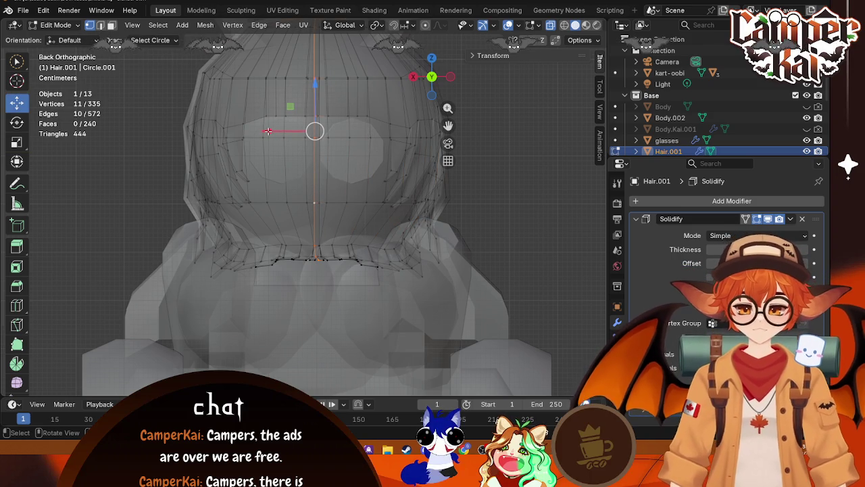
left_click_drag(269, 130, 267, 132)
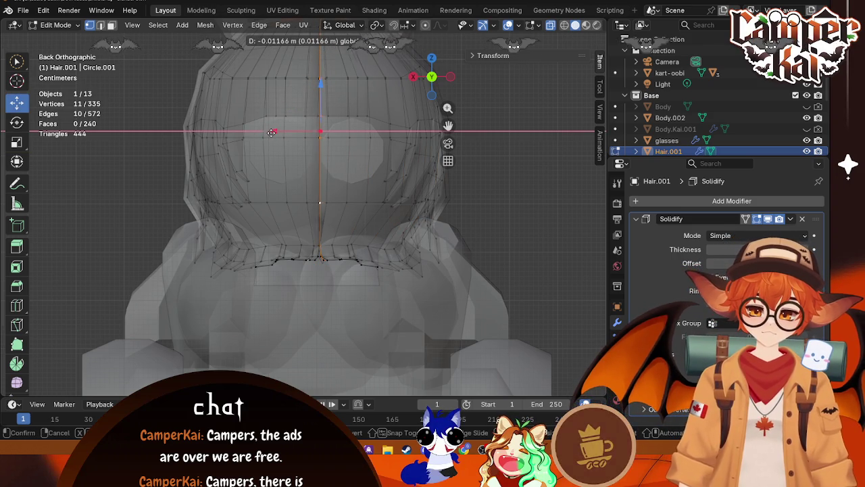
left_click_drag(270, 132, 278, 132)
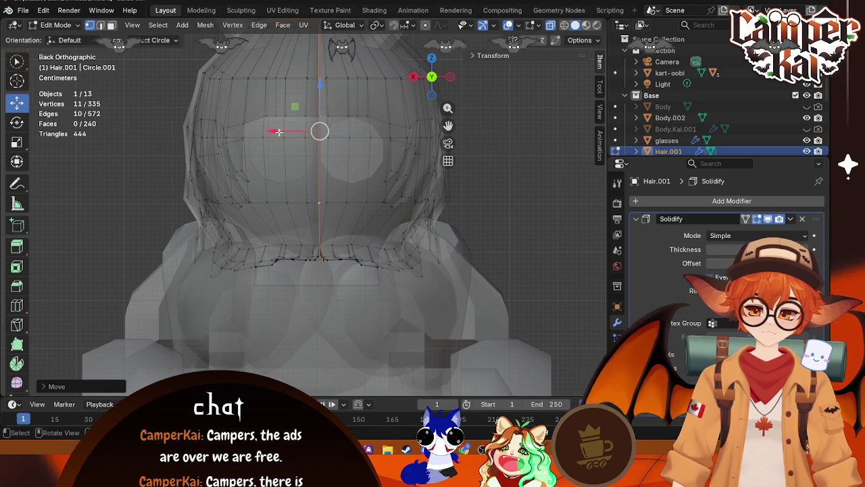
From the back view, nudge the centre loop further along X and return to Object Mode
left_click(587, 27)
mouse_move(379, 202)
left_mouse_down()
mouse_move(368, 223)
mouse_move(383, 247)
mouse_move(441, 131)
left_mouse_up()
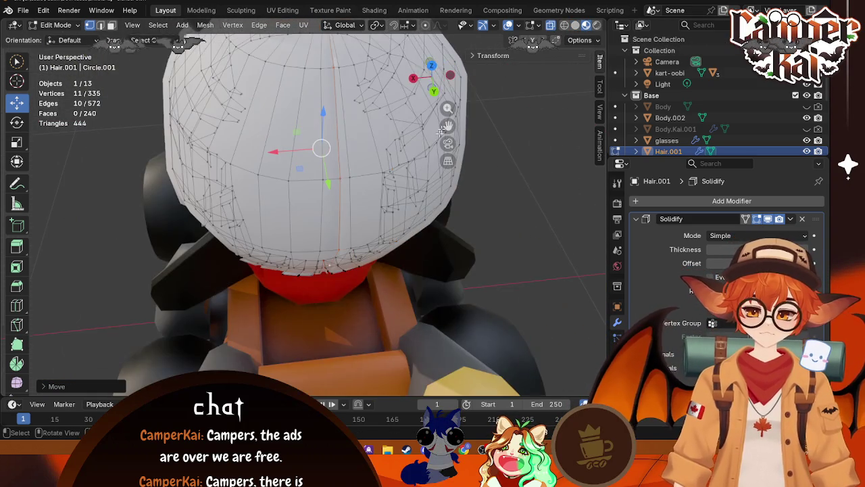
left_click(433, 89)
left_click(432, 94)
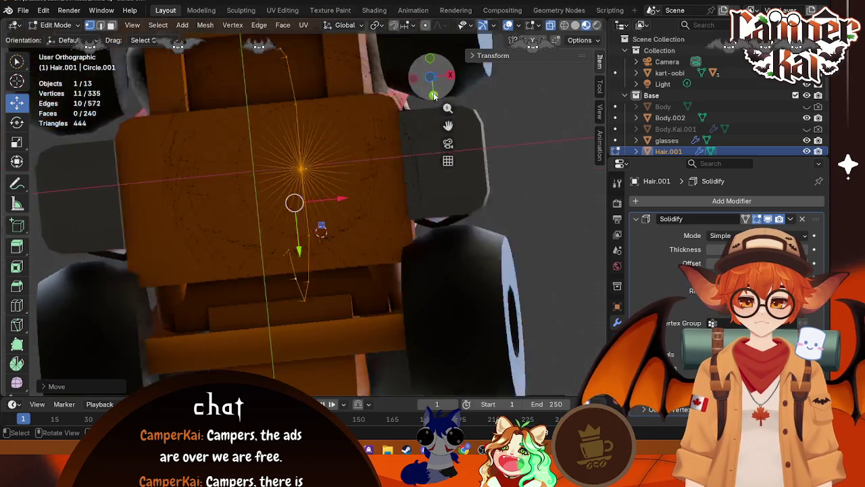
left_click_drag(275, 131, 280, 130)
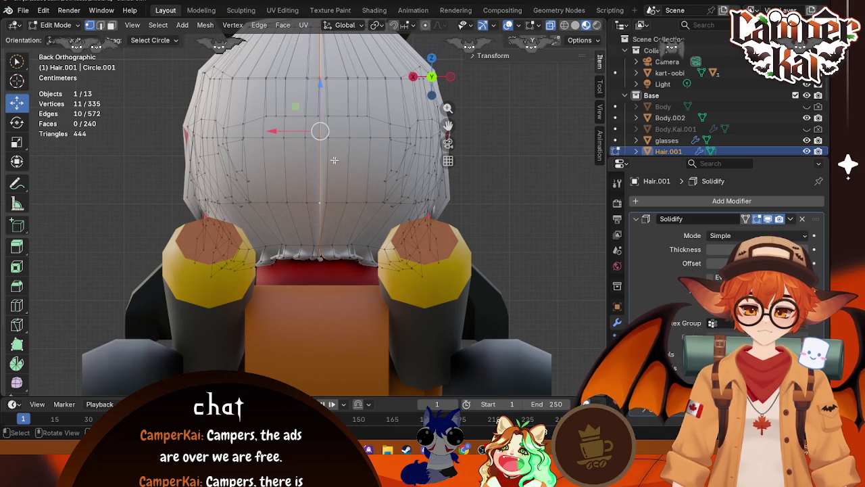
left_click_drag(282, 129, 291, 130)
key("Tab")
mouse_move(524, 140)
left_mouse_down()
mouse_move(417, 216)
mouse_move(452, 241)
mouse_move(446, 230)
left_mouse_up()
left_click(431, 92)
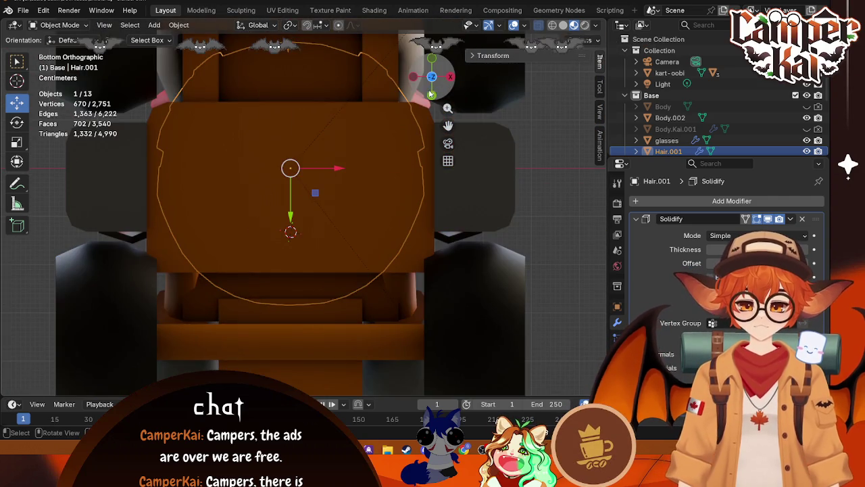
Re-enter Edit Mode on the hair, switch to Select Box, and zoom in close
left_click(432, 96)
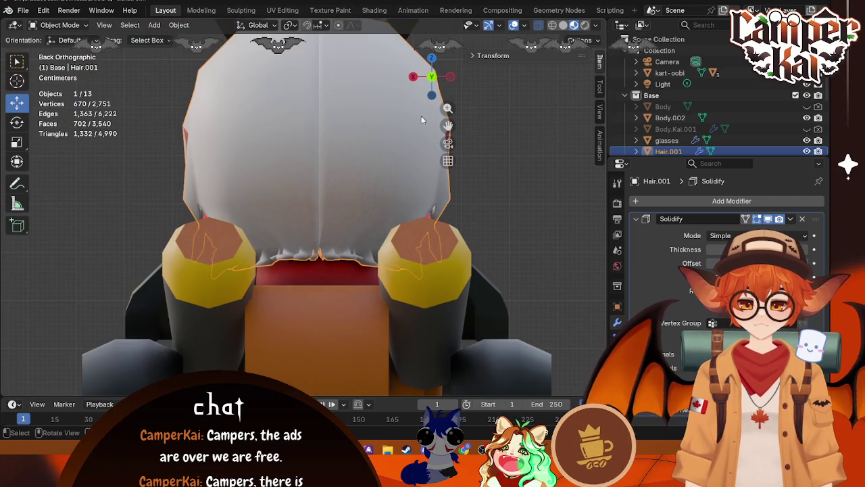
left_click(413, 76)
key("Tab")
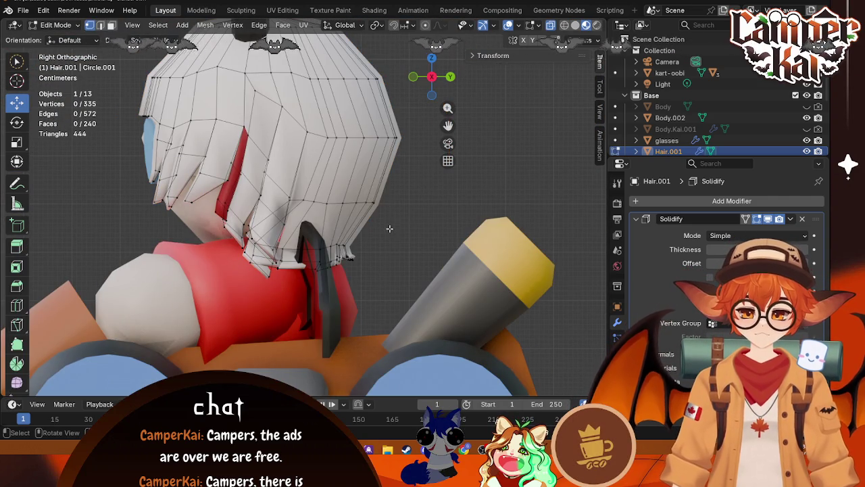
mouse_move(389, 229)
left_mouse_down()
mouse_move(249, 265)
mouse_move(264, 275)
left_mouse_up()
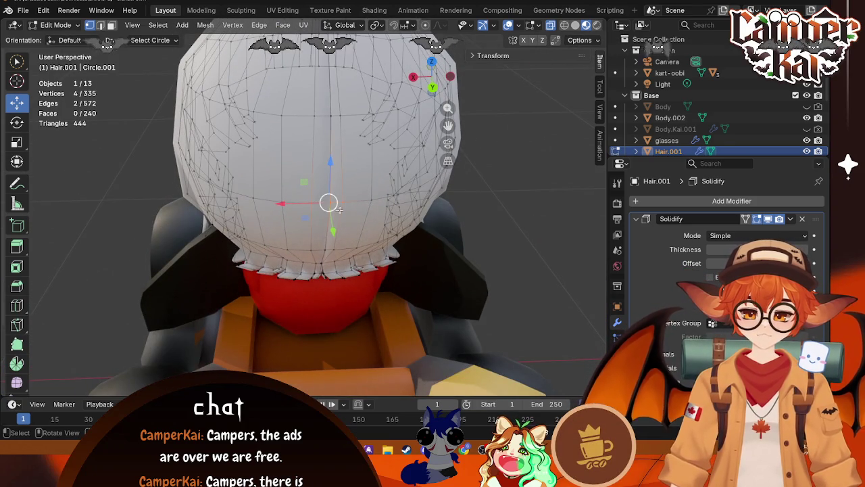
left_click_drag(487, 157, 479, 167)
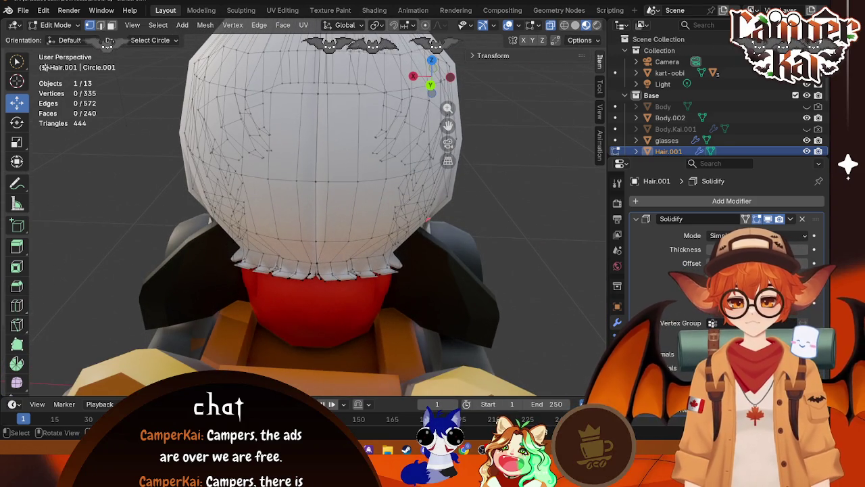
left_click(24, 65)
left_click(64, 89)
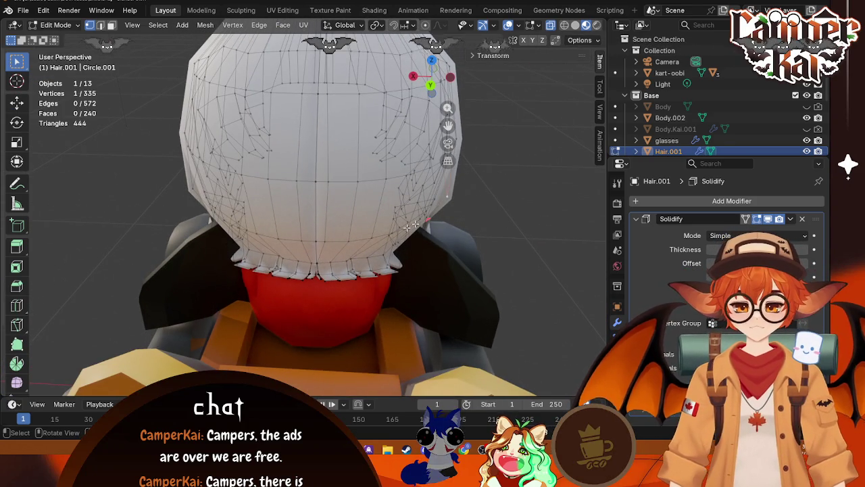
scroll(332, 299, "up", 2)
scroll(332, 311, "up", 3)
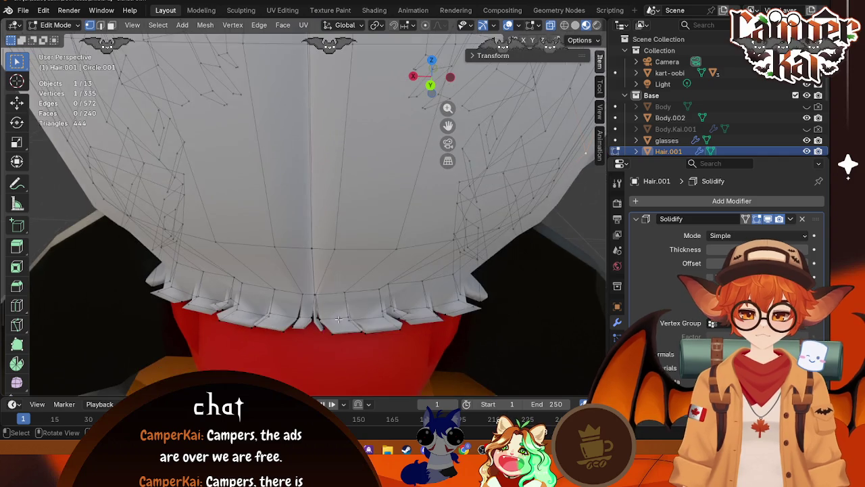
From the back view, box-select the lower-edge seam vertices and merge them At Center
left_click(431, 84)
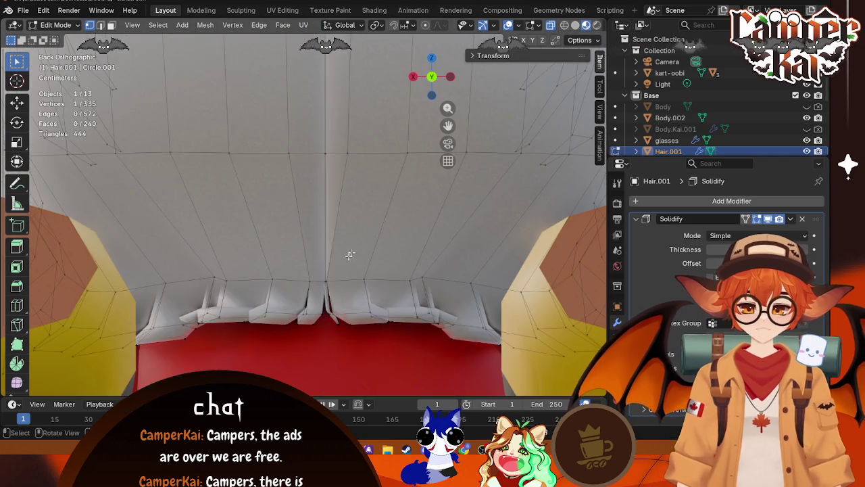
left_click(330, 143, "shift")
right_click(329, 144)
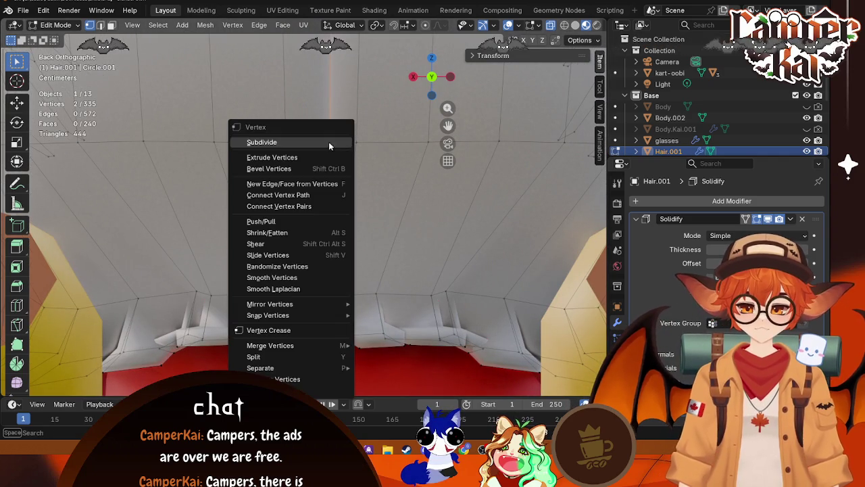
mouse_move(405, 223)
left_mouse_down()
mouse_move(446, 278)
mouse_move(410, 257)
mouse_move(318, 253)
left_mouse_up()
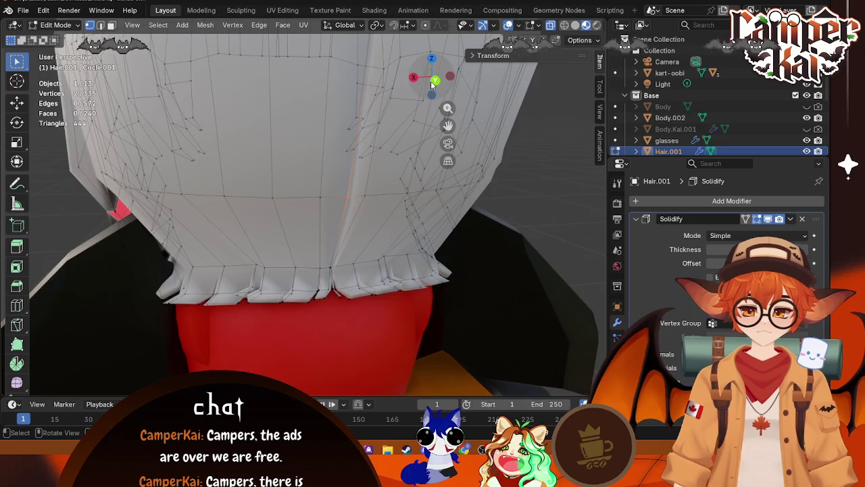
scroll(318, 253, "up", 5)
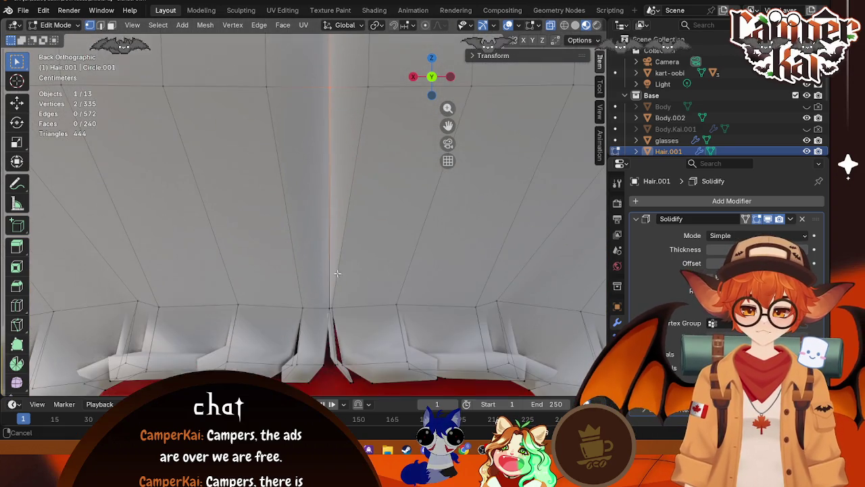
left_click_drag(316, 292, 323, 302)
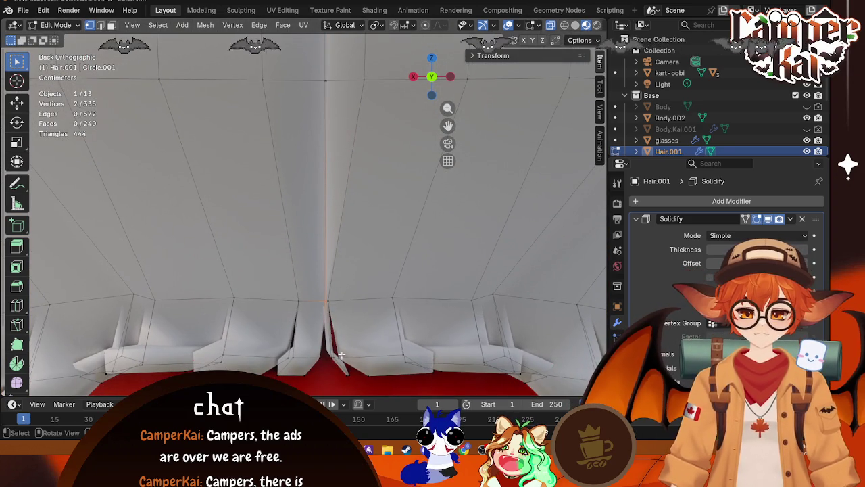
key("ctrl+v")
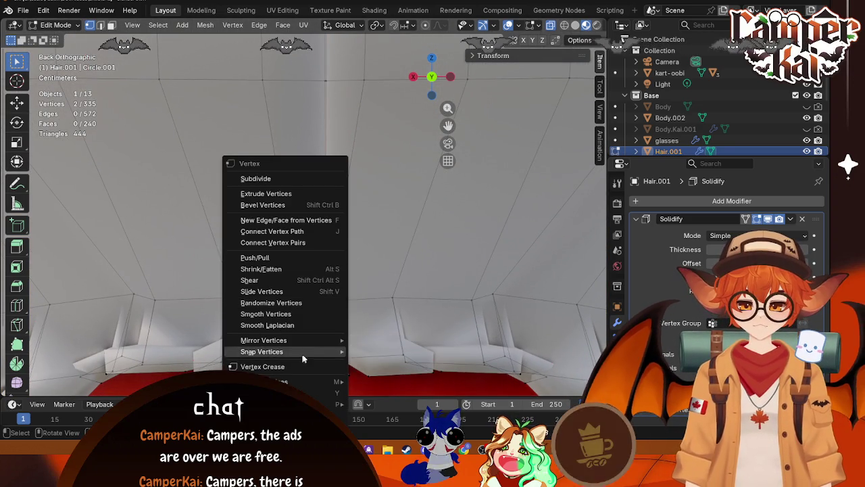
mouse_move(334, 384)
left_click(381, 342)
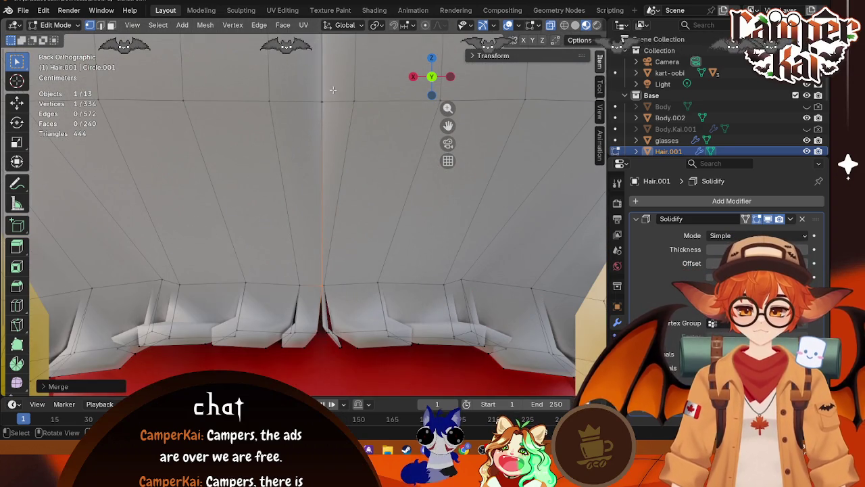
key("m")
left_click(313, 112)
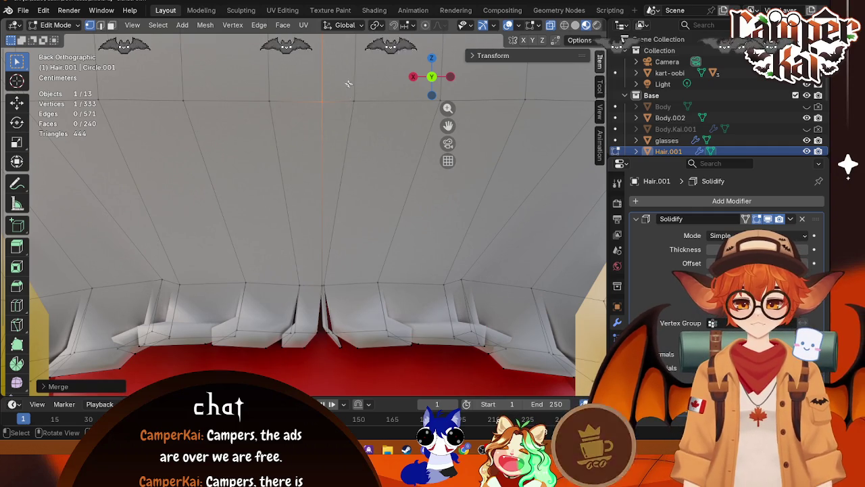
Merge the next three pairs of seam vertices At Center
scroll(348, 84, "up", 3)
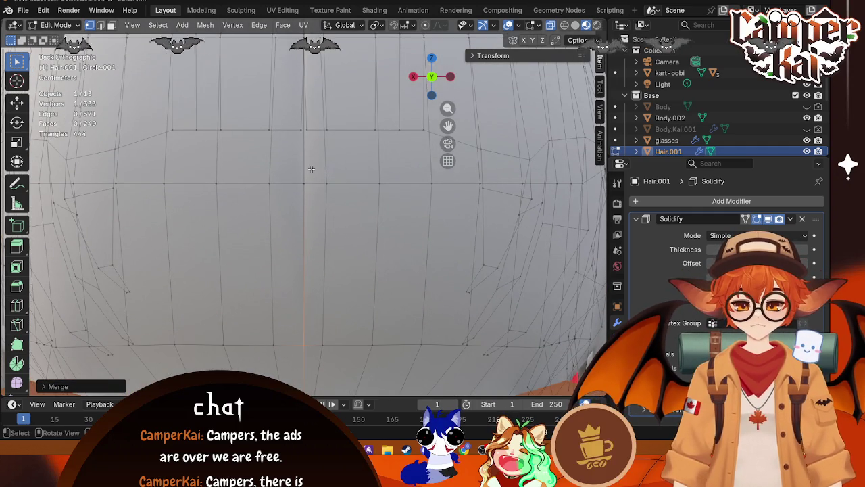
key("m")
left_click(298, 192)
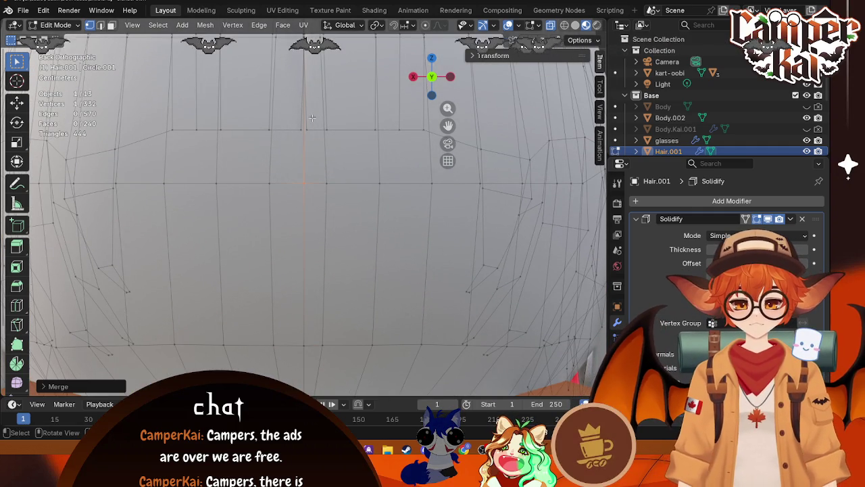
key("m")
left_click(298, 133)
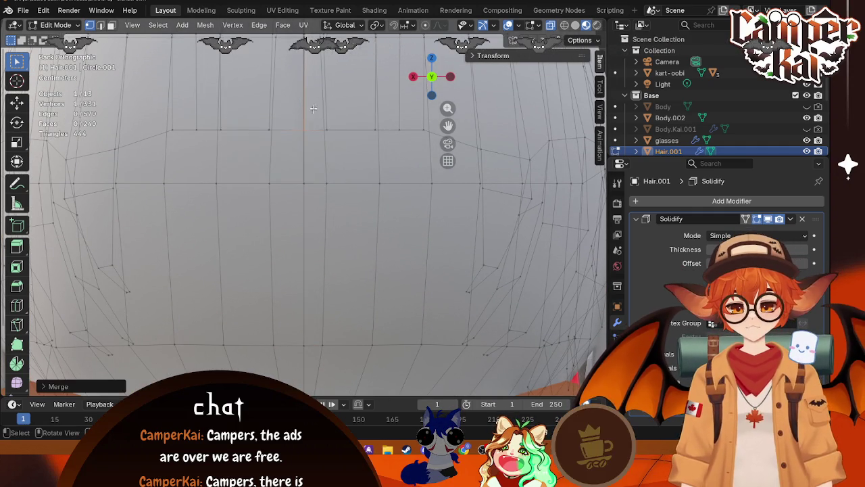
scroll(317, 191, "up", 2)
scroll(317, 190, "down", 2)
left_click_drag(317, 190, 308, 270)
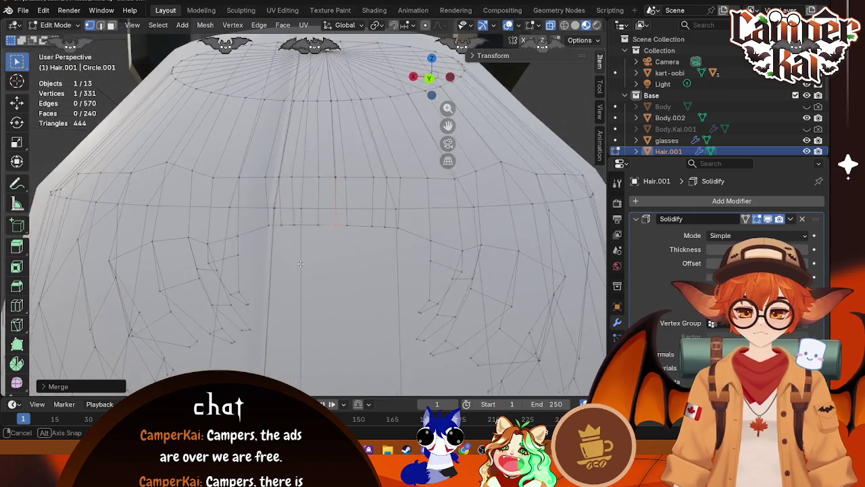
scroll(302, 294, "down", 2)
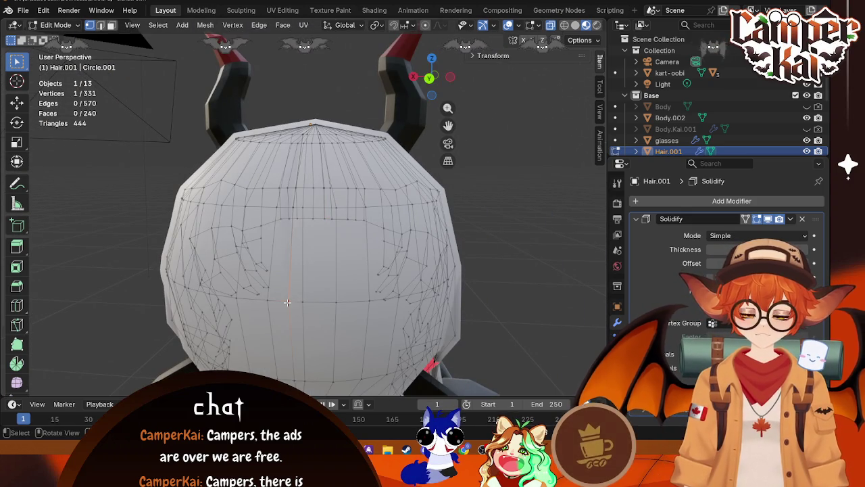
key("m")
left_click(287, 302)
From lower and front angles, merge three more seam vertex pairs At Center
mouse_move(294, 235)
left_mouse_down()
mouse_move(314, 237)
mouse_move(310, 266)
left_mouse_up()
key("m")
left_click(303, 245)
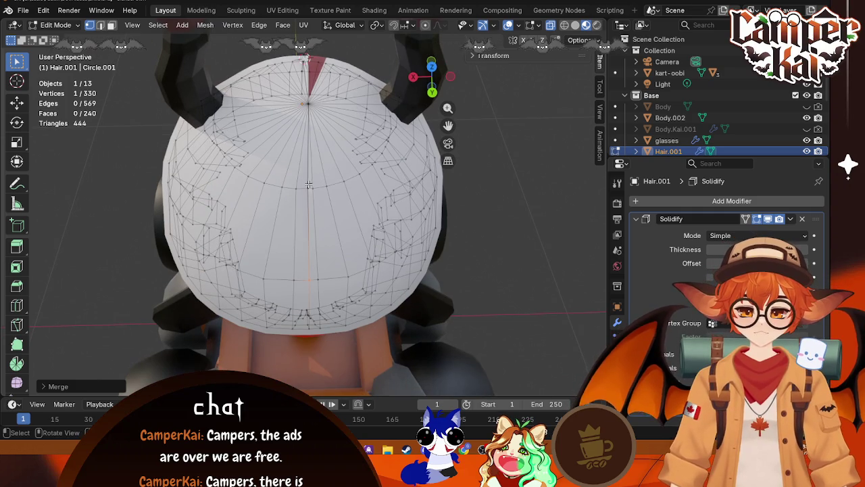
key("m")
left_click(293, 196)
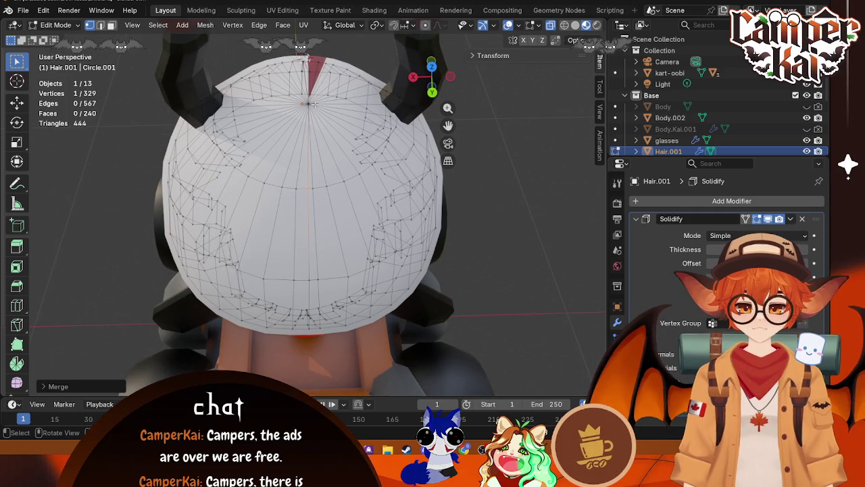
mouse_move(314, 104)
left_mouse_down()
mouse_move(228, 101)
mouse_move(372, 230)
mouse_move(301, 235)
left_mouse_up()
left_click(298, 236, "shift")
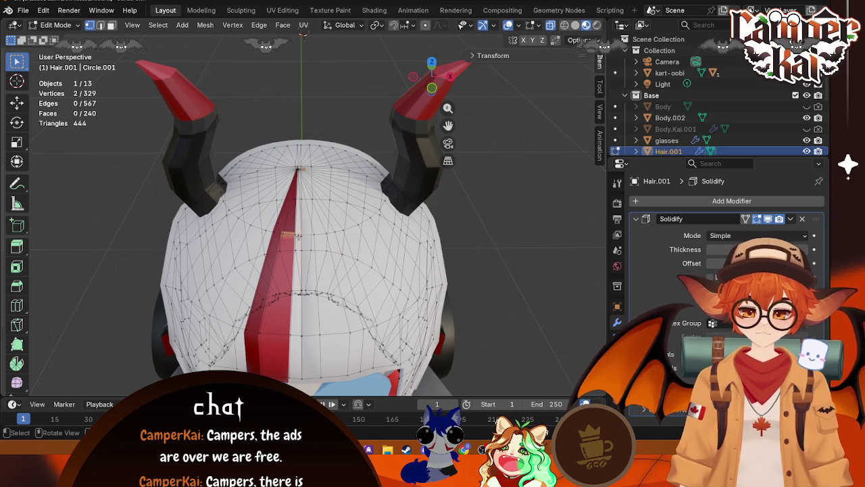
key("m")
left_click(303, 242)
Merge the final two seam pairs, leaving 327 vertices, and return to Object Mode
mouse_move(303, 241)
left_mouse_down()
mouse_move(310, 282)
mouse_move(306, 268)
left_mouse_up()
key("m")
left_click(306, 262)
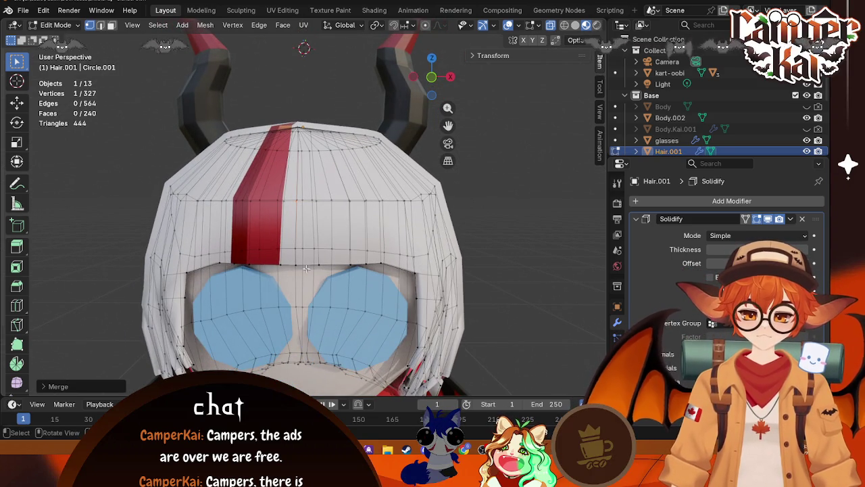
key("m")
left_click(307, 278)
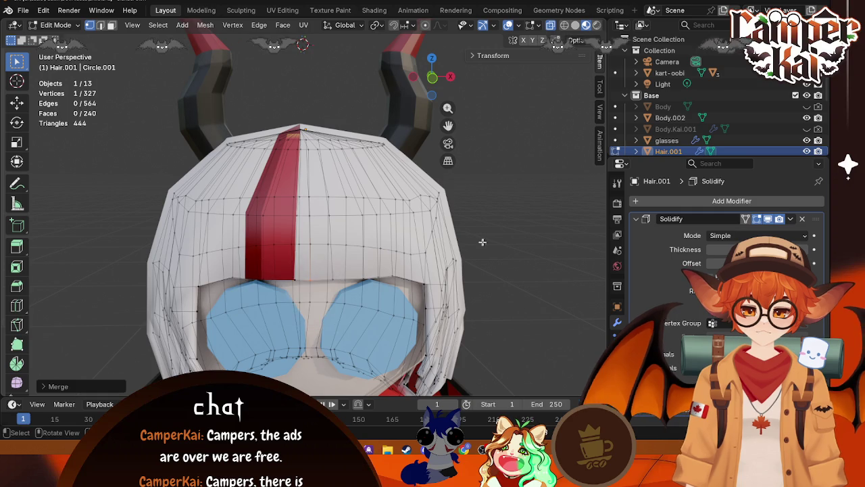
key("Tab")
scroll(486, 242, "down", 5)
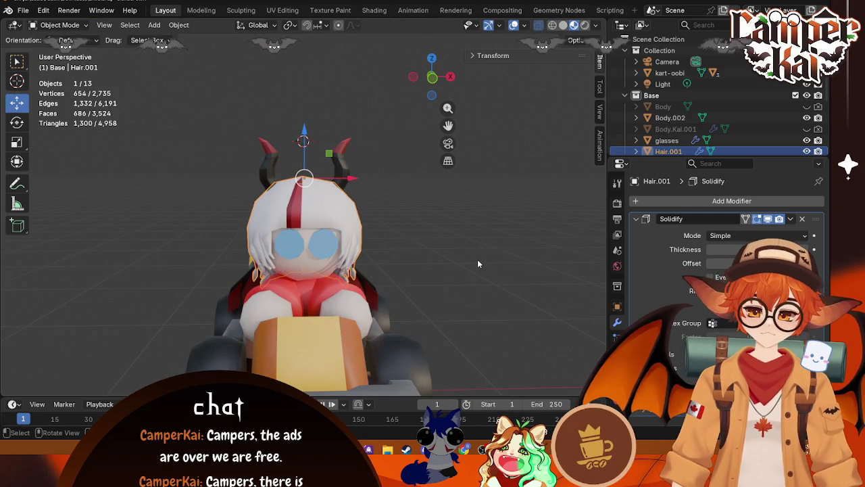
Collapse the Solidify panel and convert Hair.001 to a mesh, baking in the modifier
left_click(479, 259)
mouse_move(479, 255)
left_mouse_down()
mouse_move(379, 251)
mouse_move(433, 243)
mouse_move(367, 251)
mouse_move(330, 232)
left_mouse_up()
mouse_move(320, 274)
left_mouse_down()
mouse_move(336, 196)
mouse_move(359, 233)
left_mouse_up()
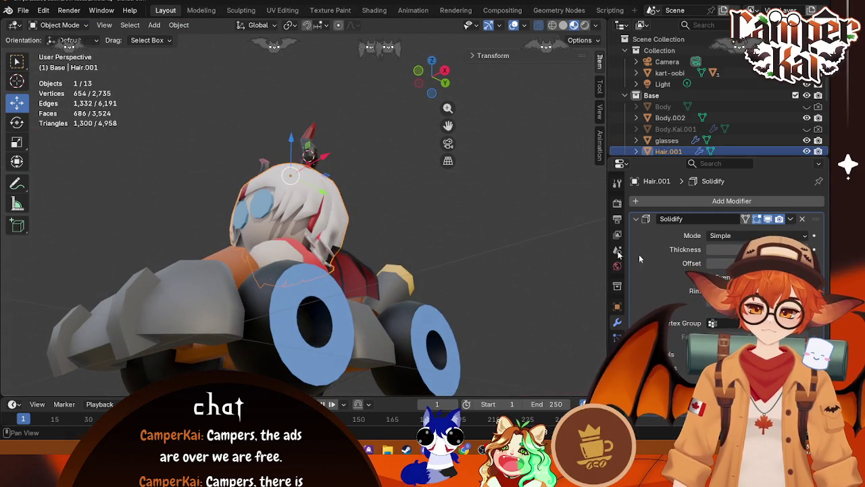
left_click(636, 220)
right_click(334, 194)
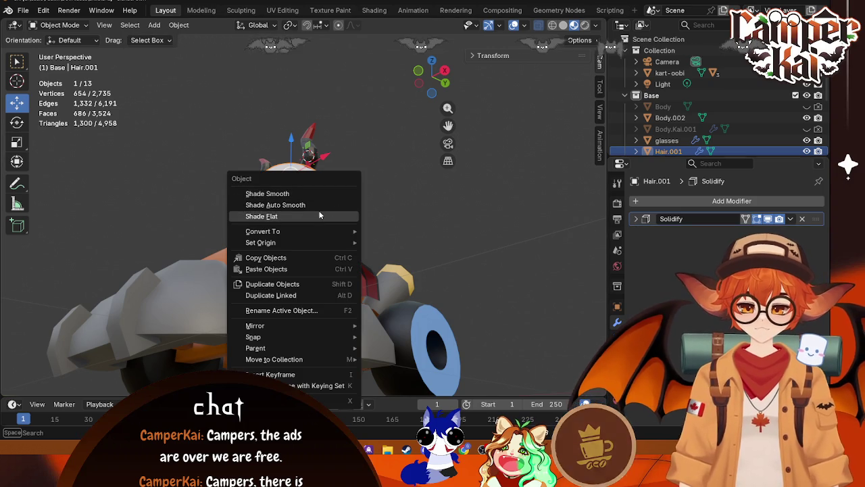
mouse_move(321, 231)
left_click(378, 230)
left_click(351, 209)
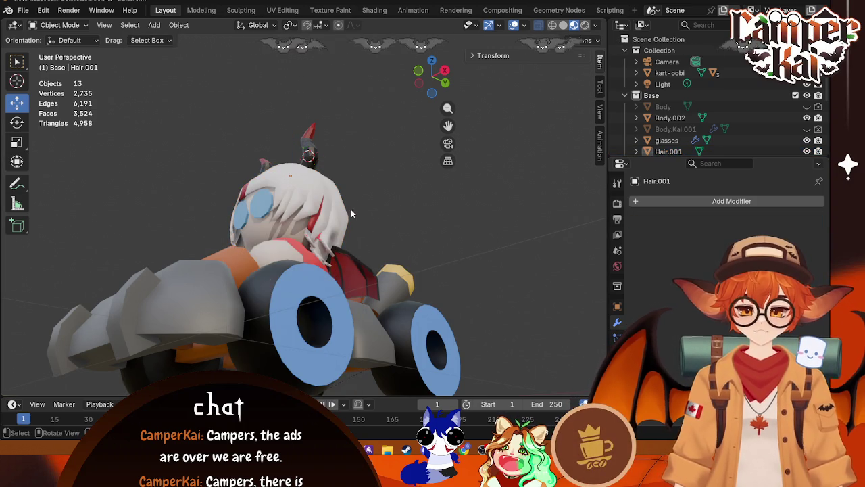
left_click_drag(351, 209, 377, 245)
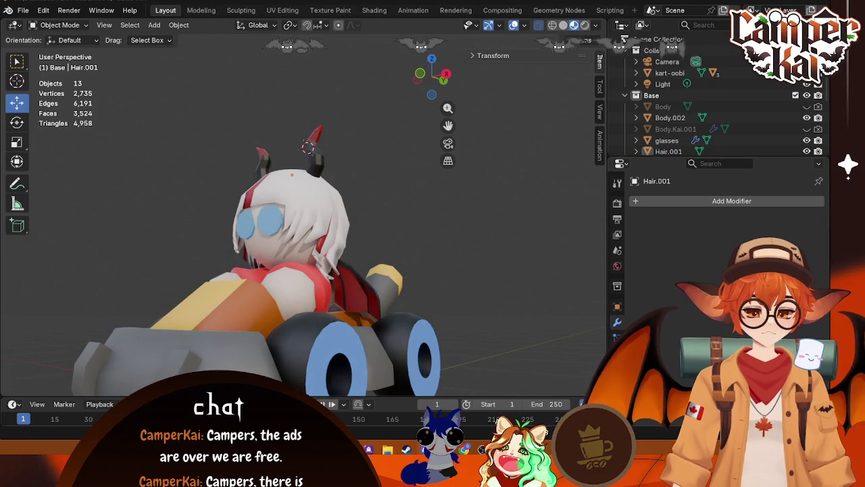
scroll(473, 250, "down", 4)
Make the horns the active object and isolate the character away from the kart
mouse_move(455, 247)
left_mouse_down()
mouse_move(444, 245)
mouse_move(456, 267)
mouse_move(444, 276)
mouse_move(454, 261)
left_mouse_up()
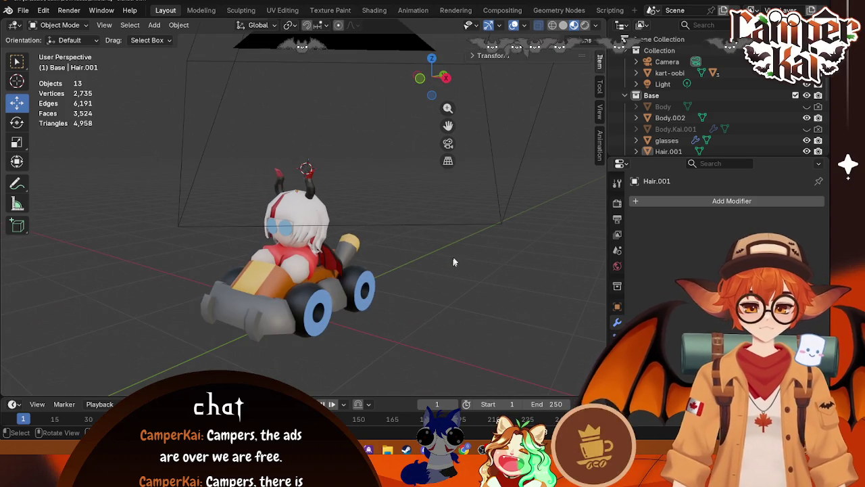
left_click(307, 190)
left_click(307, 189)
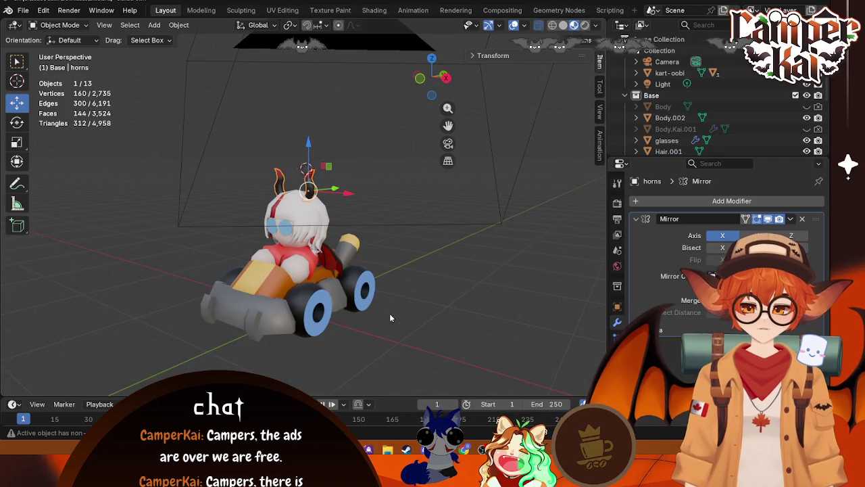
scroll(392, 311, "up", 2)
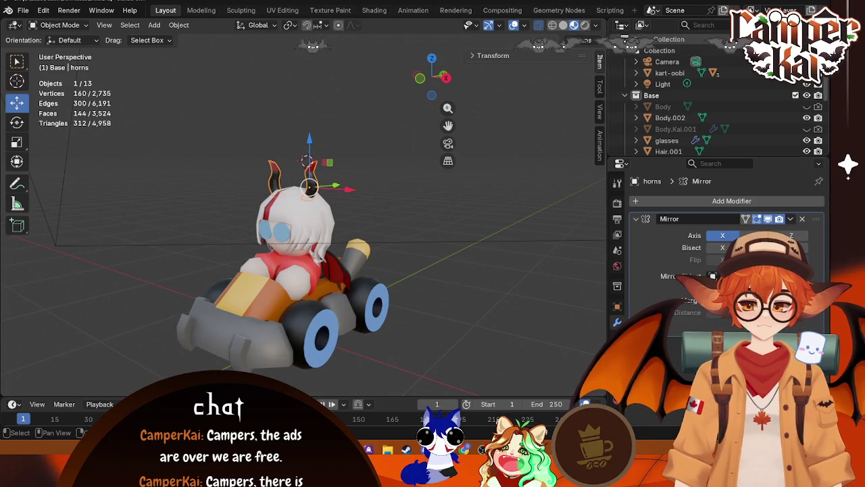
key("KP_Divide")
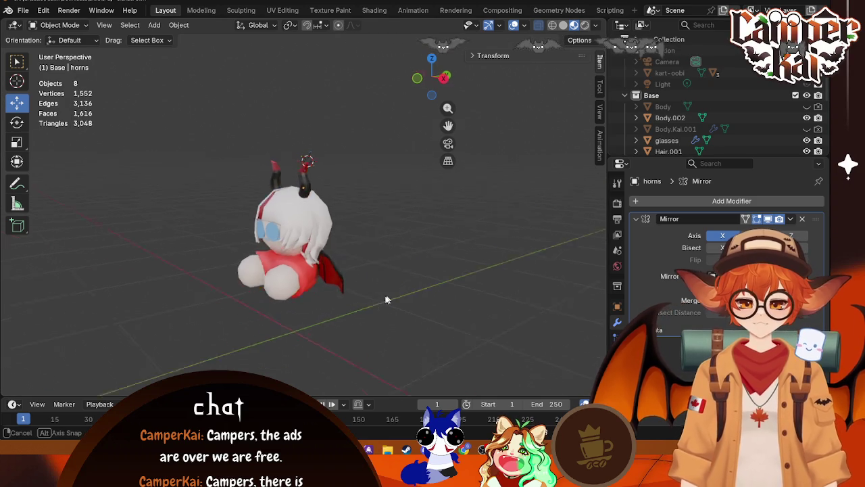
Convert the horns to a mesh, baking in the Mirror modifier, and inspect the result
right_click(324, 293)
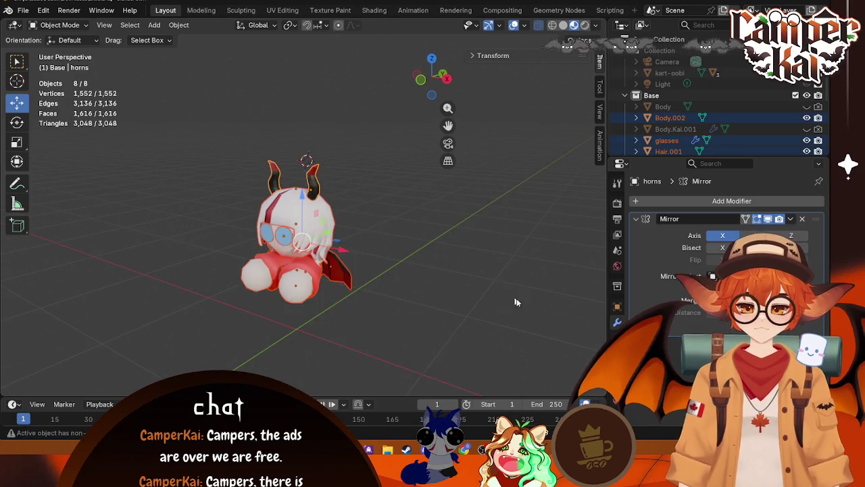
mouse_move(516, 298)
left_mouse_down()
mouse_move(424, 295)
mouse_move(458, 293)
left_mouse_up()
right_click(287, 234)
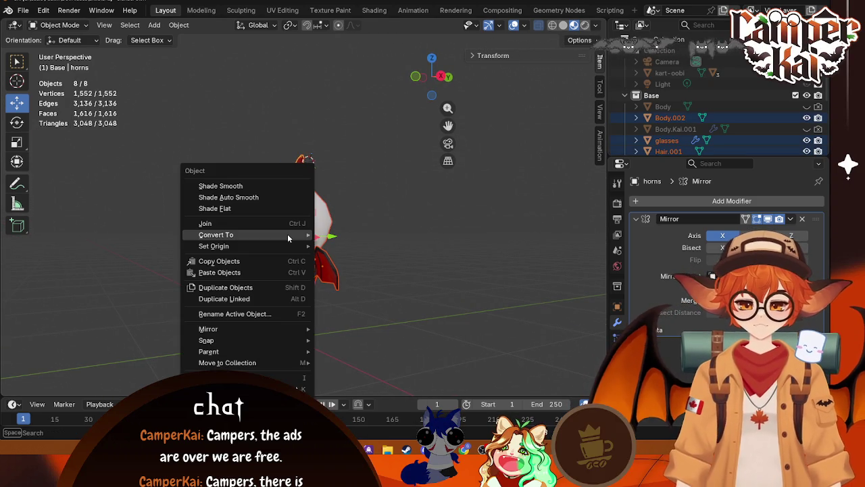
mouse_move(287, 234)
left_click(334, 234)
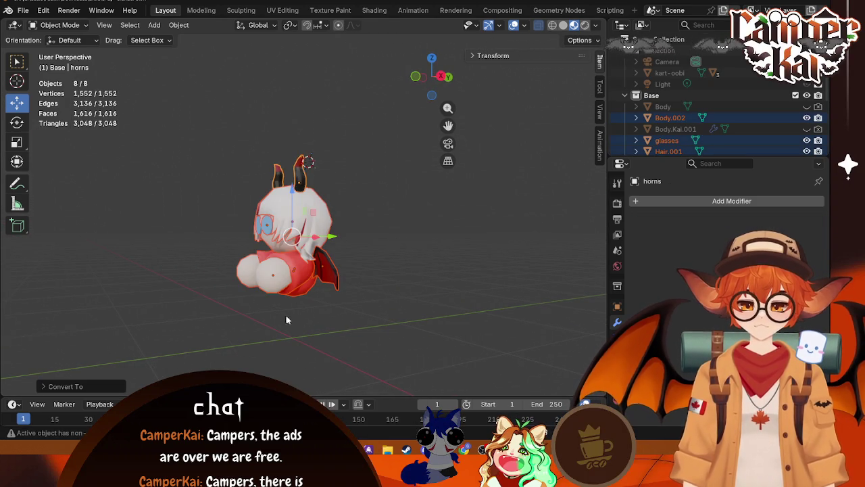
mouse_move(286, 319)
left_mouse_down()
mouse_move(353, 340)
mouse_move(217, 315)
mouse_move(344, 348)
mouse_move(341, 307)
left_mouse_up()
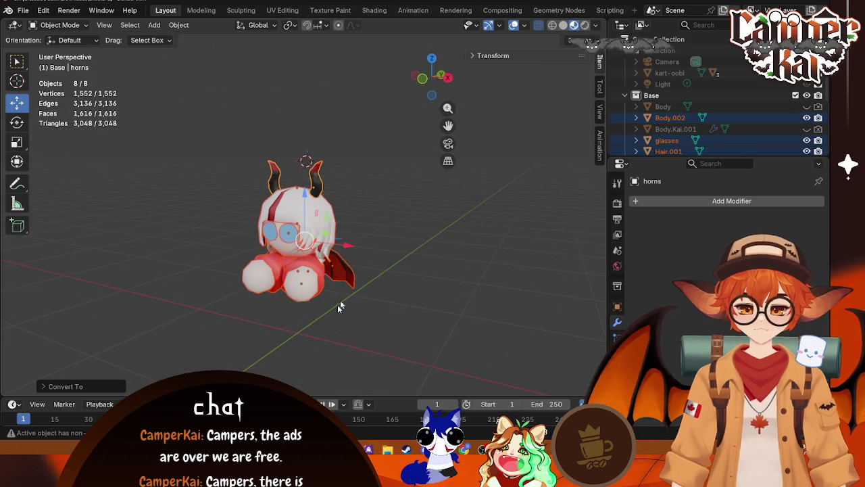
Join the selected character parts into the single horns object
right_click(290, 215)
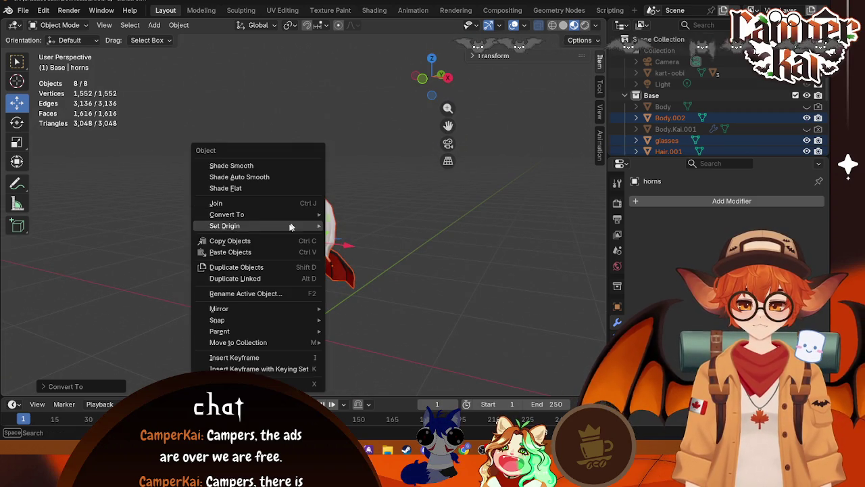
left_click(264, 203)
key("KP_3")
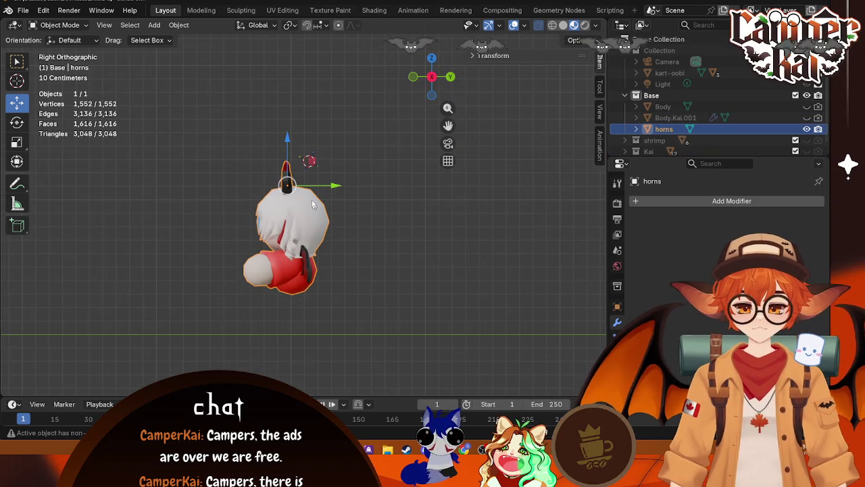
With Affect Only Origins on, move the origin to the character's bottom centre
left_click(580, 40)
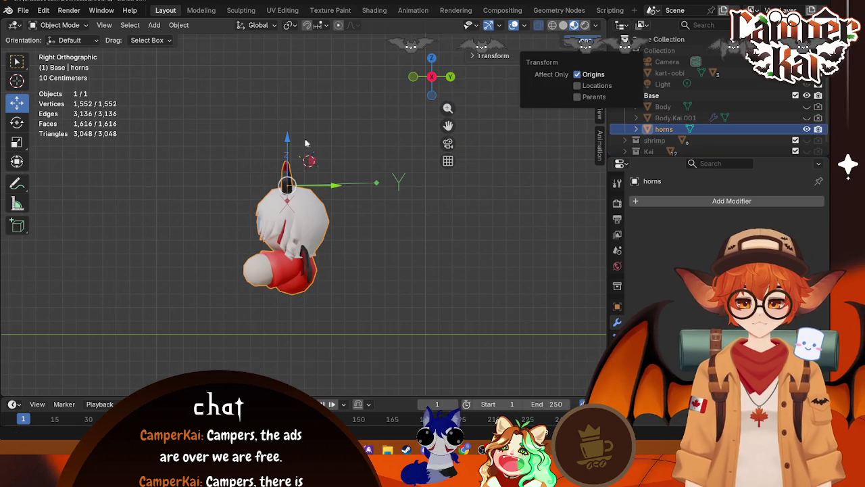
mouse_move(288, 140)
left_mouse_down()
mouse_move(289, 245)
mouse_move(313, 266)
left_mouse_up()
left_click_drag(332, 298, 338, 296)
mouse_move(338, 296)
left_mouse_down()
mouse_move(406, 287)
mouse_move(421, 277)
mouse_move(346, 272)
mouse_move(482, 219)
left_mouse_up()
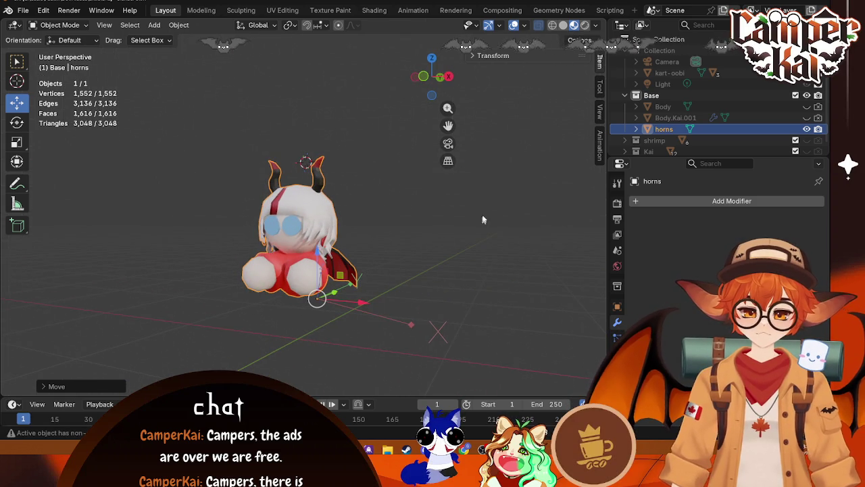
left_click(524, 27)
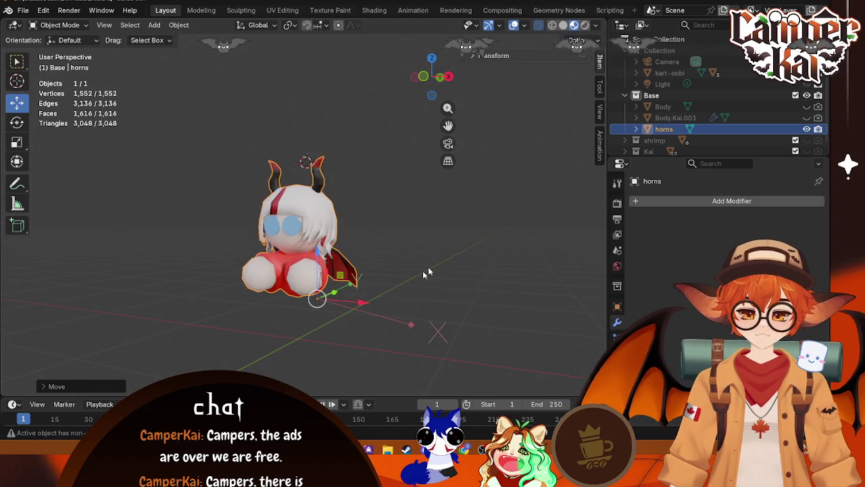
left_click(440, 77)
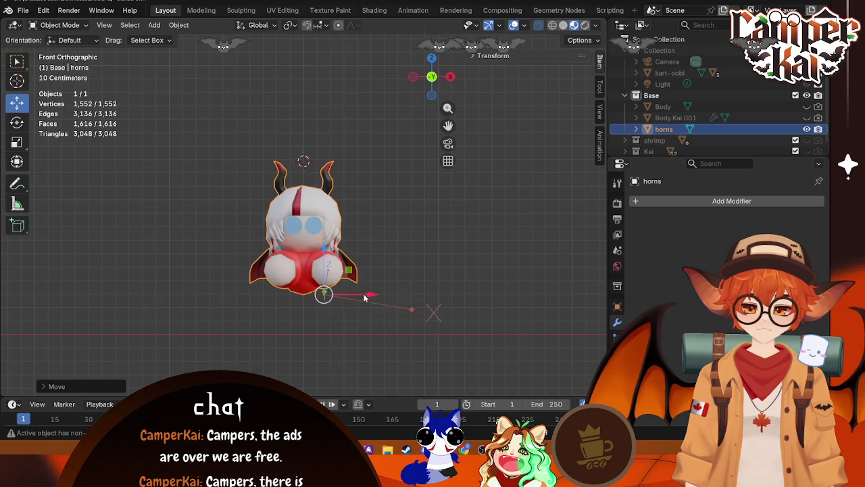
left_click_drag(365, 297, 344, 292)
left_click(477, 214)
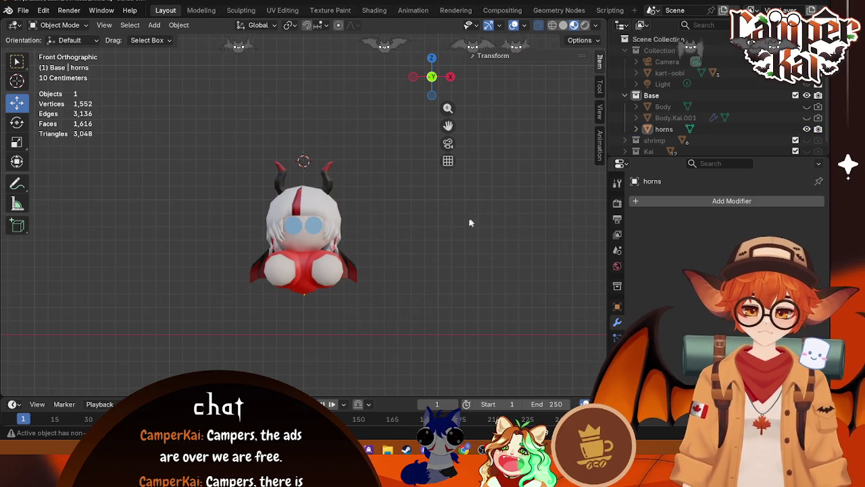
Save the blend file and reselect the joined horns object
key("Tab")
key("Tab")
mouse_move(450, 240)
left_mouse_down()
mouse_move(411, 282)
mouse_move(411, 265)
left_mouse_up()
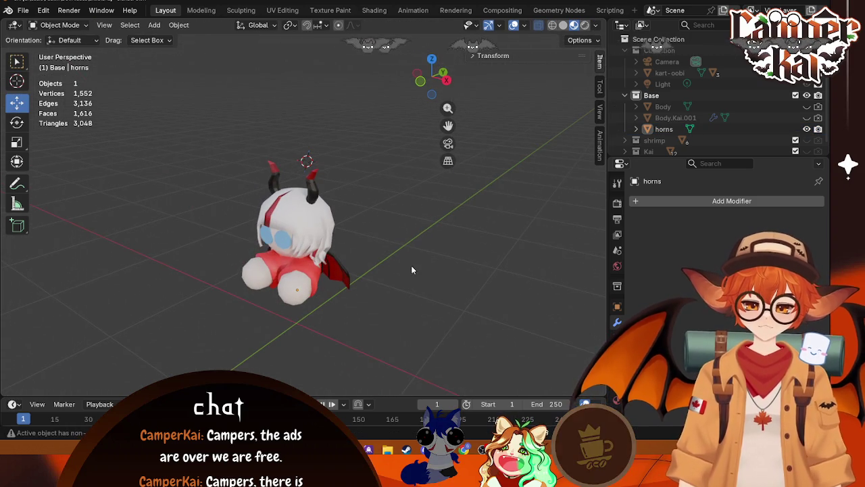
key("ctrl+s")
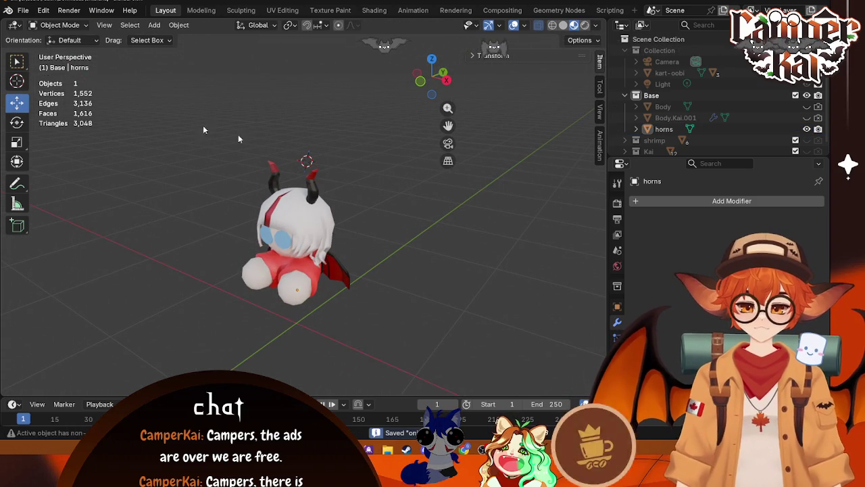
left_click(313, 247)
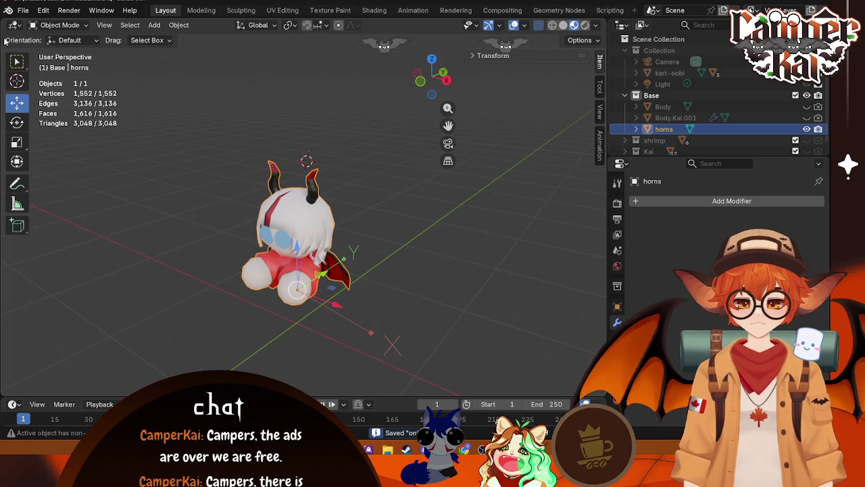
Export the selected character as Oni.fbx into the BlenderModels folder, selected objects only
left_click(23, 10)
mouse_move(41, 181)
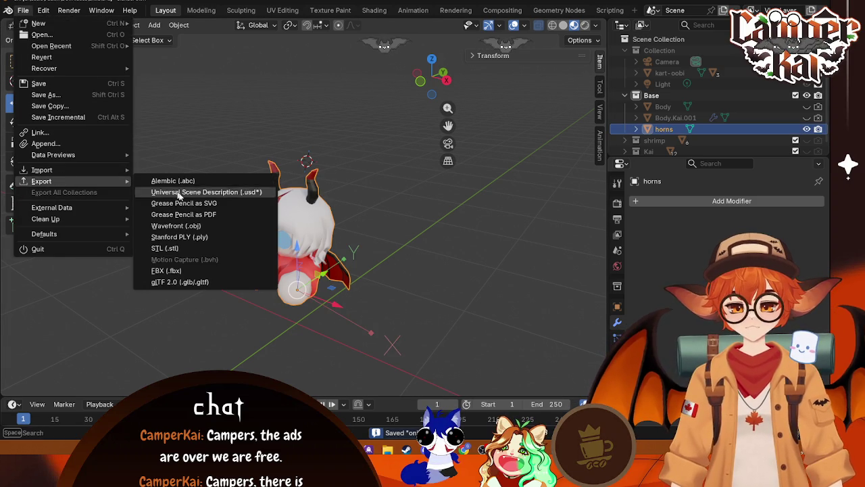
left_click(166, 270)
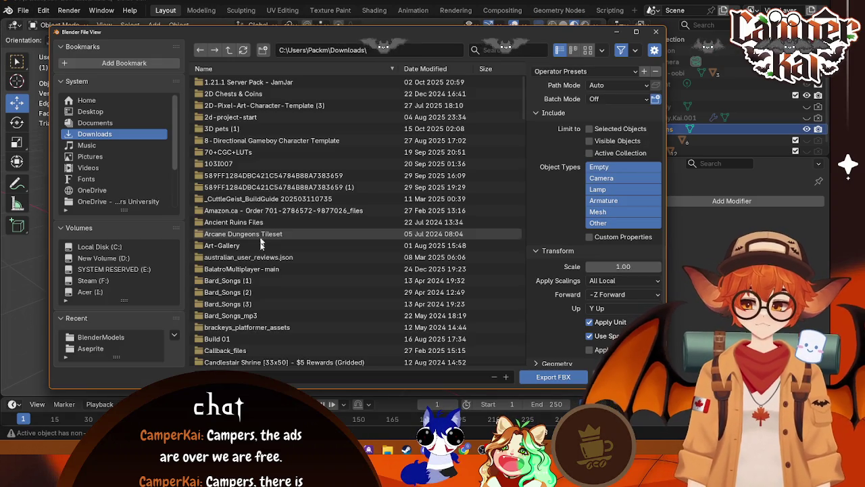
left_click(101, 337)
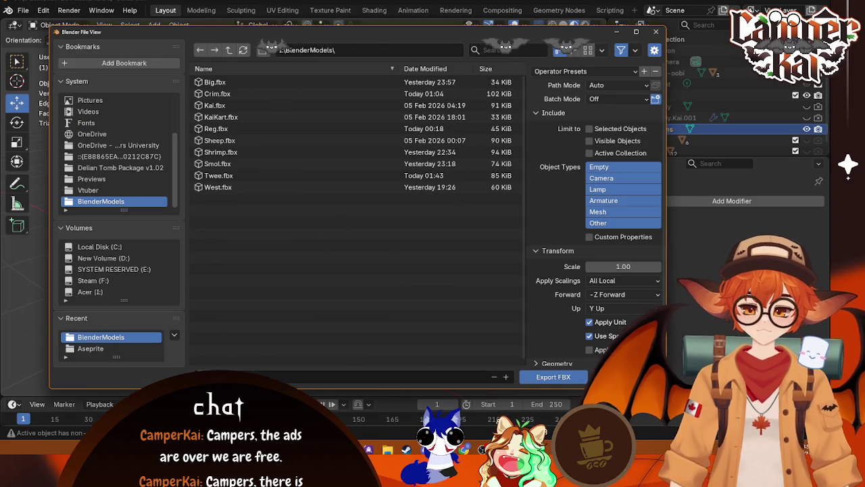
left_click(203, 376)
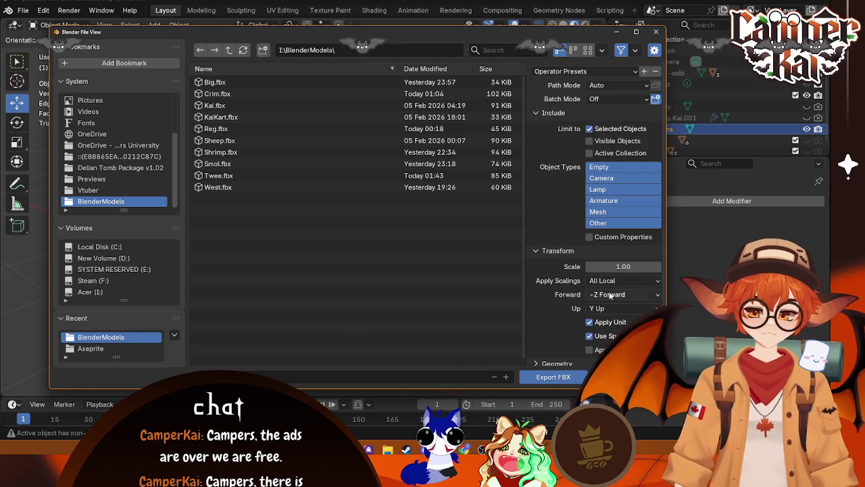
left_click(554, 377)
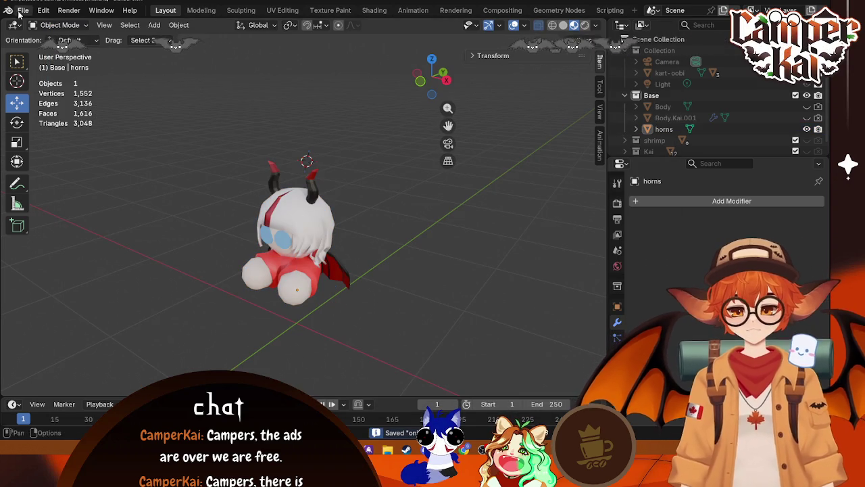
key("alt+Tab")
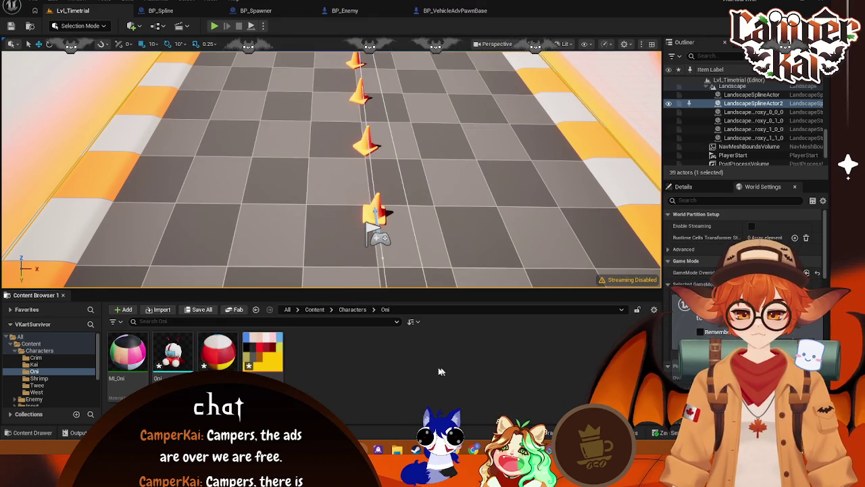
Create a Blueprint class in the Oni folder with BP_VehicleAdvKartPlayer as its parent
right_click(334, 353)
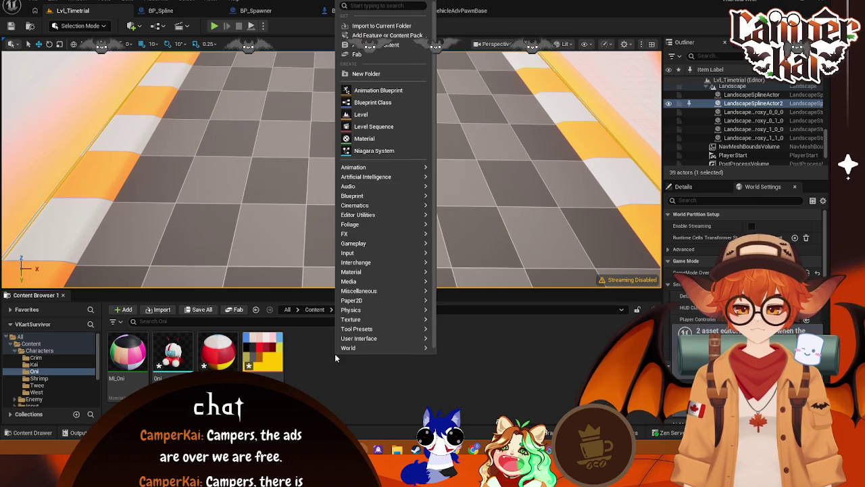
left_click(385, 105)
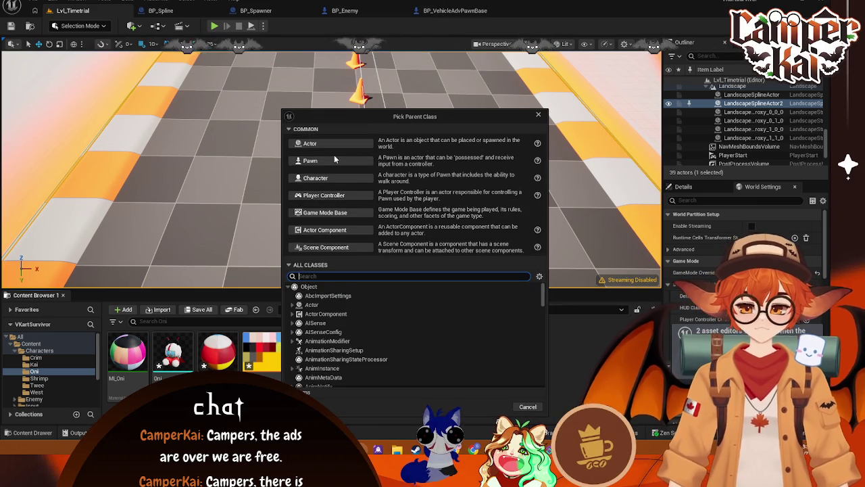
type("player")
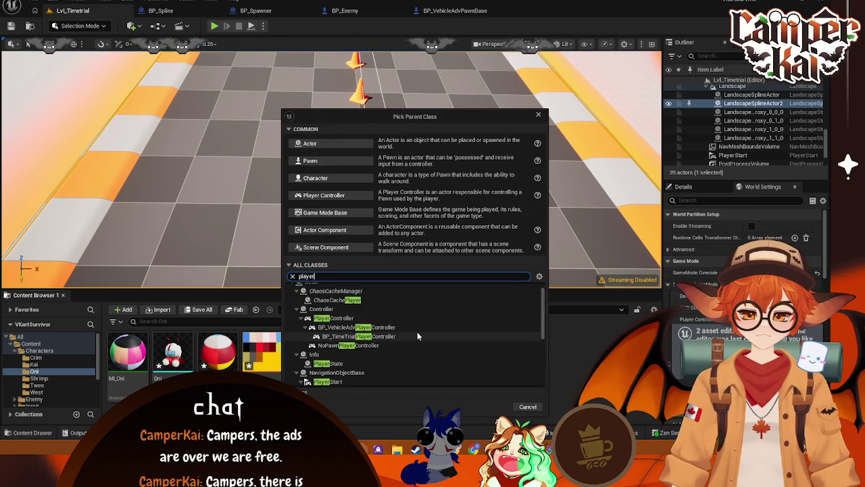
scroll(449, 339, "down", 1)
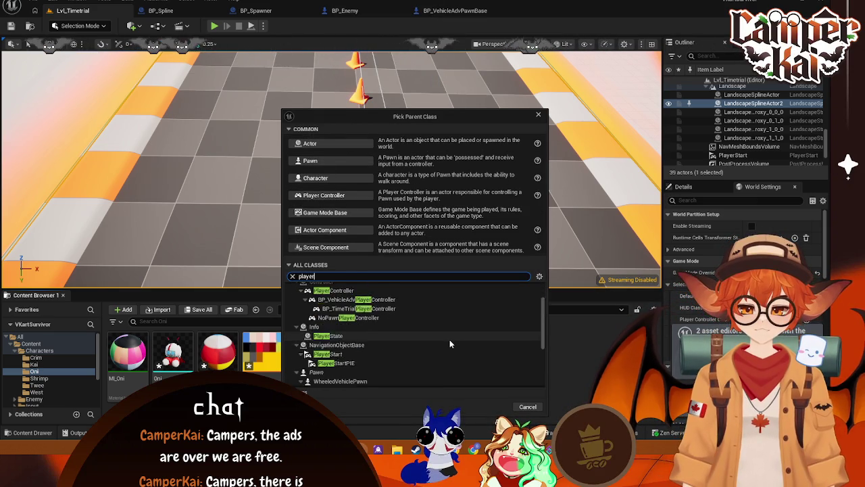
scroll(449, 344, "down", 2)
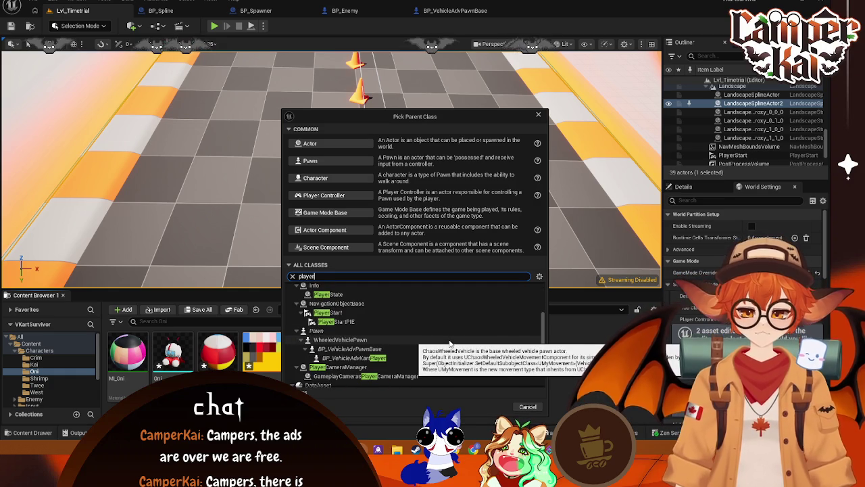
left_click(413, 358)
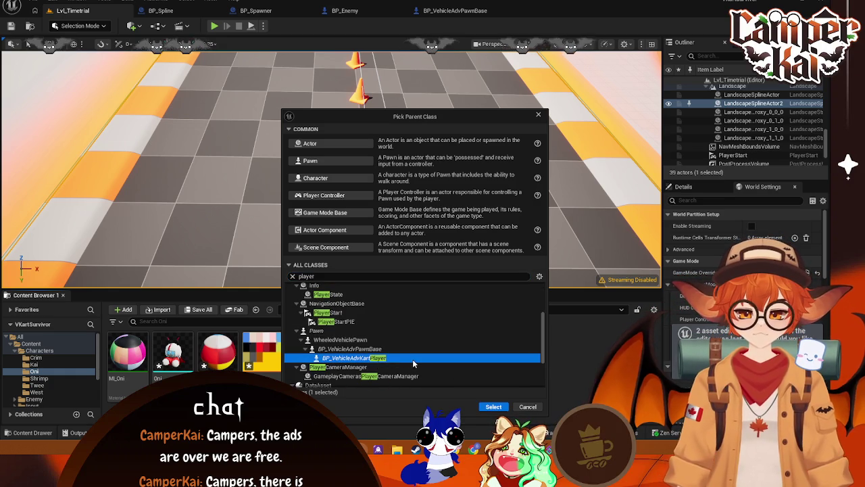
left_click(493, 407)
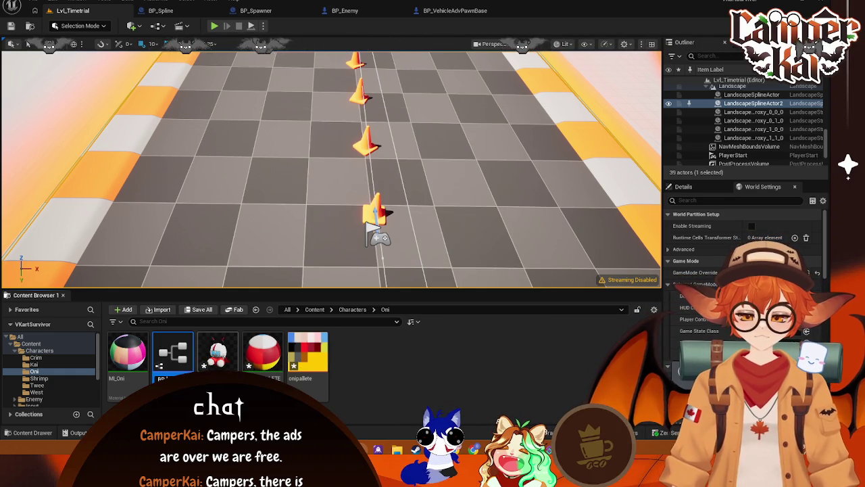
Name the Blueprint BP_OniKart, open it, and add the Oni mesh under its root
key("Return")
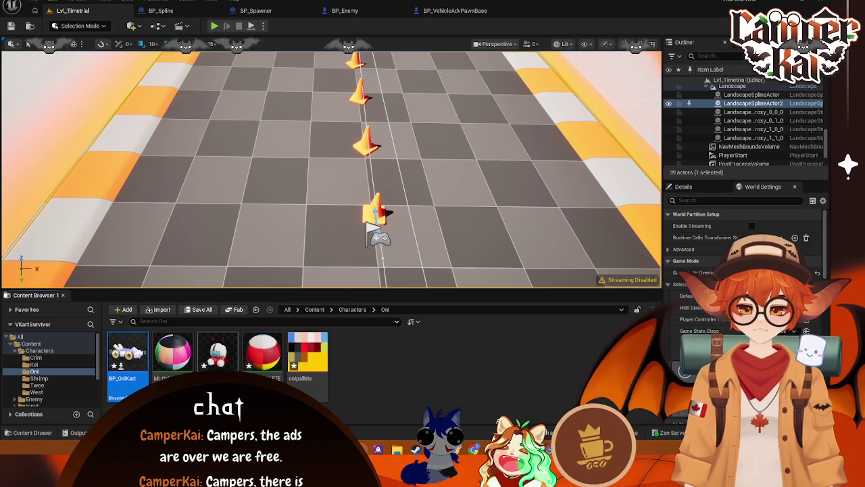
double_click(127, 351)
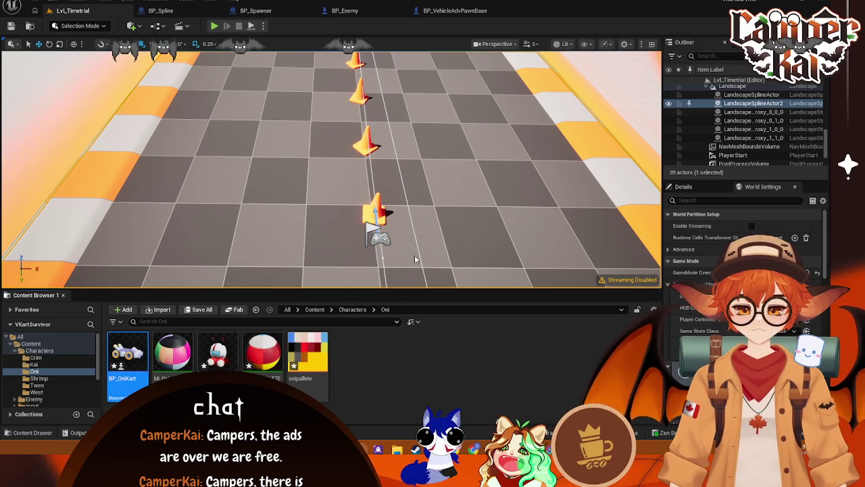
left_click_drag(473, 78, 460, 9)
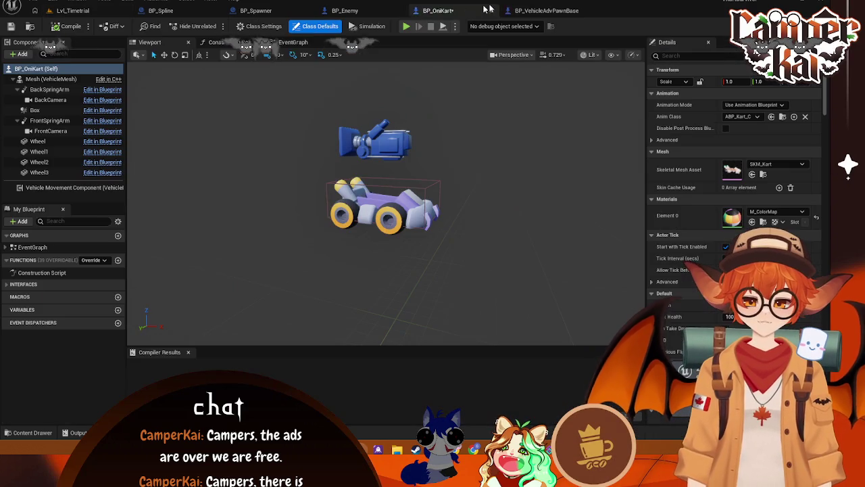
left_click(32, 433)
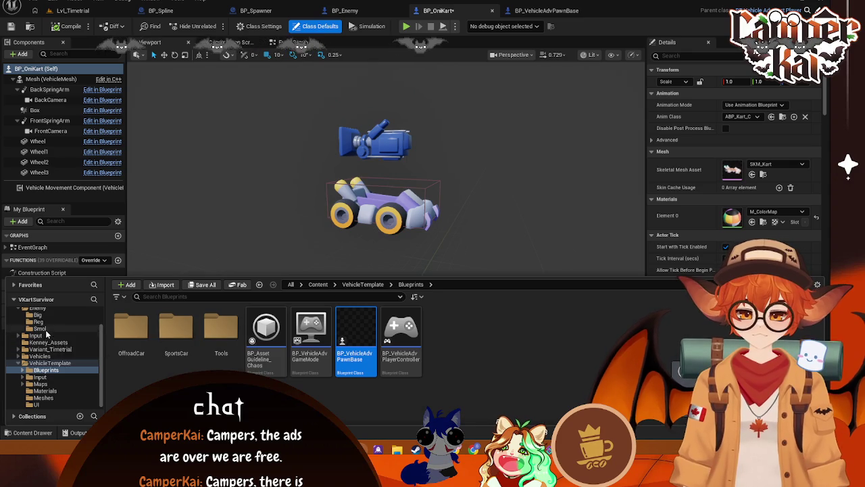
scroll(46, 334, "up", 5)
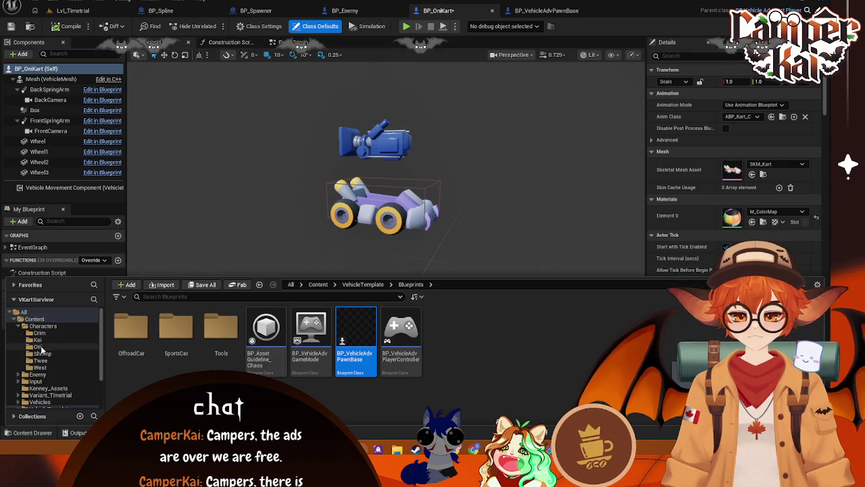
left_click(41, 348)
mouse_move(216, 331)
left_mouse_down()
mouse_move(106, 94)
mouse_move(60, 68)
left_mouse_up()
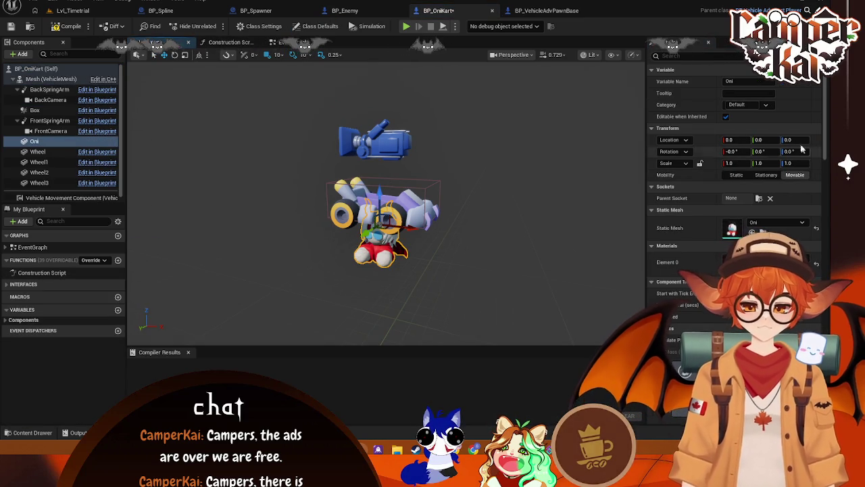
Set the Oni component's Location Z to 90 and Rotation Z to -90
left_click(789, 139)
type("90")
left_click(792, 151)
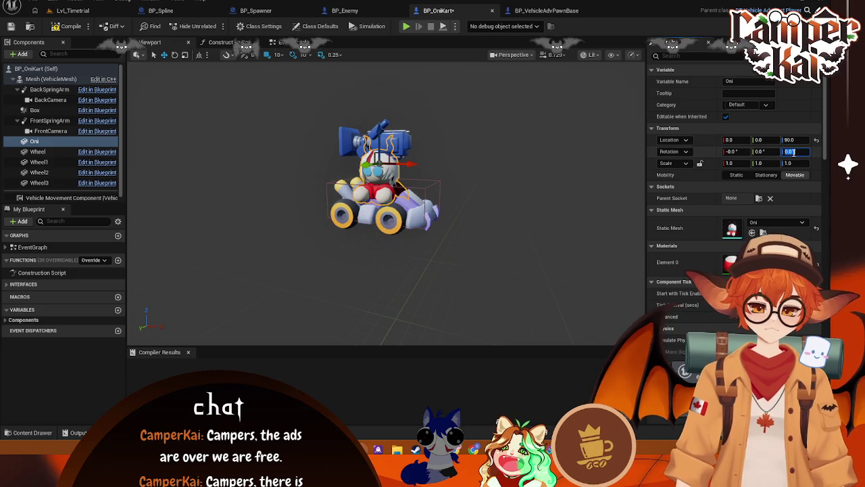
type("0")
key("Return")
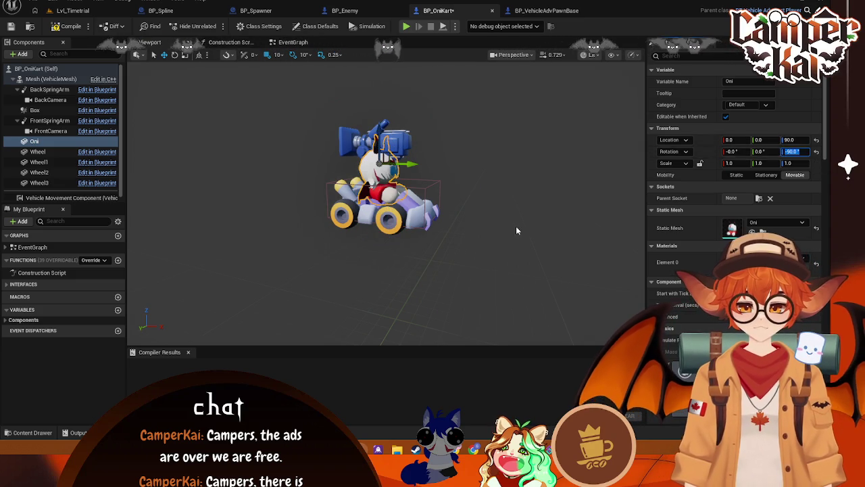
left_click(516, 226)
mouse_move(511, 234)
left_mouse_down()
mouse_move(471, 231)
mouse_move(527, 231)
left_mouse_up()
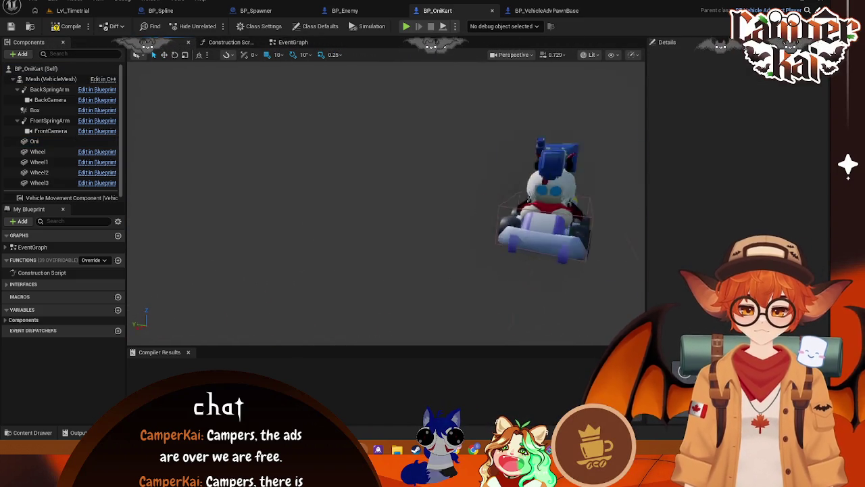
Compile BP_OniKart and drop the MI_Oni material from Characters/Oni onto the kart mesh
scroll(528, 231, "up", 5)
scroll(385, 202, "down", 5)
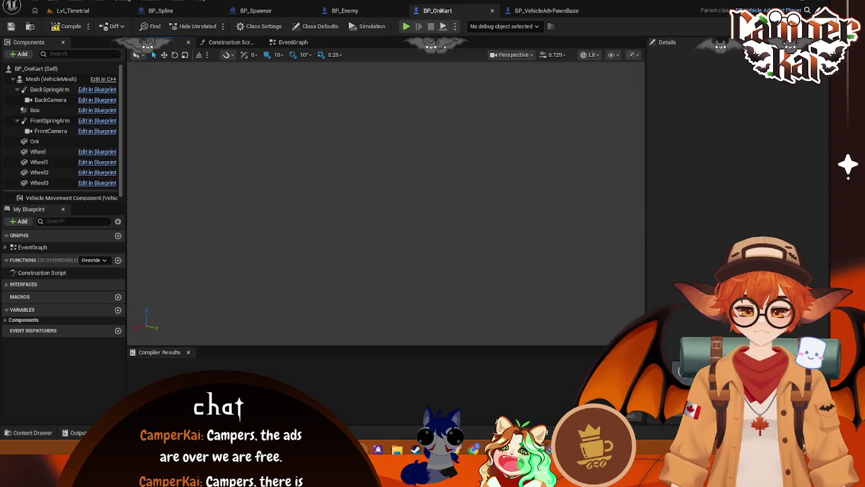
mouse_move(385, 203)
left_mouse_down()
mouse_move(406, 203)
mouse_move(392, 223)
mouse_move(406, 233)
mouse_move(398, 238)
left_mouse_up()
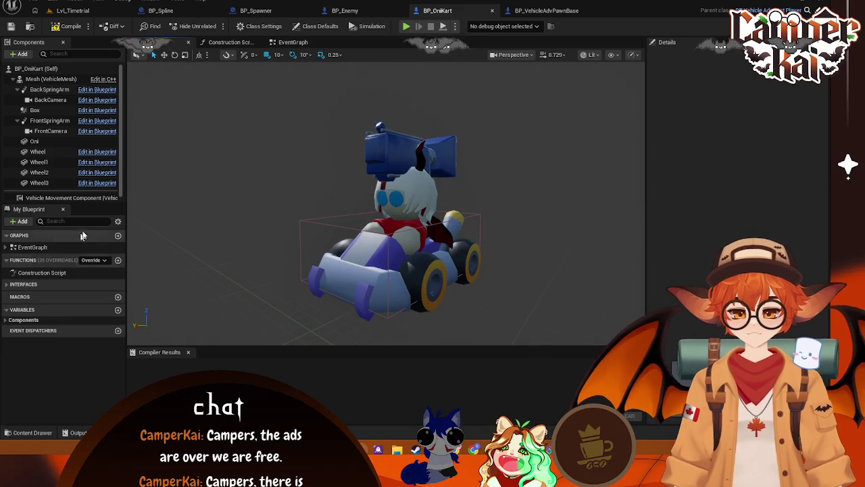
left_click(71, 27)
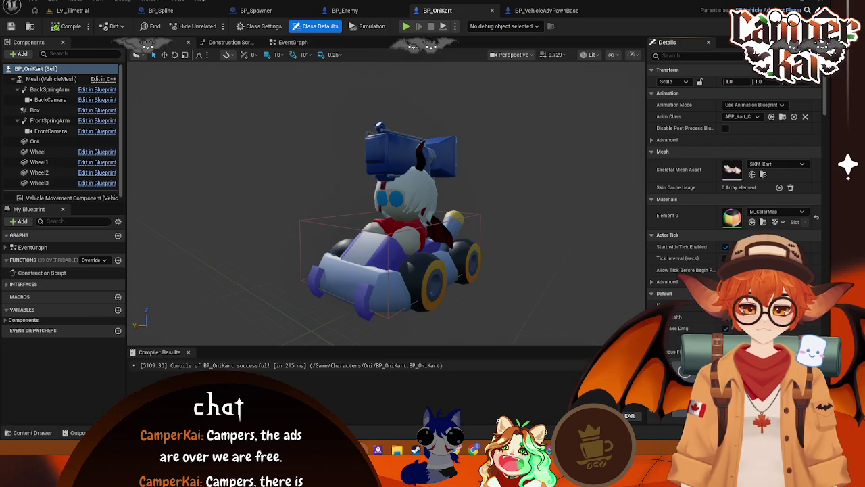
left_click(31, 432)
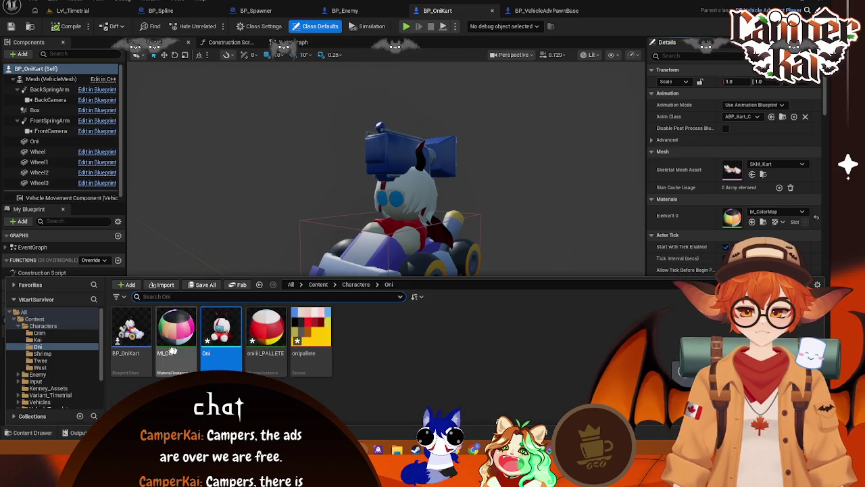
left_click_drag(176, 328, 379, 263)
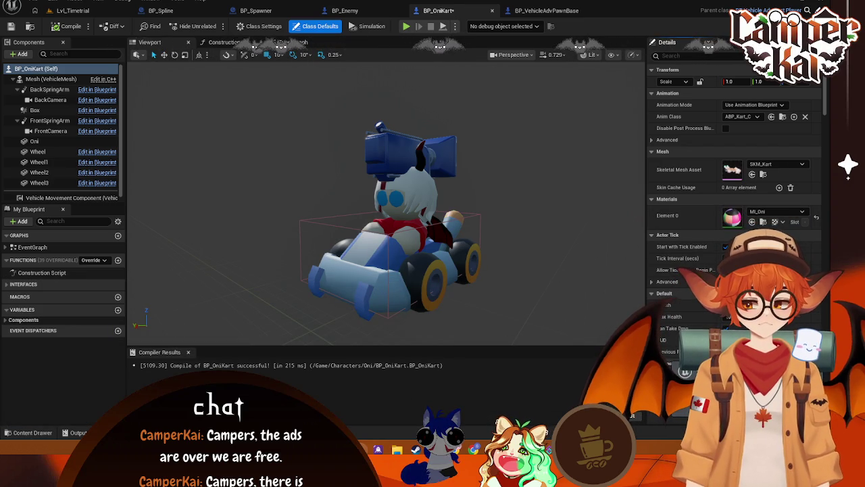
Set ColorShift to 0.662 in the kart body's MI_Oni material instance, then return to BP_OniKart
left_click(373, 294)
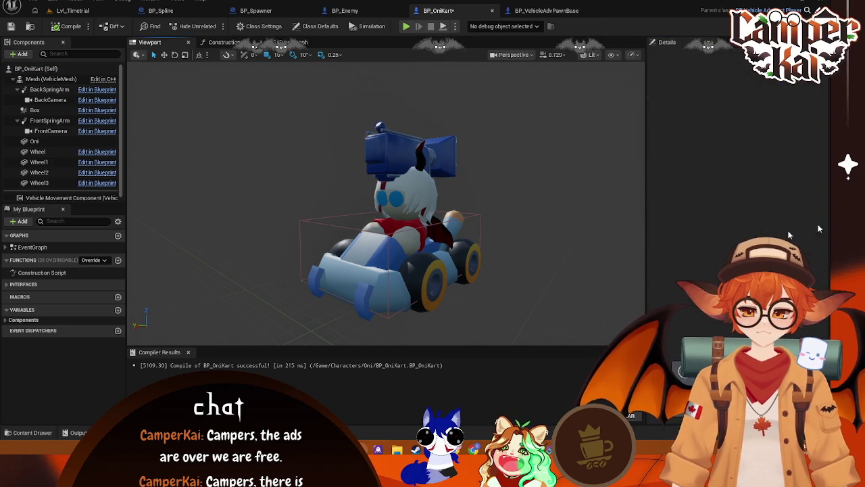
left_click(308, 274)
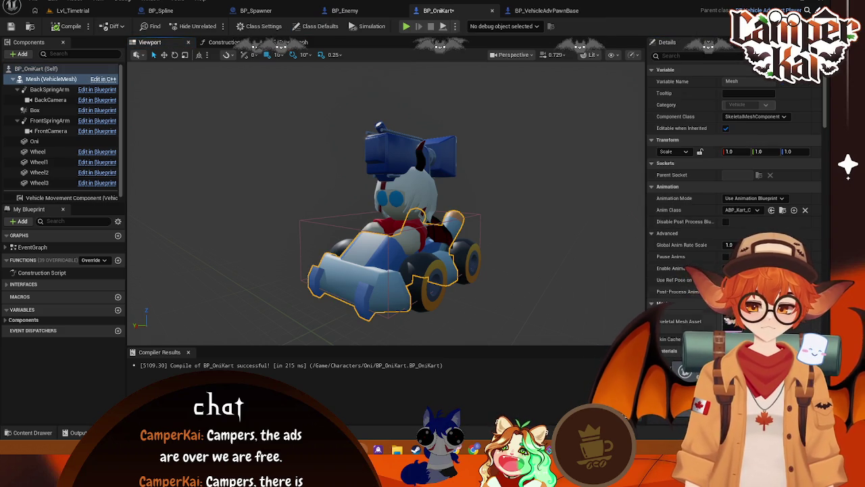
scroll(737, 203, "down", 3)
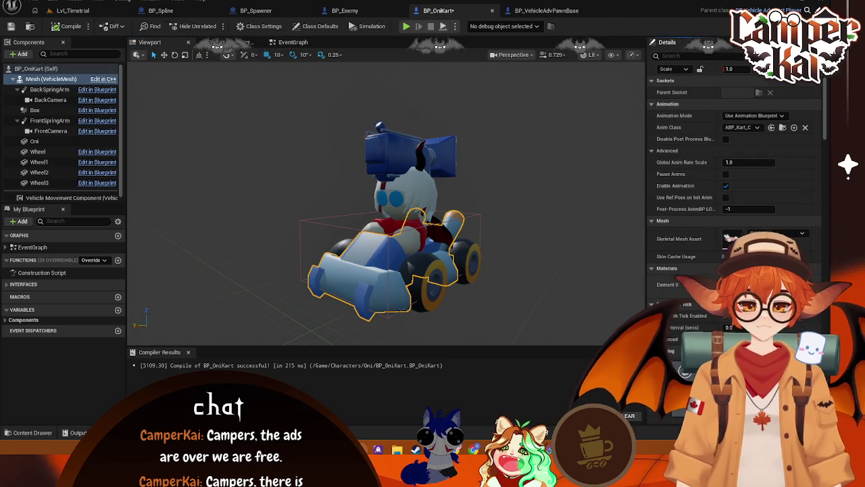
double_click(734, 284)
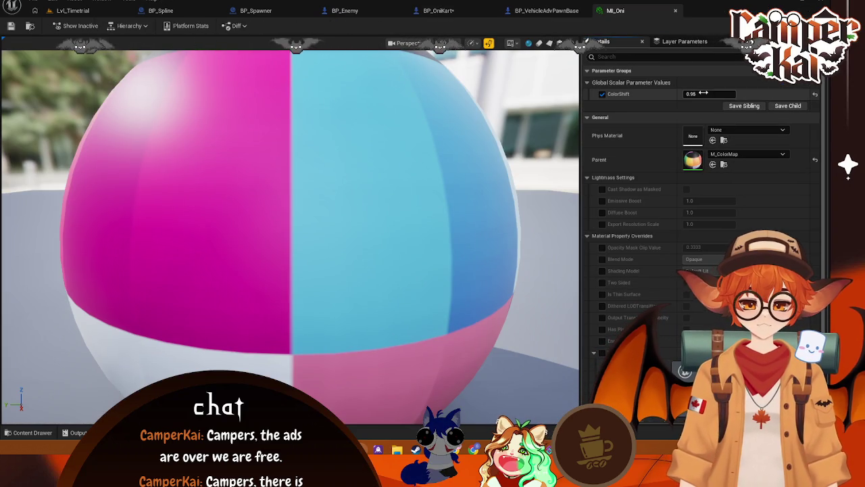
left_click_drag(703, 93, 672, 93)
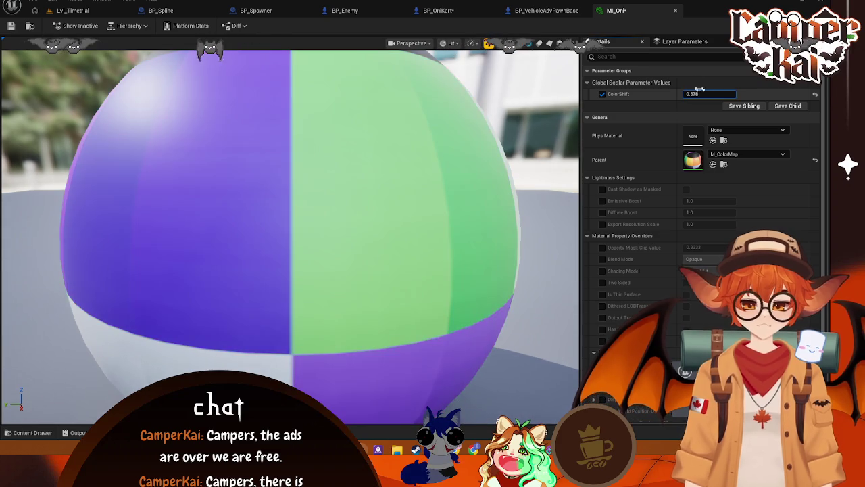
middle_click(599, 14)
left_click(438, 12)
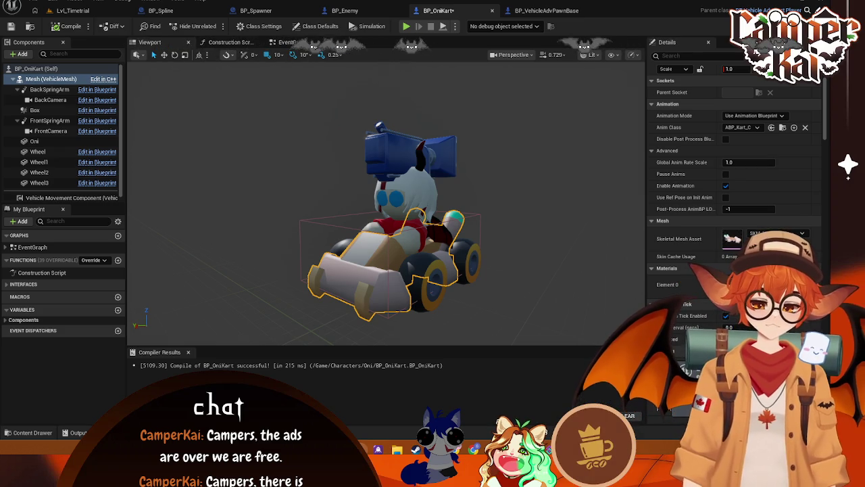
Set Lvl_Timetrial's Default Pawn Class to BP_OniKart in World Settings
left_click_drag(378, 257, 435, 261)
scroll(395, 265, "down", 5)
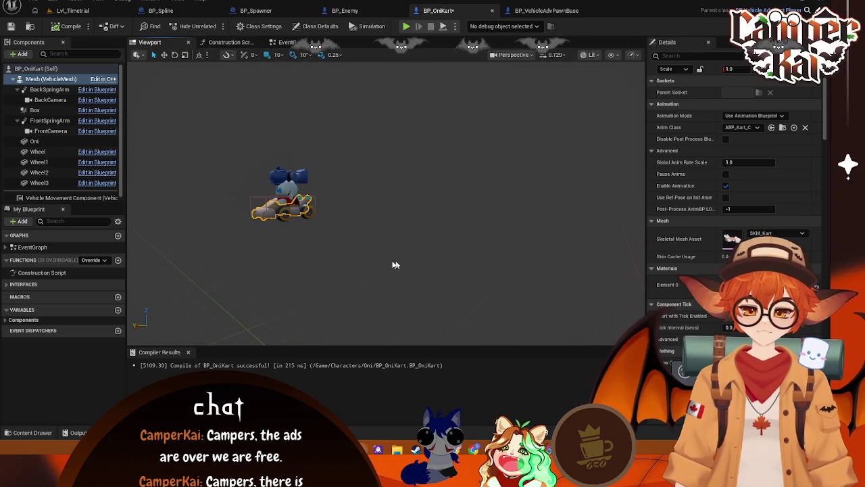
scroll(395, 265, "up", 3)
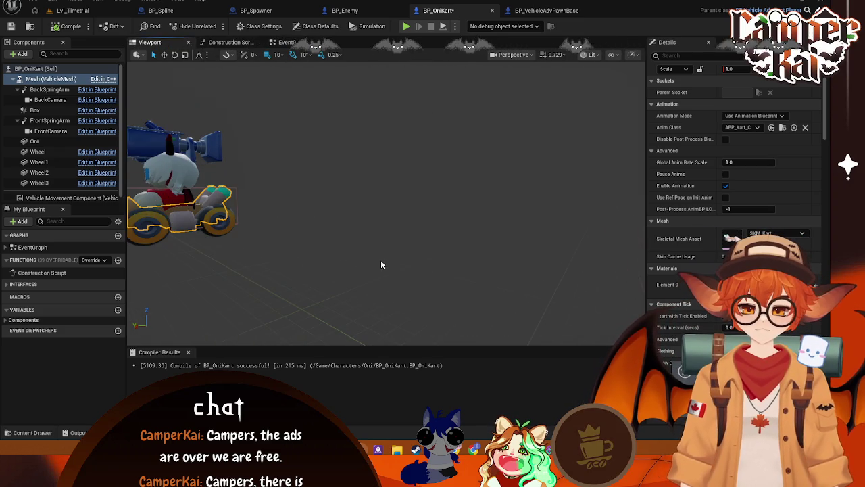
left_click(493, 11)
left_click(72, 11)
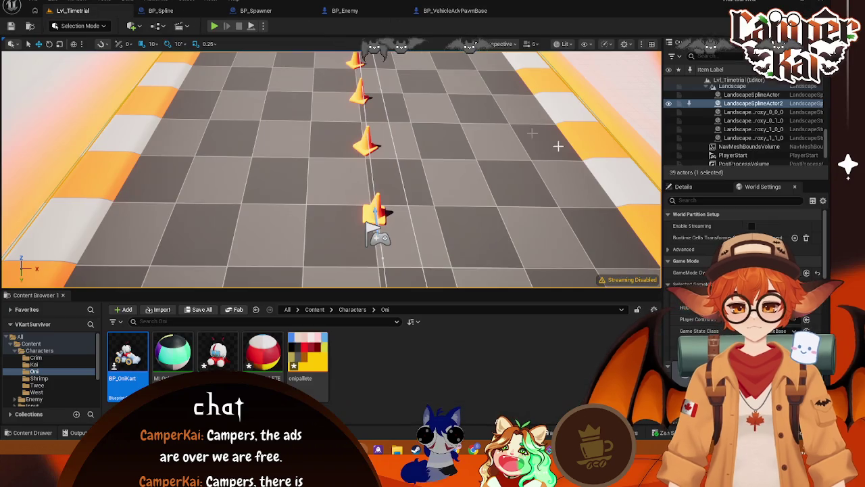
left_click(744, 296)
type("oni")
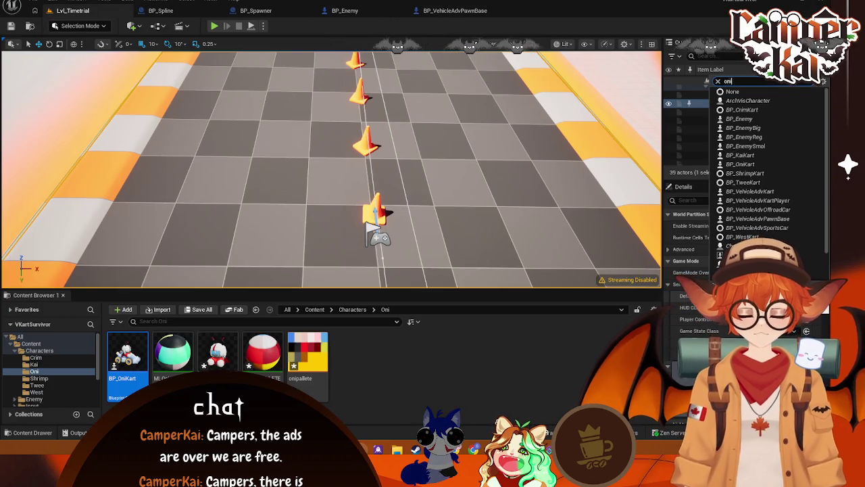
key("Return")
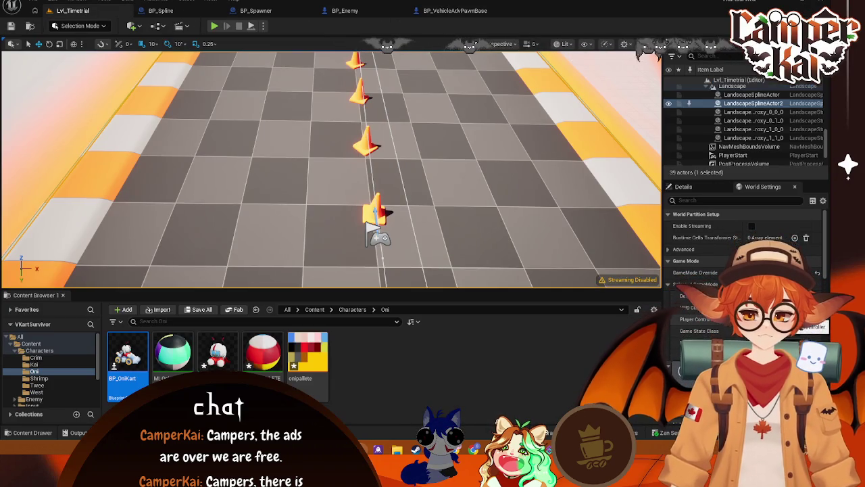
left_click(744, 296)
type("onik")
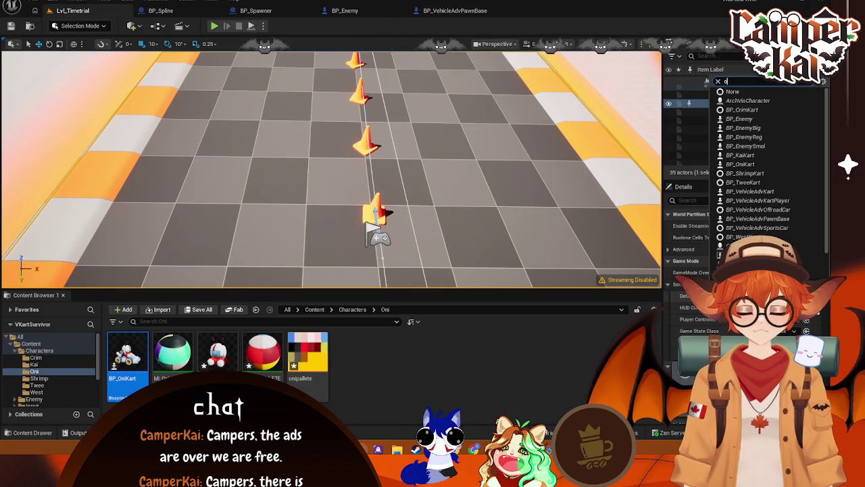
key("Return")
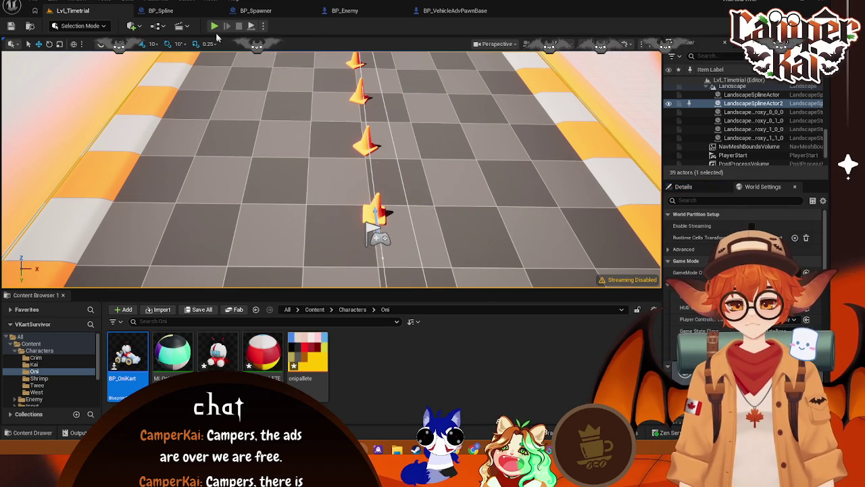
Play the level and drive the Oni kart around the right-hand curve
left_click(213, 27)
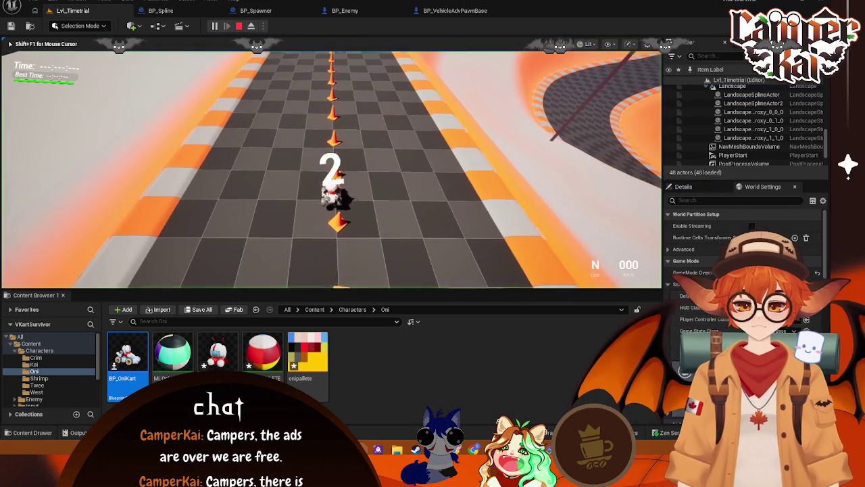
key("w")
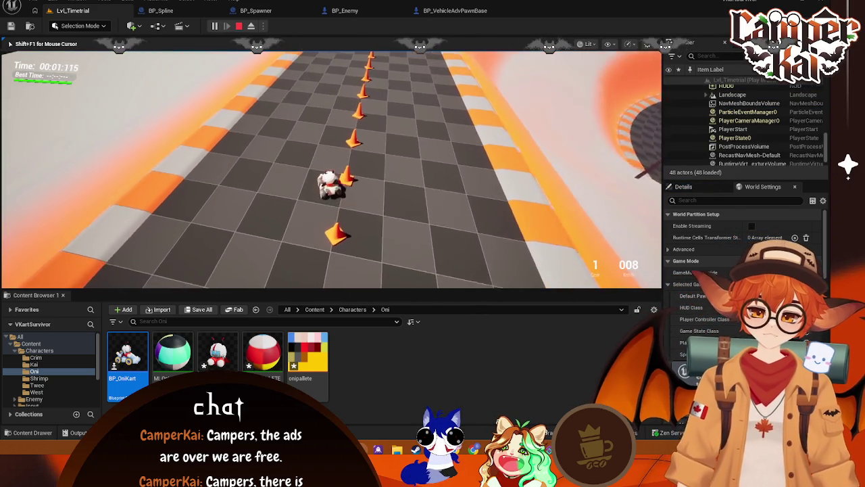
key("d")
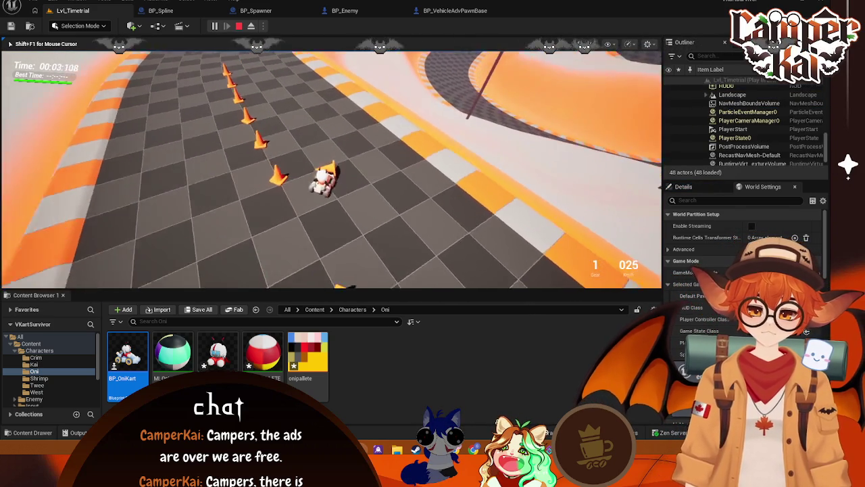
key("w")
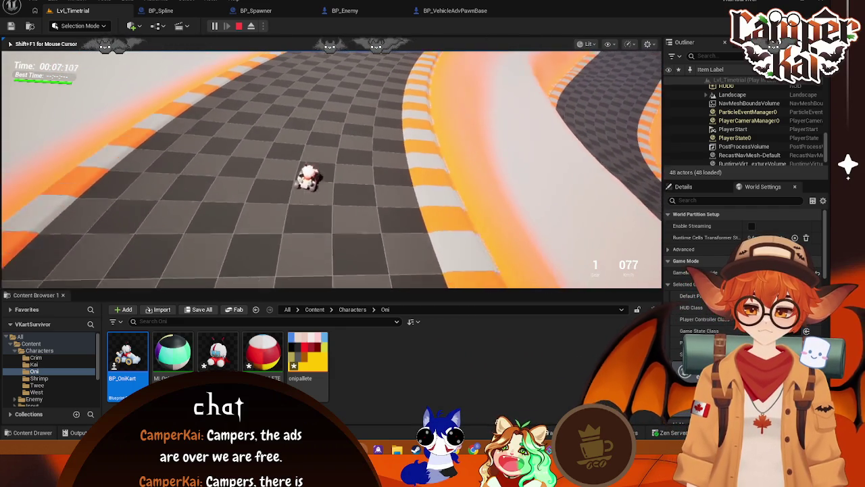
key("Escape")
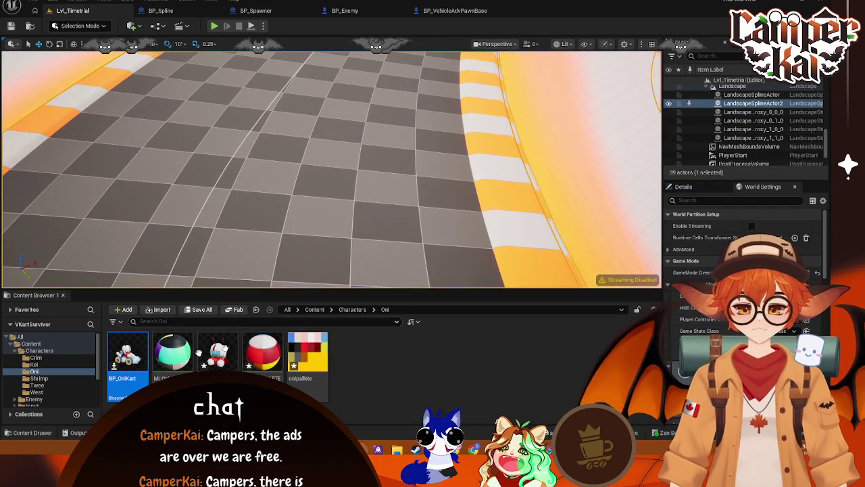
Browse the Characters folder and pick a different Default Pawn Class
left_click(39, 350)
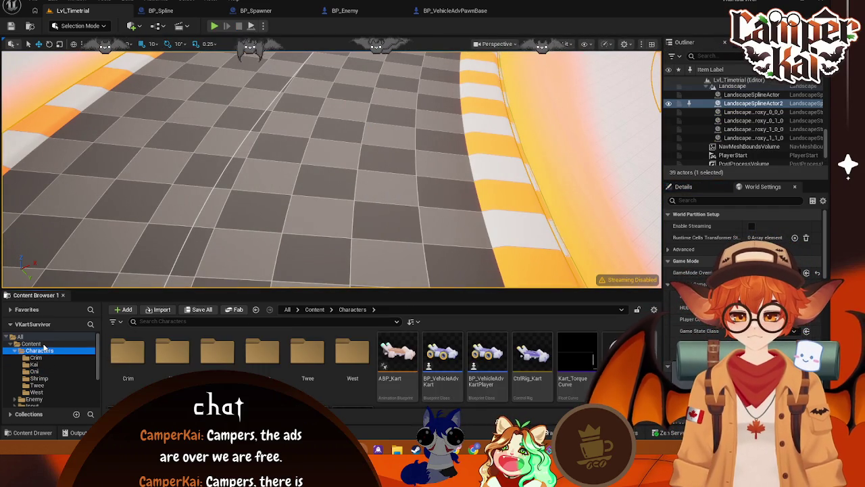
left_click(32, 343)
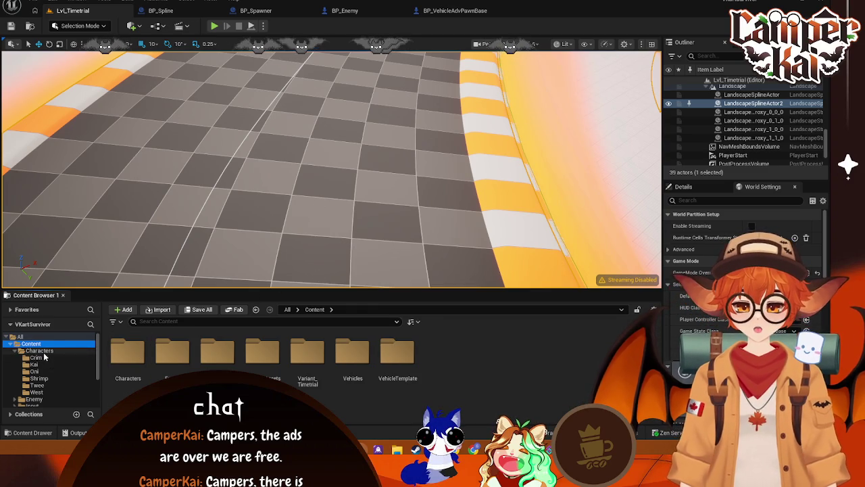
left_click(41, 351)
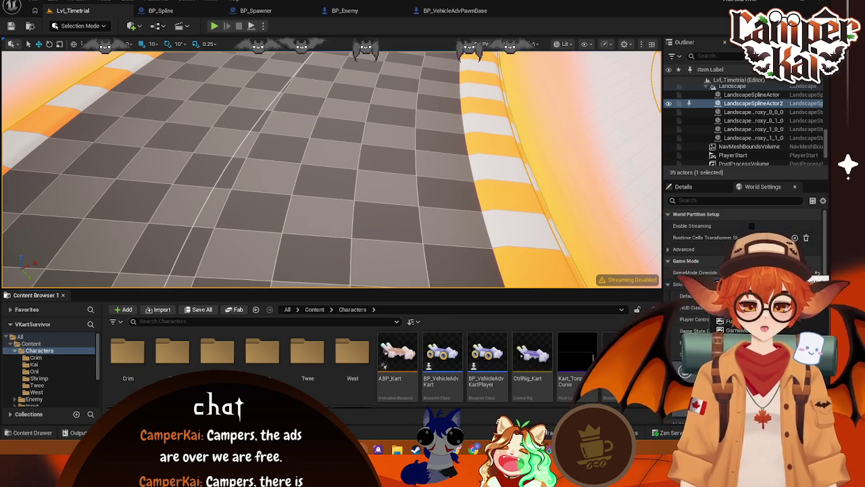
left_click(764, 295)
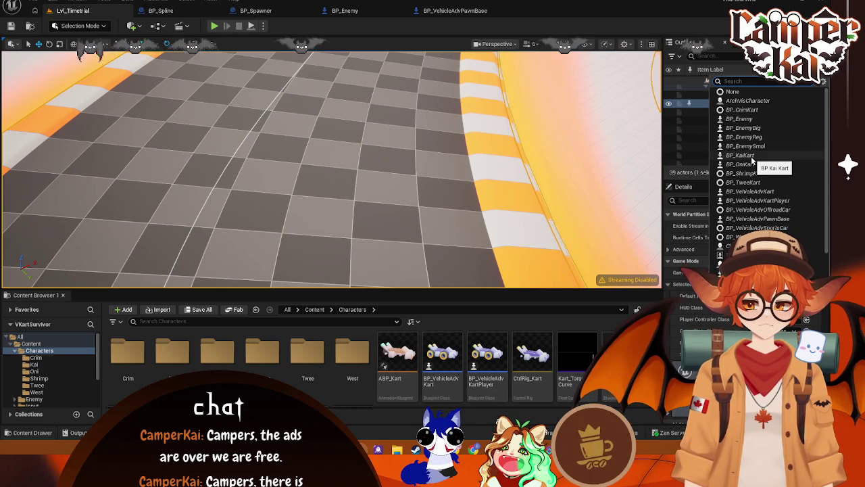
left_click(749, 128)
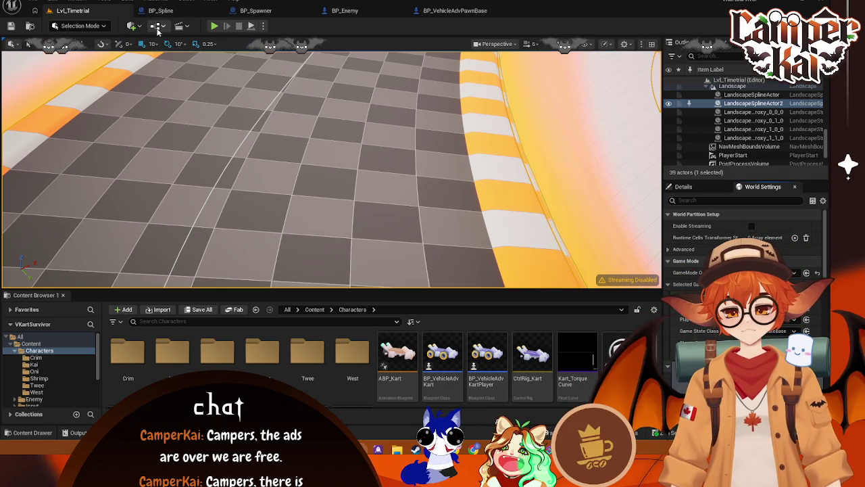
Open the Lvl_Timetrial level blueprint docked as a tab, cancelling a 'set' node search
left_click(156, 26)
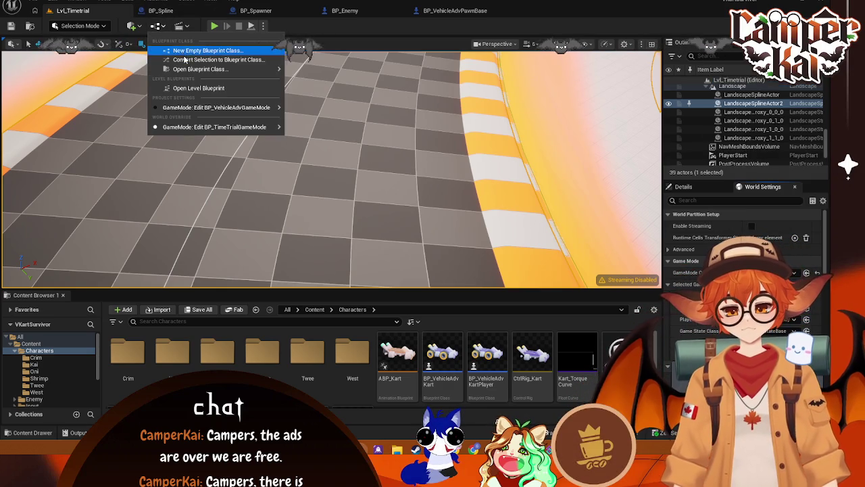
left_click(182, 88)
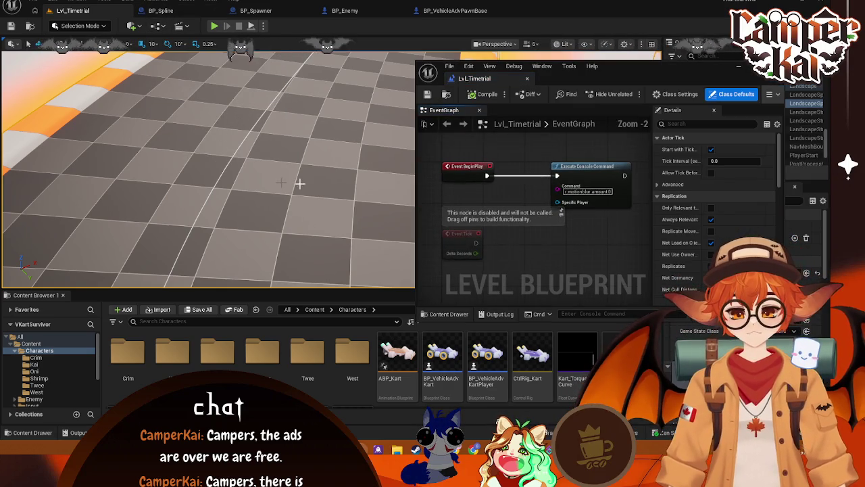
mouse_move(477, 78)
left_mouse_down()
mouse_move(524, 66)
mouse_move(531, 10)
left_mouse_up()
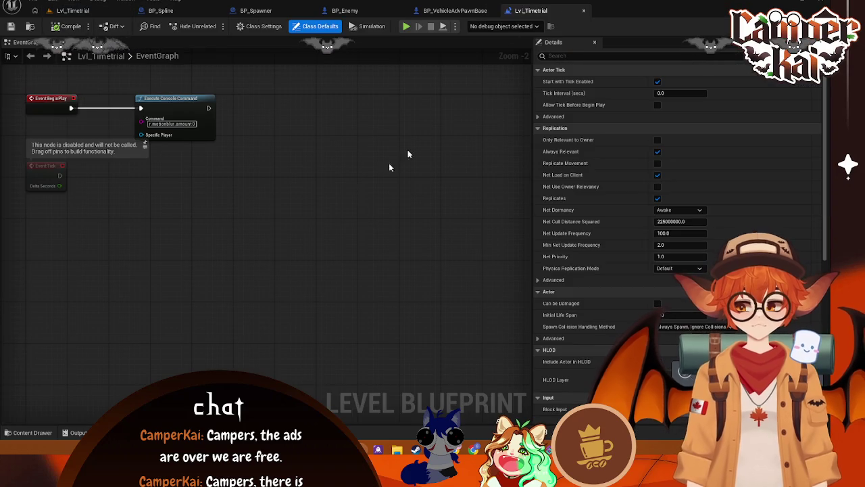
left_click_drag(292, 125, 342, 140)
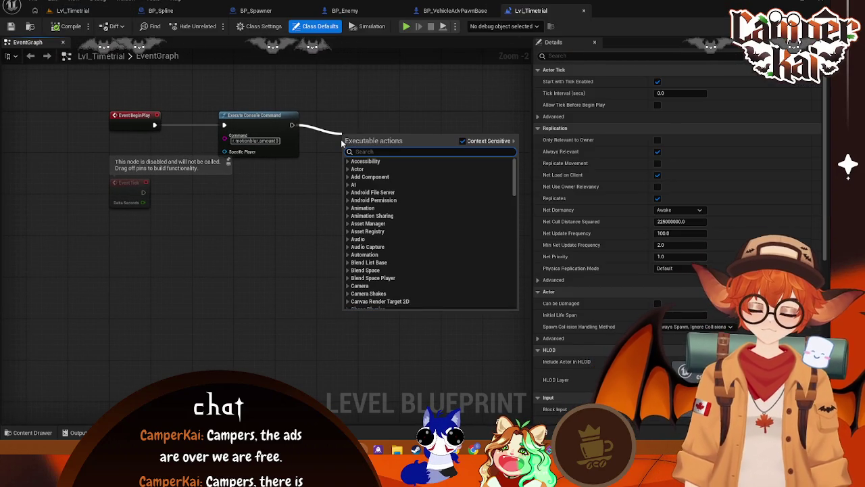
type("set")
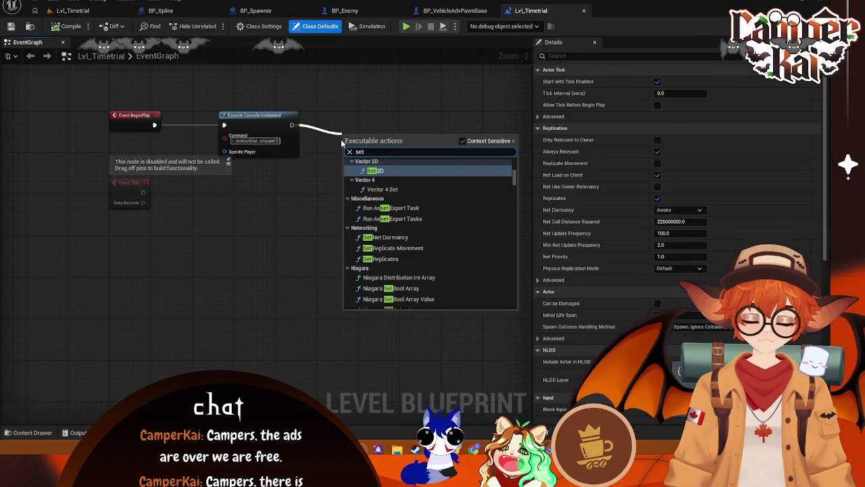
key("Escape")
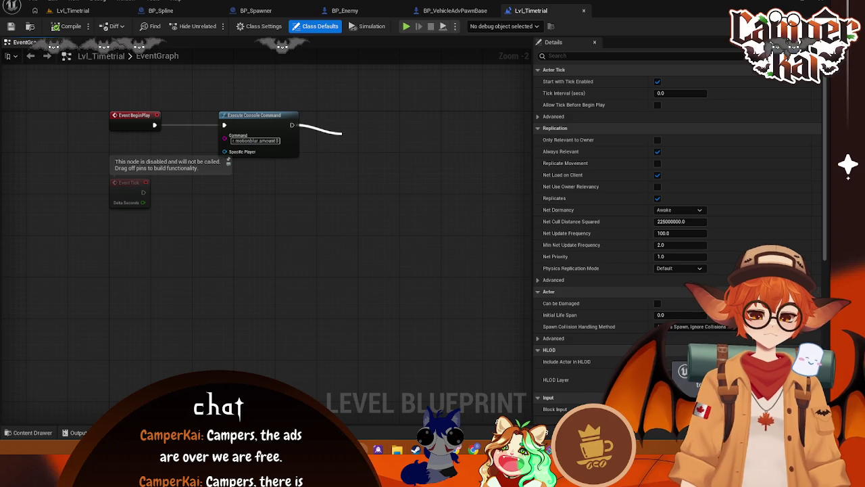
Cancel a 'set default pa' node search after Execute Console Command and return to the viewport
left_click(72, 10)
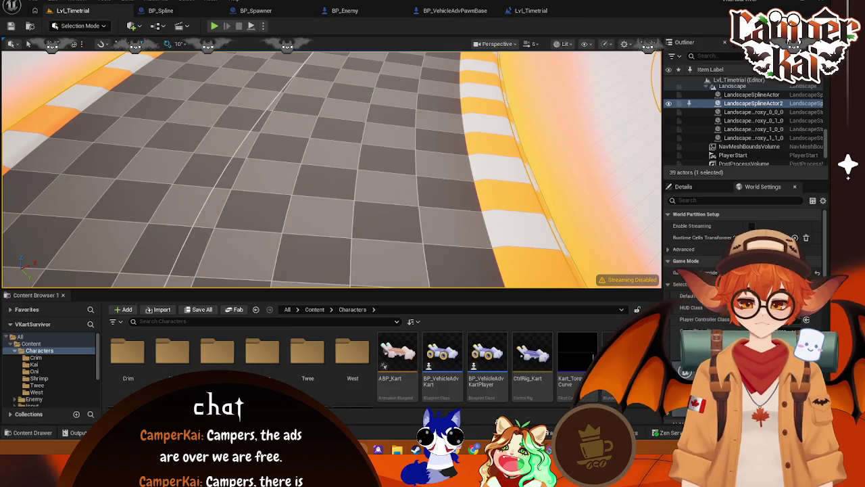
left_click(531, 10)
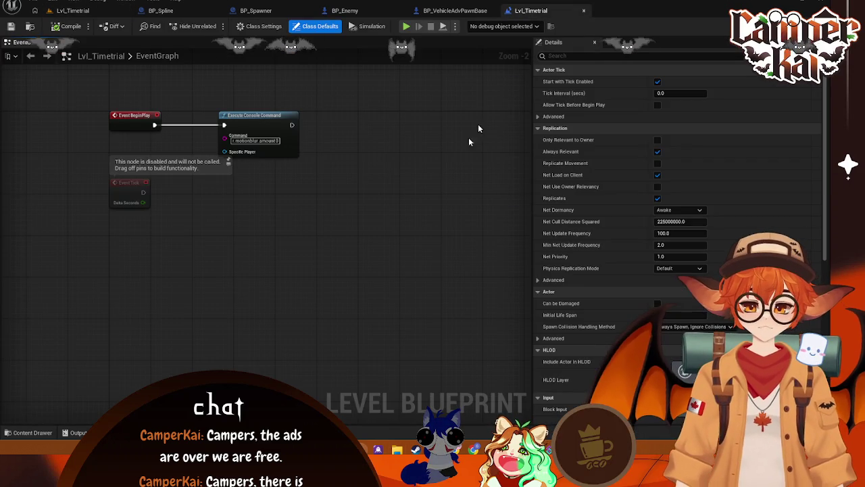
mouse_move(292, 125)
left_mouse_down()
mouse_move(314, 136)
mouse_move(350, 132)
left_mouse_up()
type("set")
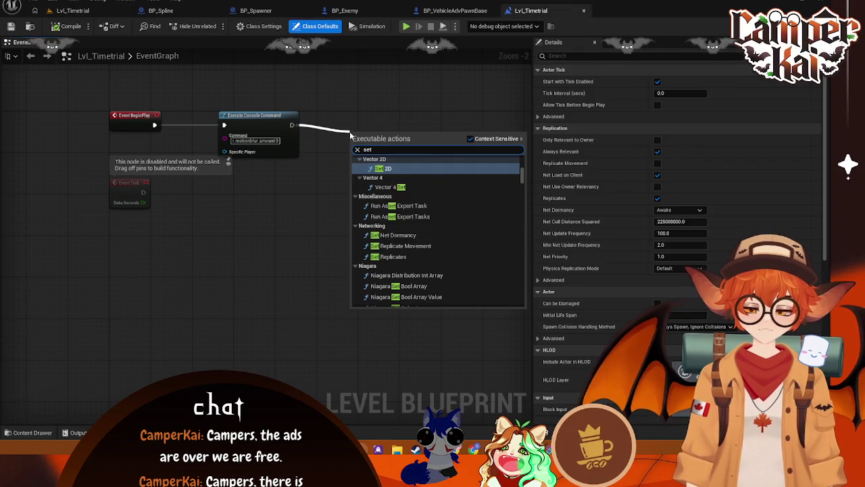
type(" default pa")
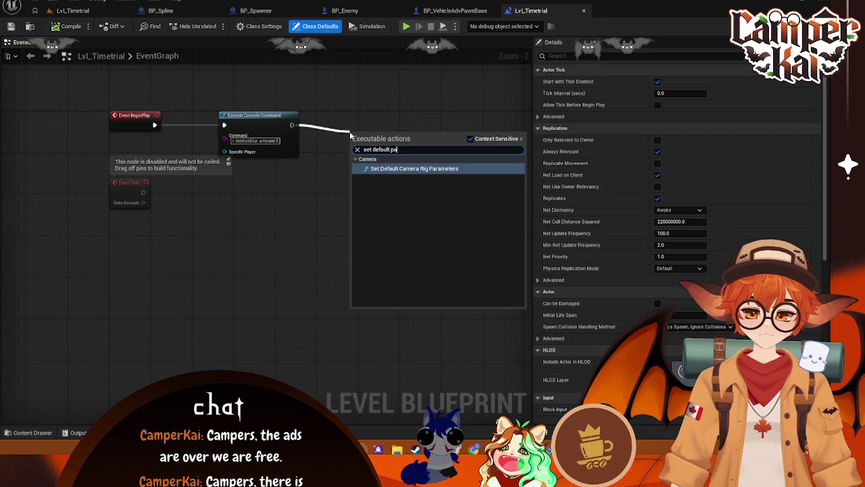
key("BackSpace")
key("BackSpace")
key("BackSpace")
left_click(389, 112)
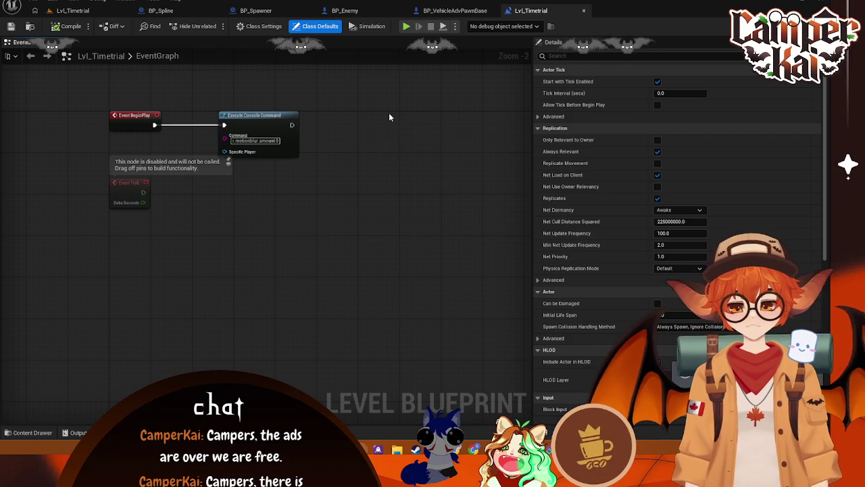
left_click(73, 10)
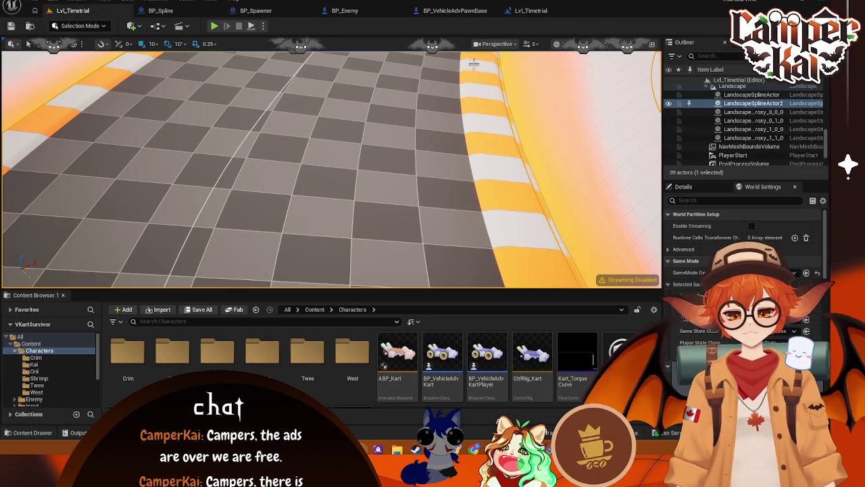
Go through the BP_VehicleAdvPawnBase and BP_Enemy tabs to BP_Spawner and inspect SpawnRate
left_click(531, 10)
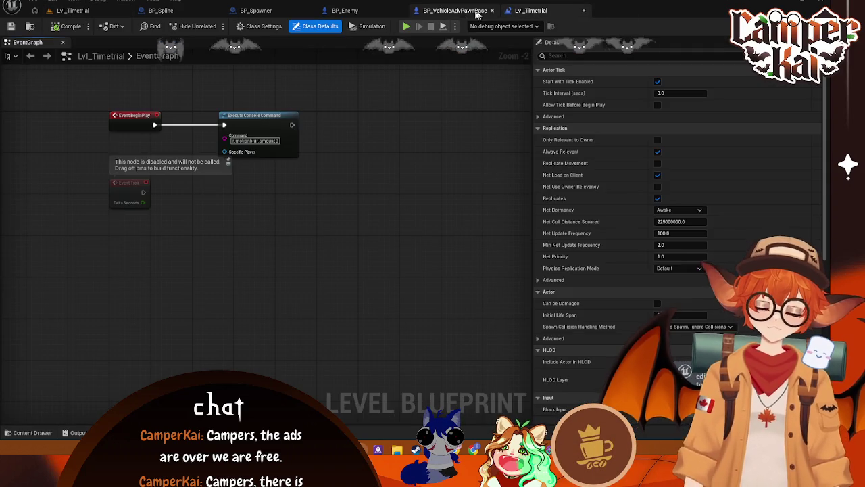
left_click(455, 11)
scroll(376, 95, "down", 1)
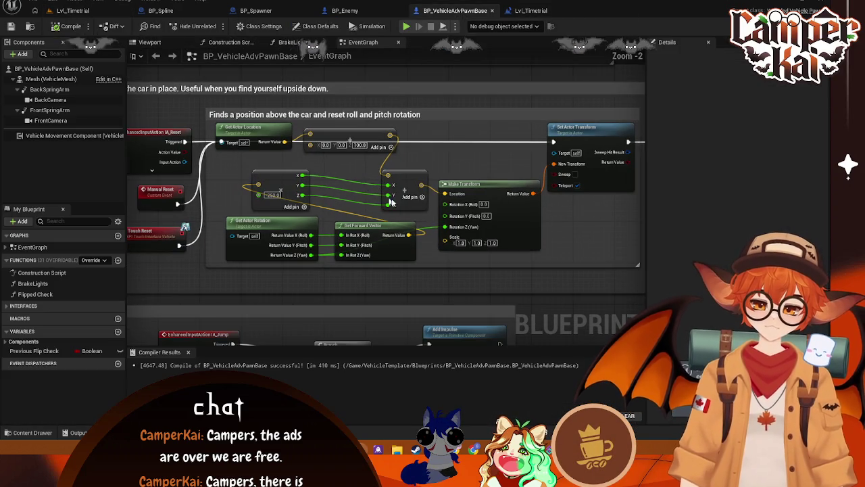
left_click(343, 15)
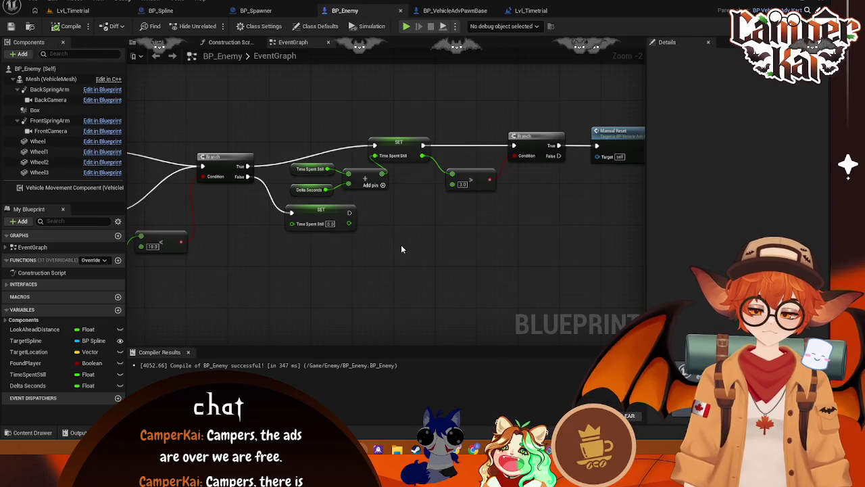
scroll(401, 250, "down", 1)
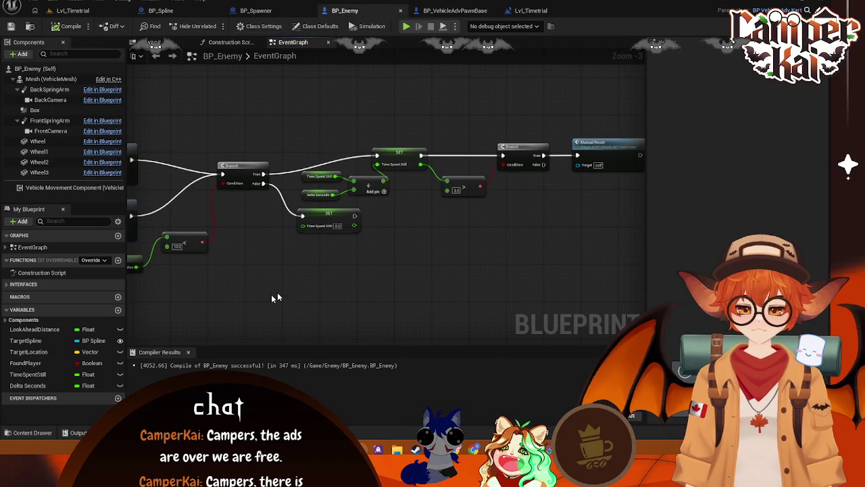
left_click(274, 10)
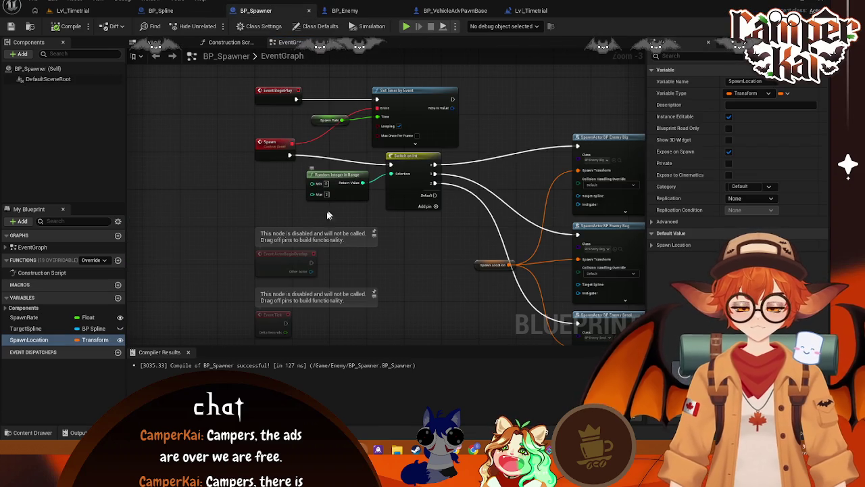
left_click(27, 317)
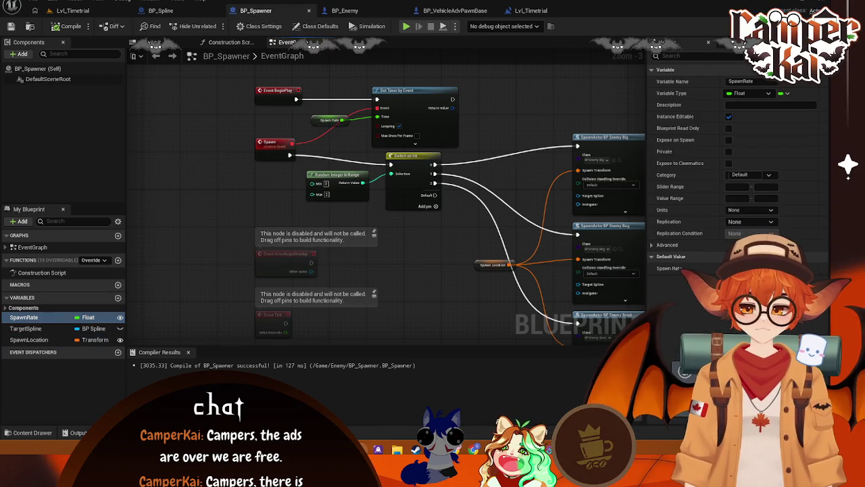
Shift Switch on Int and Random Integer in Range right and down, clearing space after Spawn
mouse_move(428, 263)
left_mouse_down()
mouse_move(402, 189)
mouse_move(394, 195)
left_mouse_up()
mouse_move(401, 225)
left_mouse_down()
mouse_move(396, 189)
mouse_move(332, 178)
mouse_move(363, 205)
left_mouse_up()
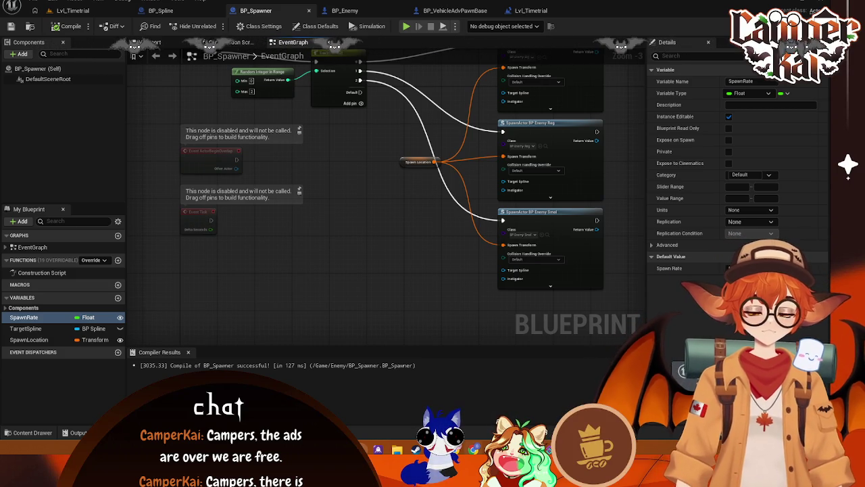
scroll(394, 264, "down", 1)
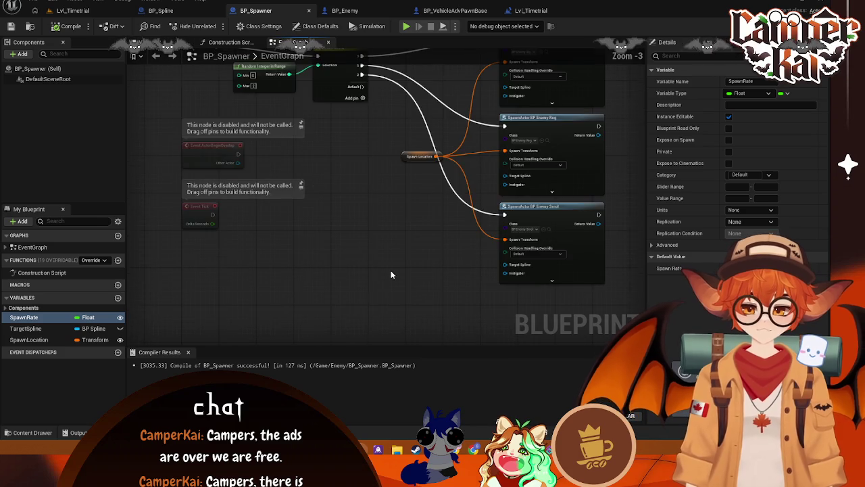
scroll(393, 272, "down", 1)
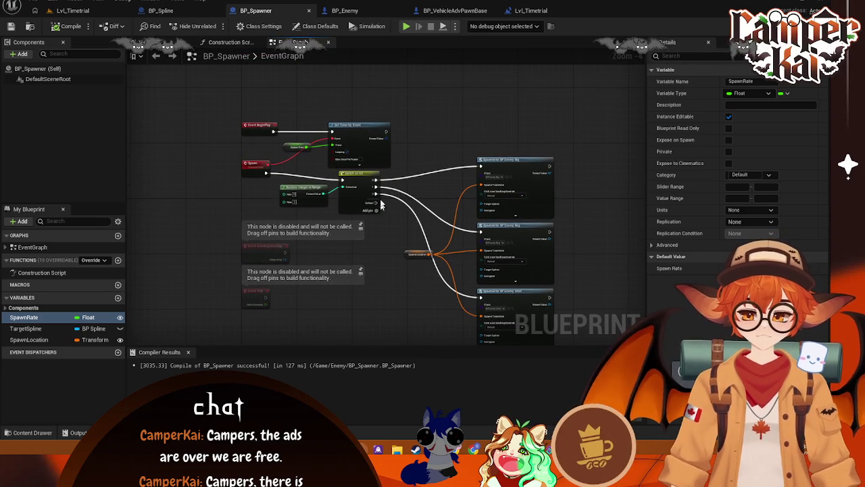
scroll(386, 144, "up", 1)
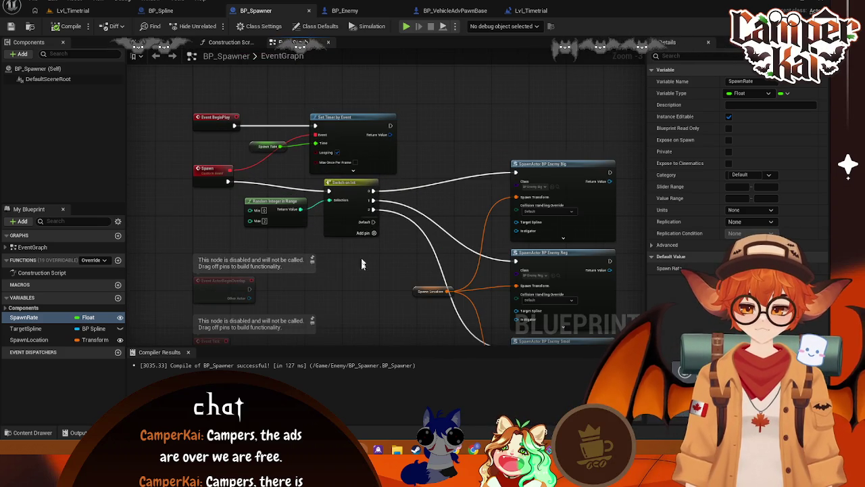
mouse_move(362, 264)
left_mouse_down()
mouse_move(367, 271)
mouse_move(370, 254)
mouse_move(354, 261)
mouse_move(338, 220)
left_mouse_up()
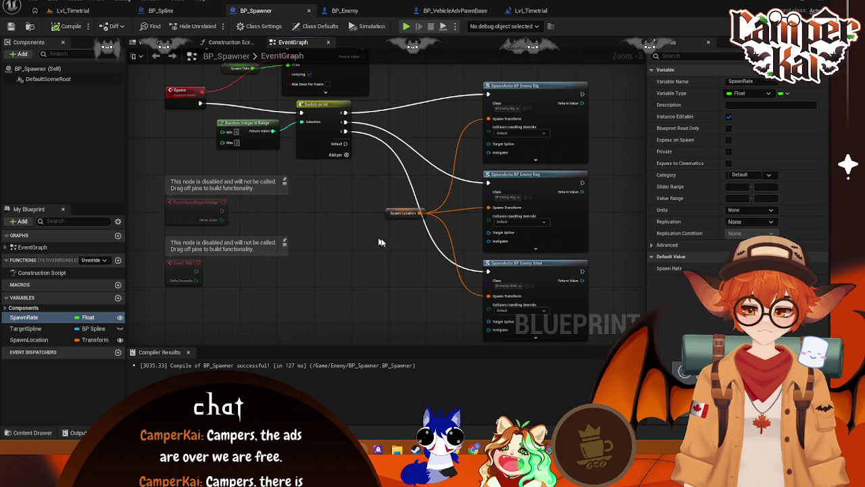
mouse_move(615, 177)
left_mouse_down()
mouse_move(487, 115)
mouse_move(591, 187)
mouse_move(718, 216)
left_mouse_up()
left_click_drag(302, 143, 403, 152)
scroll(388, 157, "down", 1)
mouse_move(373, 125)
left_mouse_down()
mouse_move(426, 130)
mouse_move(424, 153)
left_mouse_up()
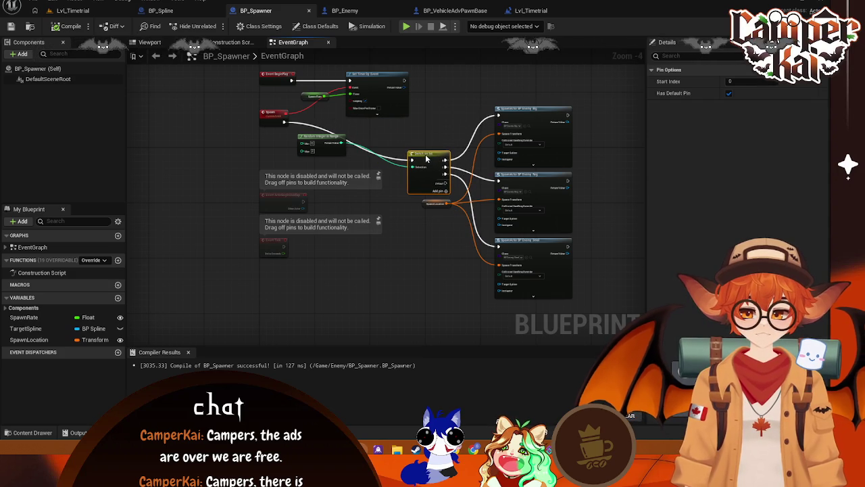
mouse_move(328, 140)
left_mouse_down()
mouse_move(359, 150)
mouse_move(369, 169)
left_mouse_up()
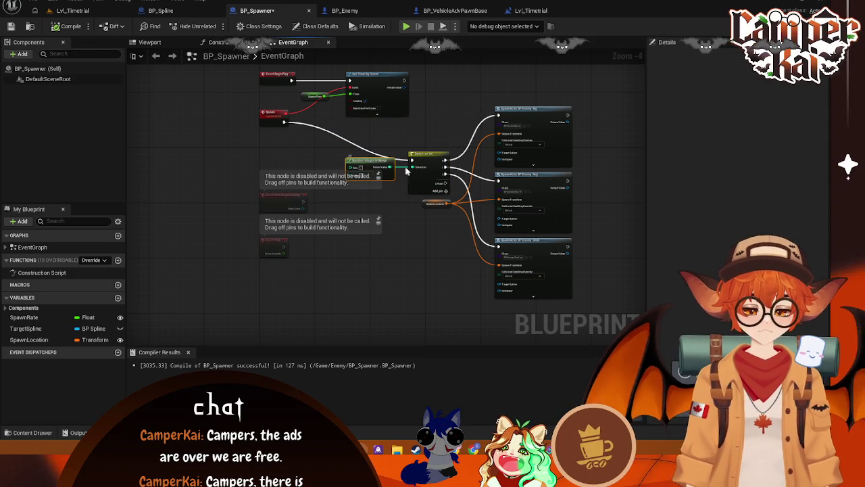
Add a Get SpawnRate node beside the Spawn event
left_click(425, 123)
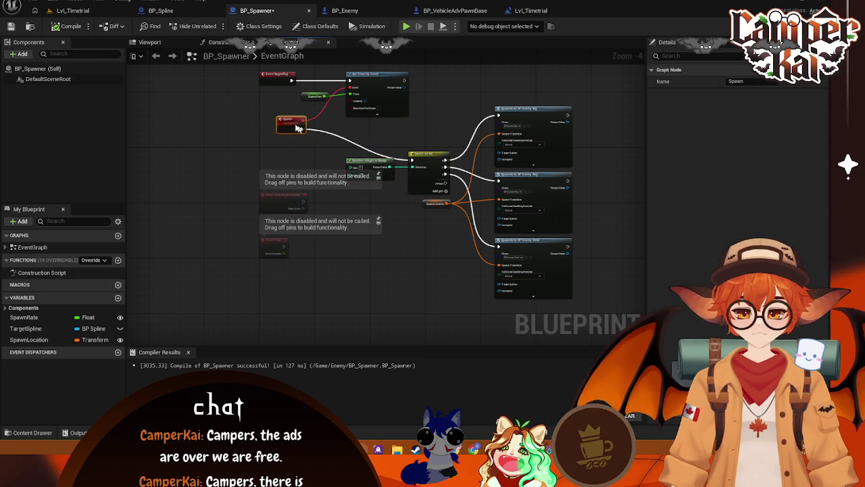
left_click(287, 120)
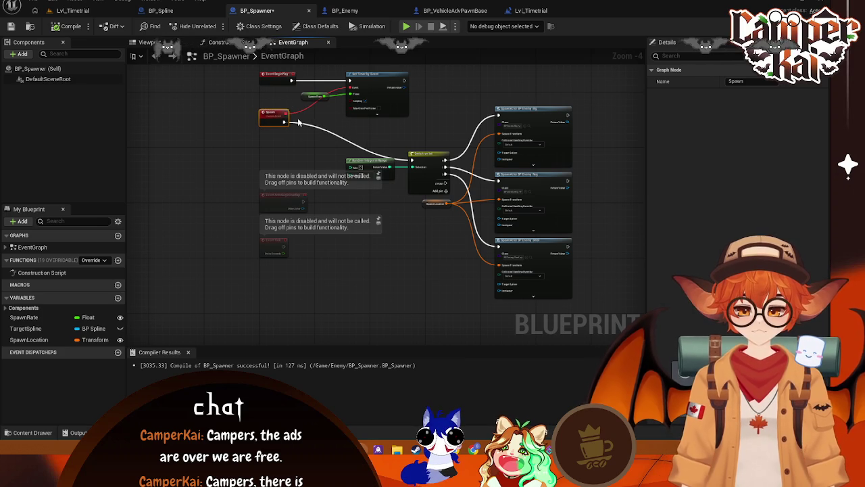
mouse_move(25, 318)
left_mouse_down()
mouse_move(254, 158)
mouse_move(295, 135)
mouse_move(302, 146)
mouse_move(346, 139)
left_mouse_up()
Place a SET Spawn Rate node between the Spawn event and Switch on Int
left_click(319, 161)
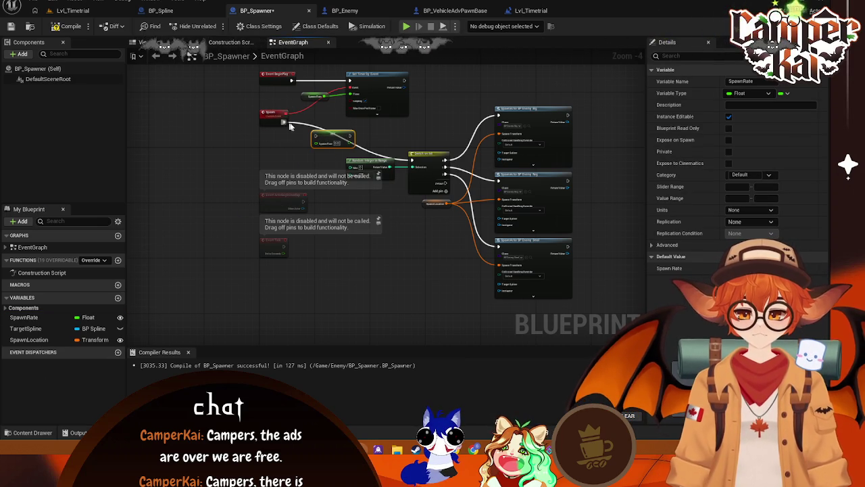
mouse_move(285, 122)
left_mouse_down()
mouse_move(315, 139)
mouse_move(480, 129)
mouse_move(376, 161)
mouse_move(411, 160)
left_mouse_up()
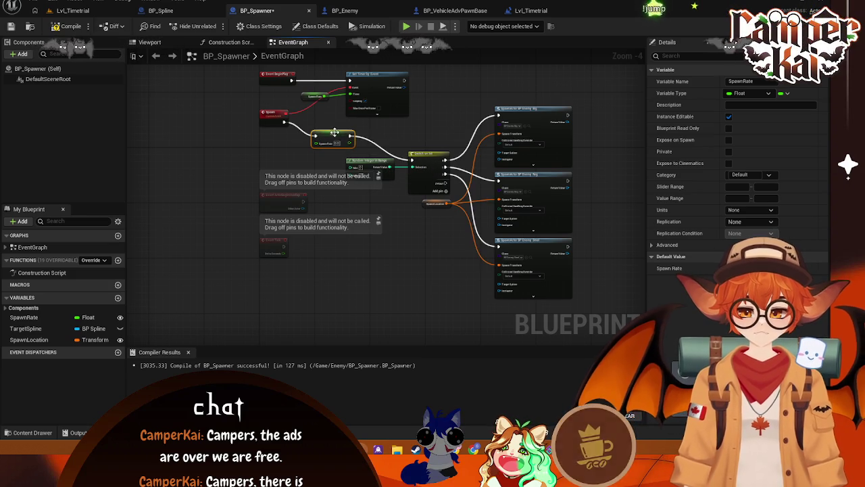
left_click_drag(318, 141, 361, 137)
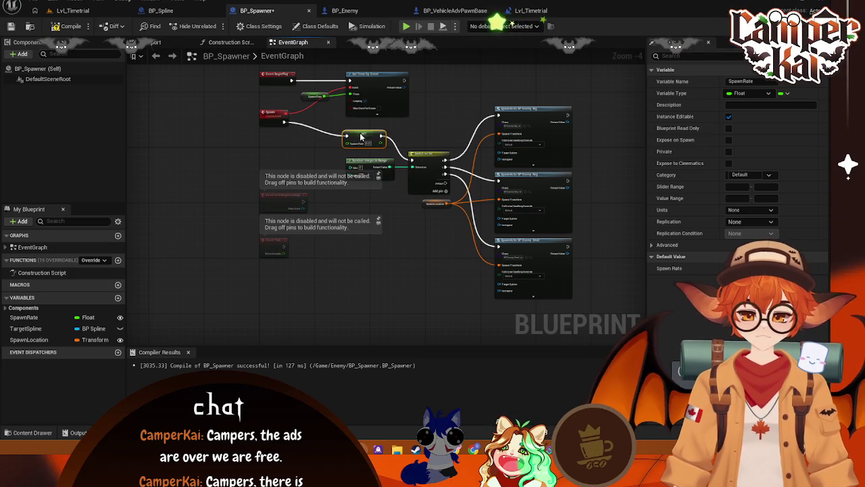
Add a SpawnRate getter feeding a Multiply node with 0.99 as its second input
left_click(33, 319)
left_click_drag(270, 149, 308, 149)
left_click(287, 161)
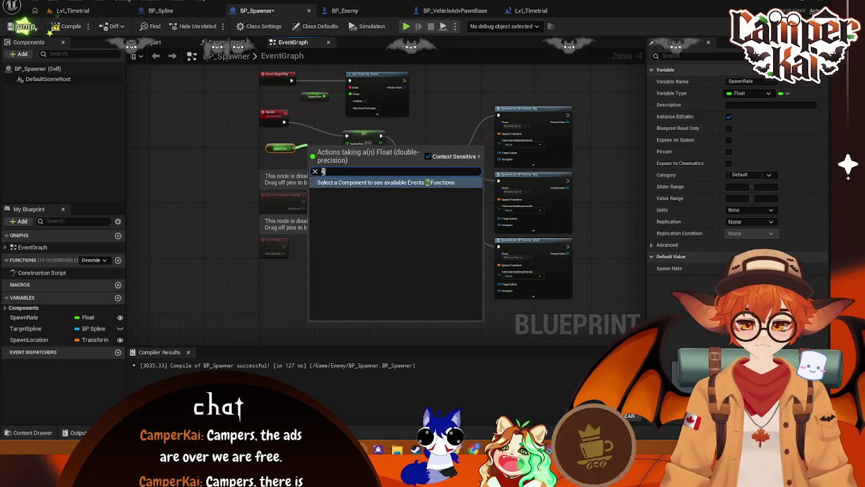
type("*")
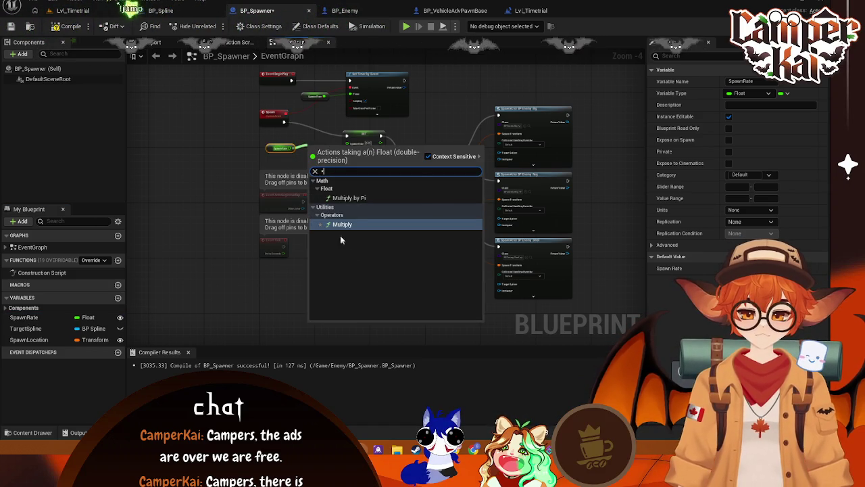
left_click(340, 224)
scroll(316, 157, "up", 2)
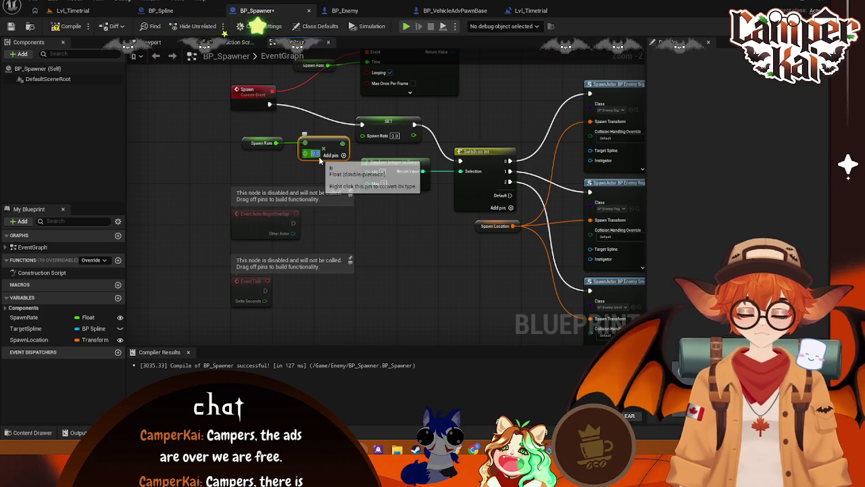
left_click(317, 154)
type("0.99")
key("Return")
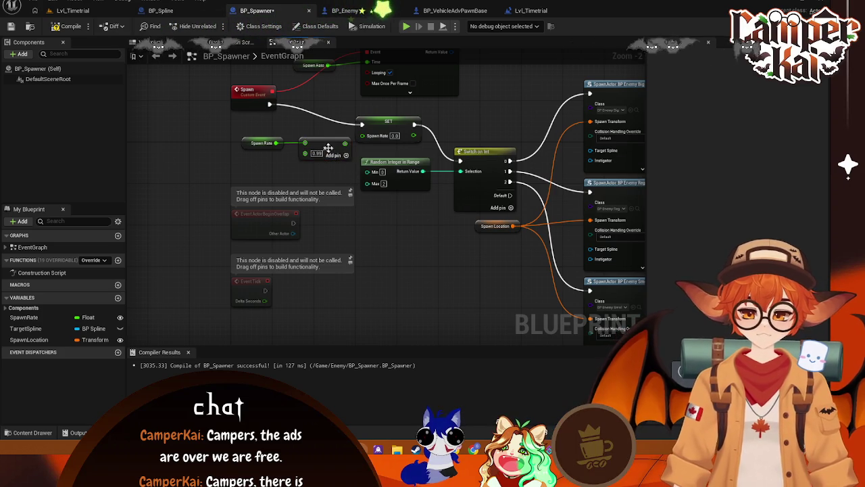
Tidy the SpawnRate getter and Multiply node, then screenshot the spawn-rate nodes
left_click_drag(262, 144, 252, 143)
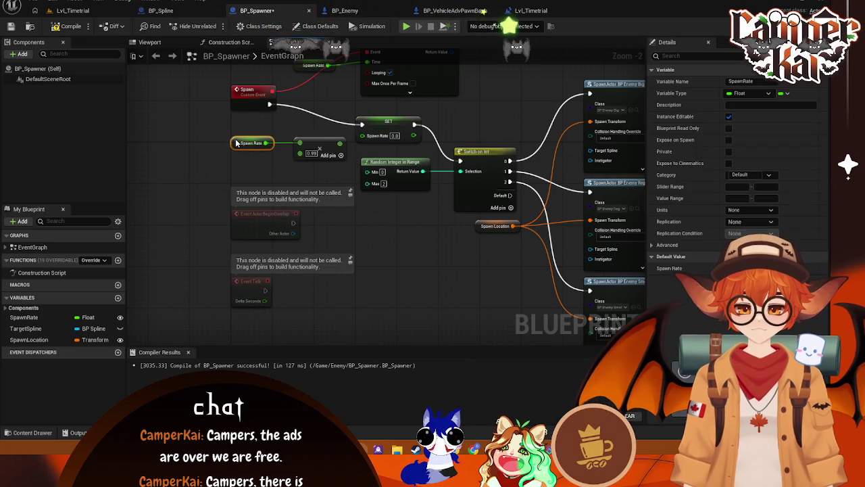
left_click_drag(318, 142, 363, 135)
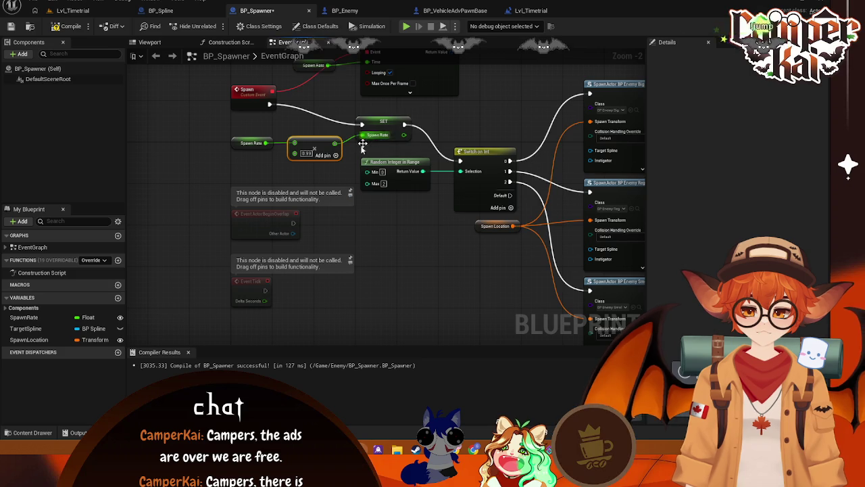
scroll(429, 238, "down", 4)
scroll(430, 241, "up", 3)
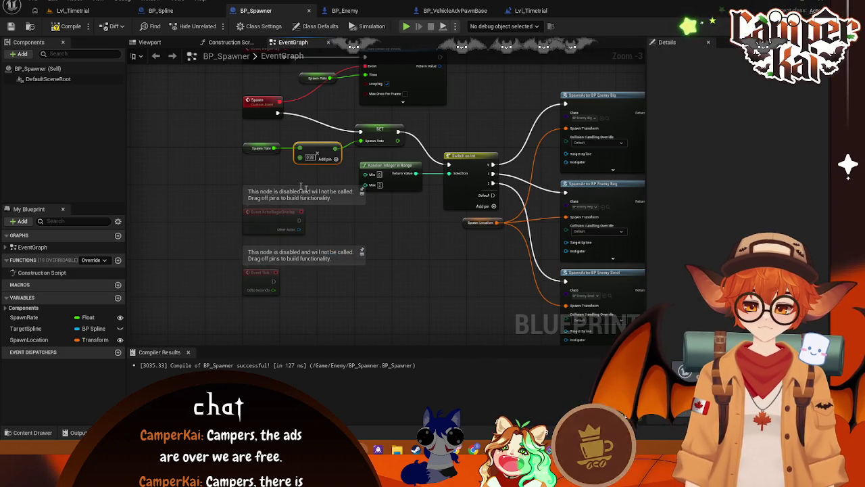
key("super+shift+s")
left_click_drag(421, 112, 230, 180)
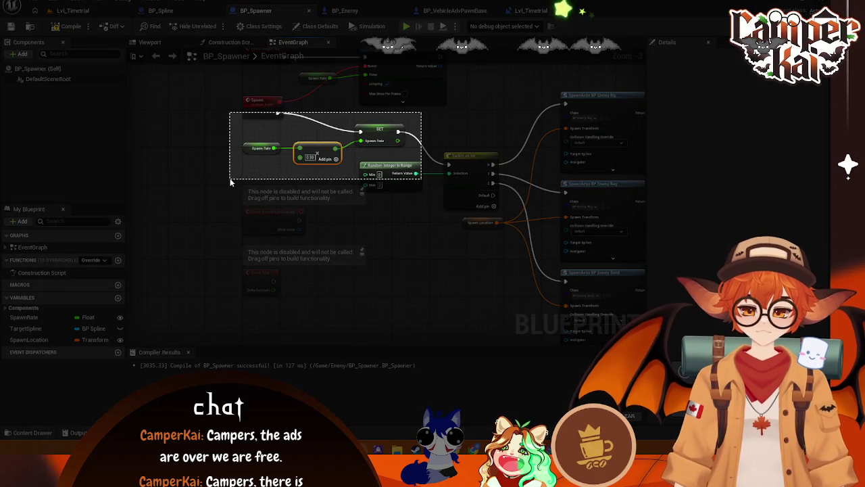
left_click(435, 193)
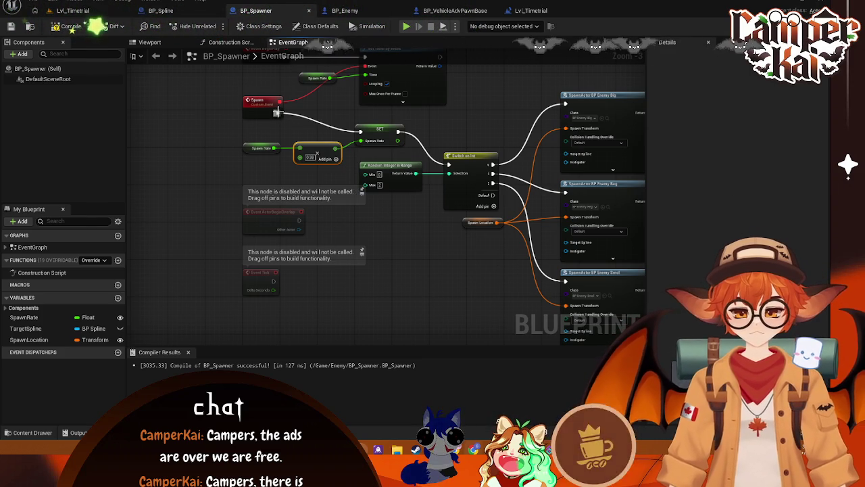
Insert a Branch after the Spawn event, wiring its False output to Switch on Int, and rearrange the nodes
left_click_drag(278, 113, 304, 116)
type("branch")
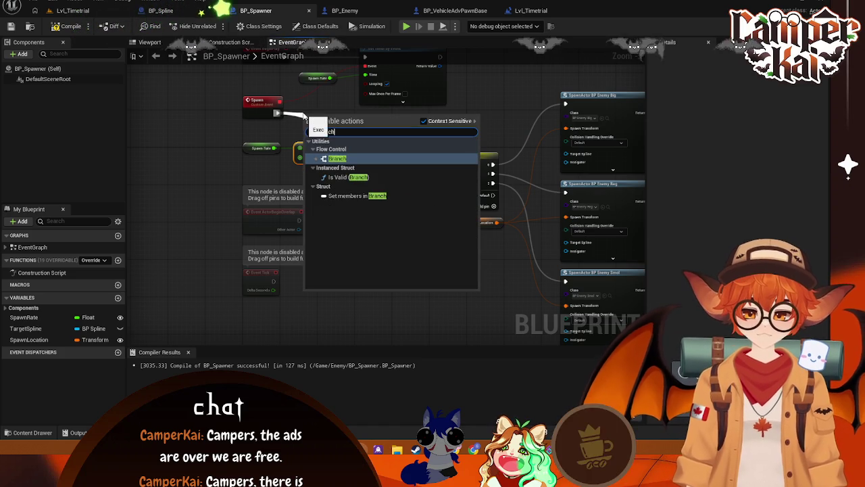
key("Return")
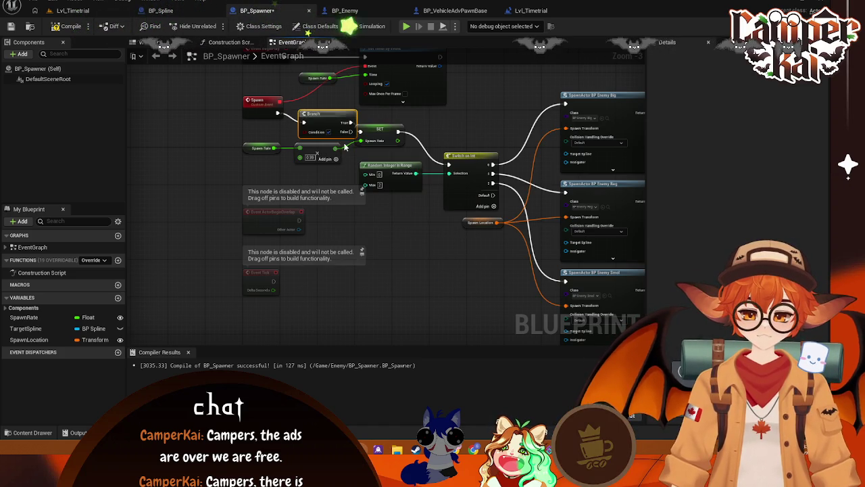
mouse_move(367, 127)
left_mouse_down()
mouse_move(412, 140)
mouse_move(416, 124)
left_mouse_up()
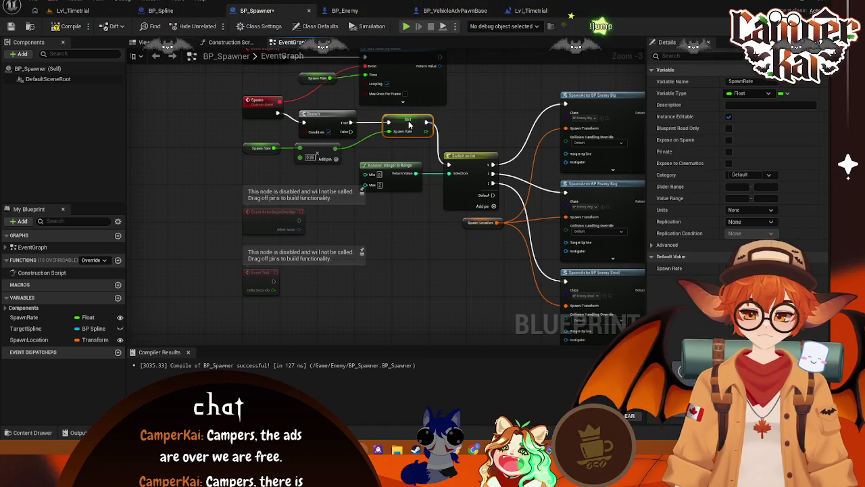
left_click_drag(350, 131, 448, 165)
left_click_drag(398, 131, 393, 139)
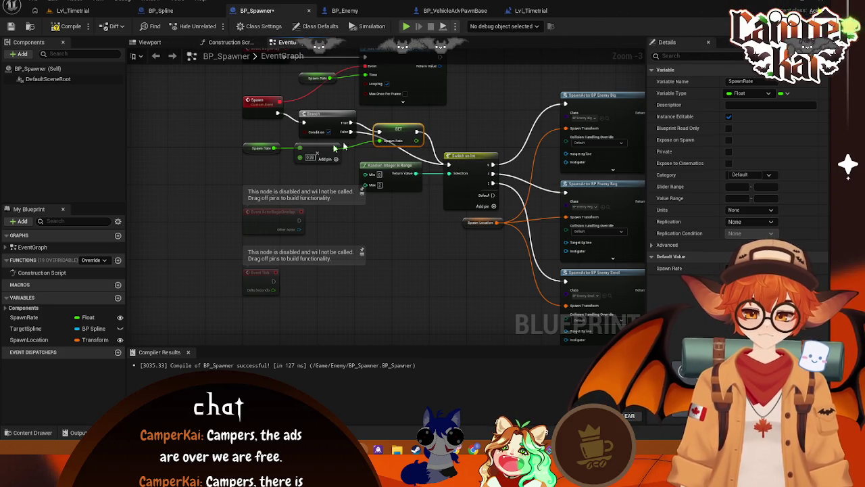
left_click_drag(258, 169, 258, 174)
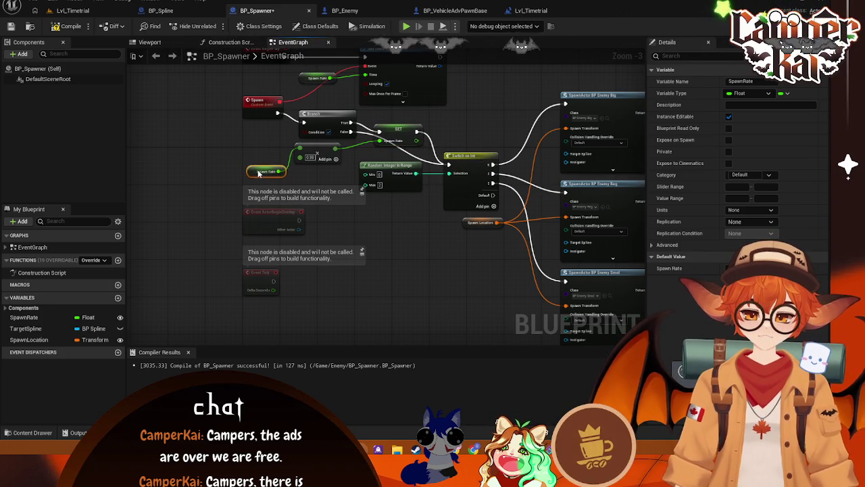
left_click_drag(325, 161, 325, 169)
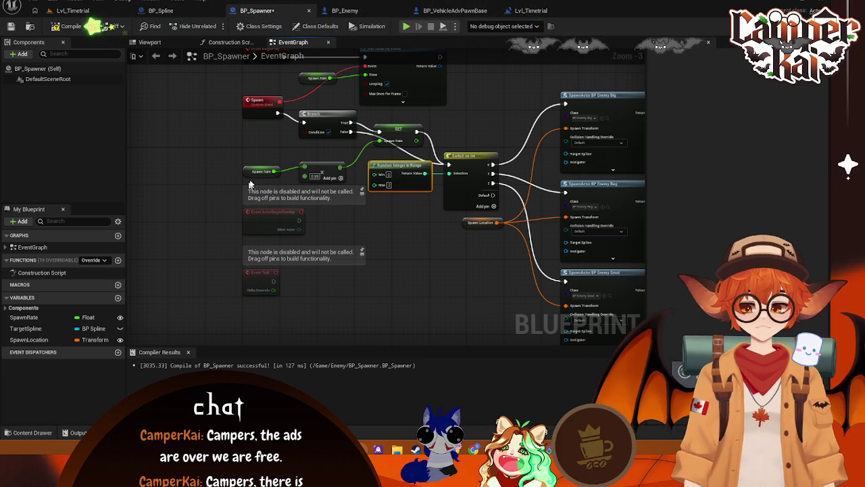
left_click_drag(251, 172, 250, 187)
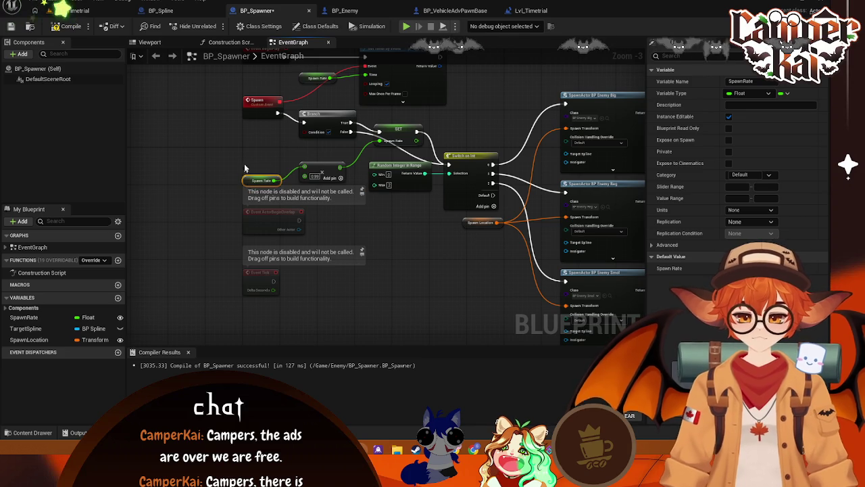
Feed the Branch condition with a Greater comparison taking SpawnRate as its first input
right_click(196, 164)
left_click_drag(304, 131, 258, 155)
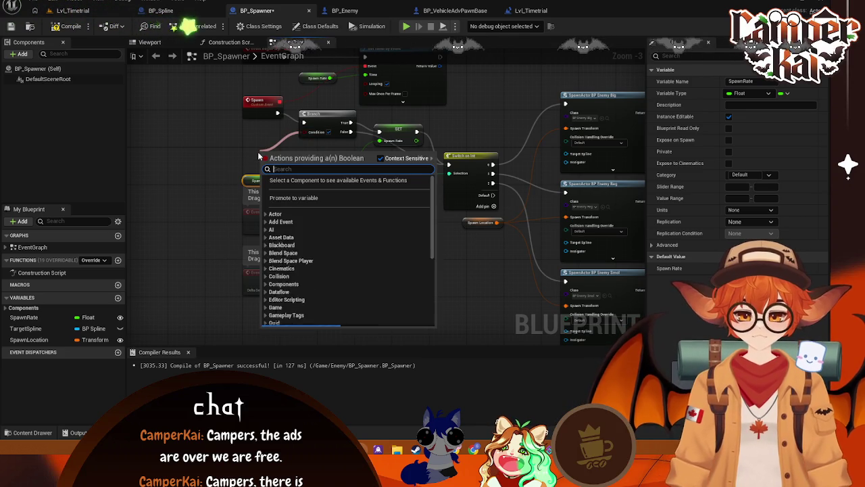
type("gre")
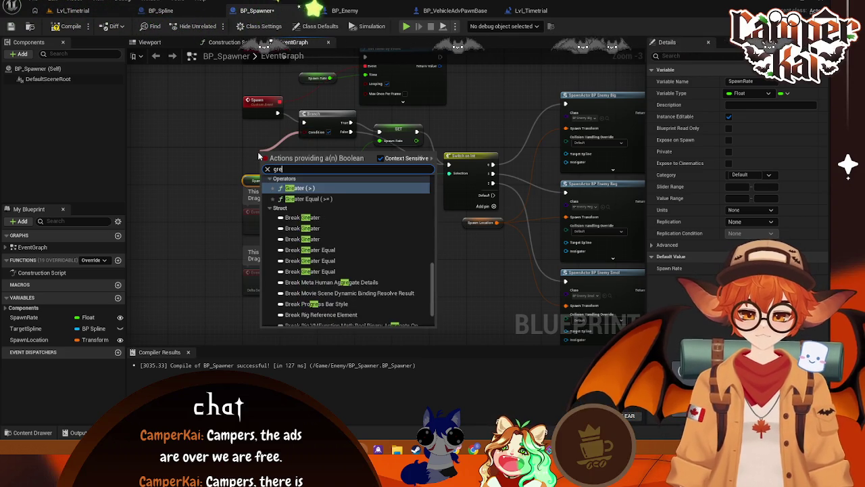
type("at")
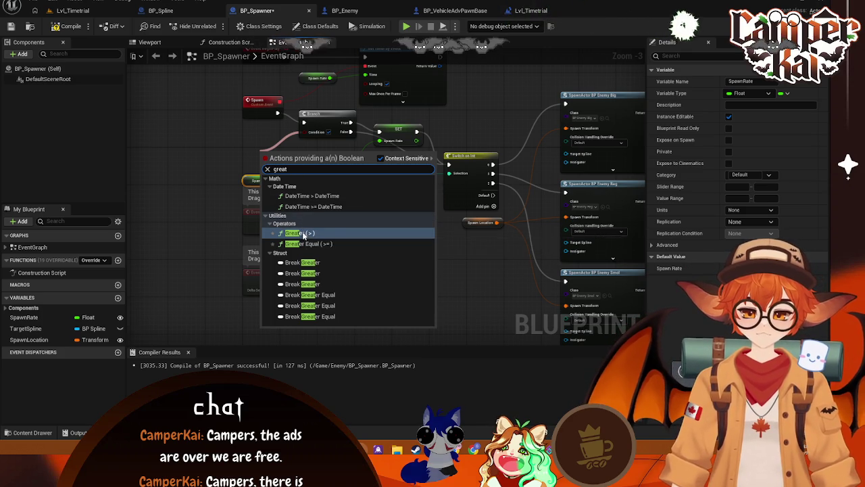
left_click(302, 233)
left_click_drag(274, 156, 276, 150)
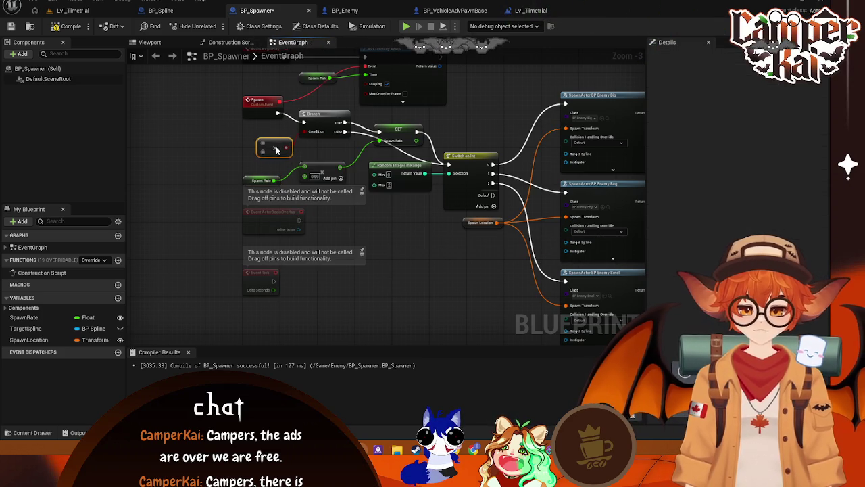
mouse_move(159, 166)
left_mouse_down()
mouse_move(179, 154)
mouse_move(262, 142)
left_mouse_up()
left_click(205, 169)
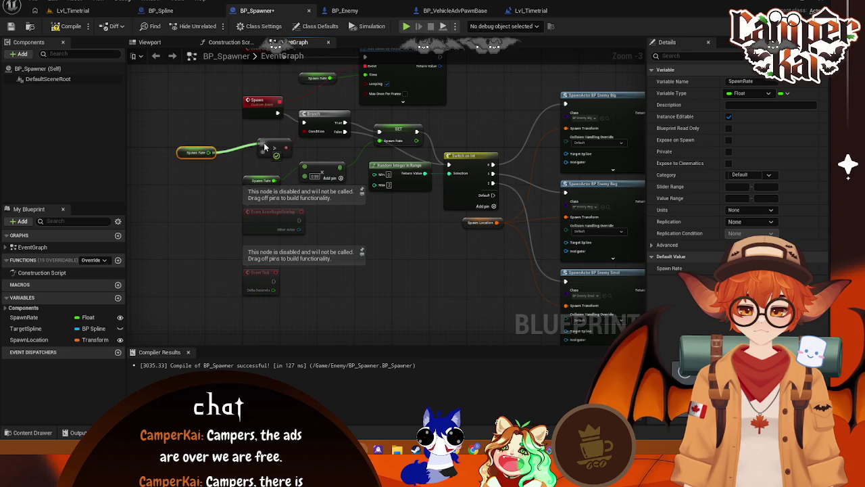
left_click_drag(183, 151, 201, 138)
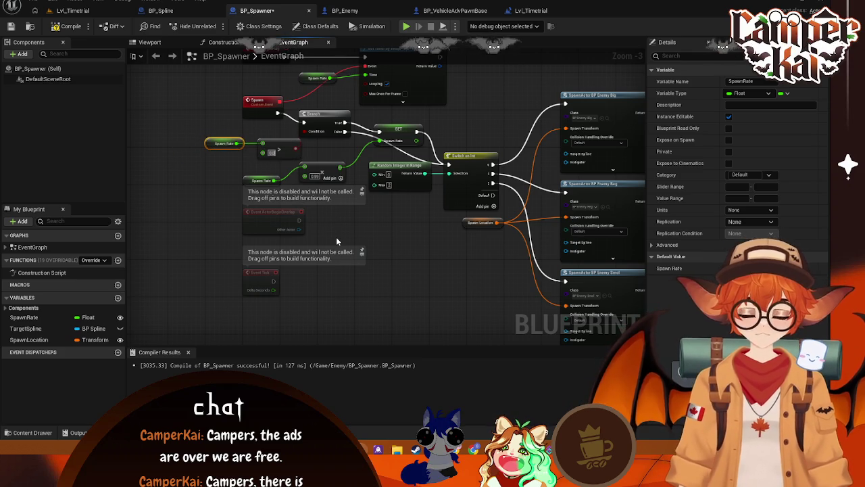
left_click(270, 142)
left_click_drag(270, 142, 261, 142)
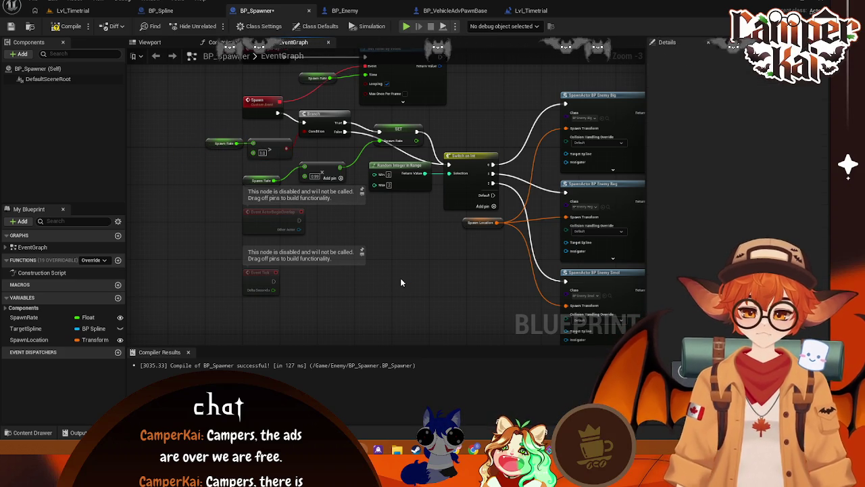
key("super+shift+s")
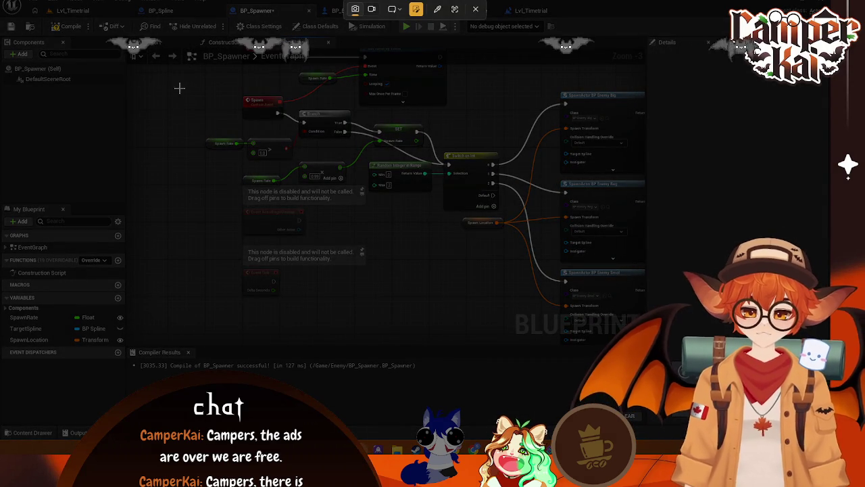
Capture a screenshot of the new Branch logic and bring it back into view
mouse_move(177, 87)
left_mouse_down()
mouse_move(534, 303)
mouse_move(533, 241)
left_mouse_up()
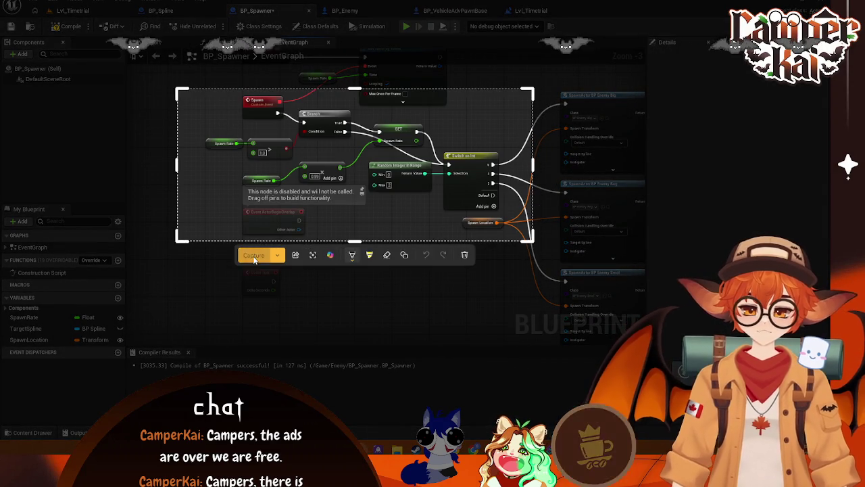
key("Return")
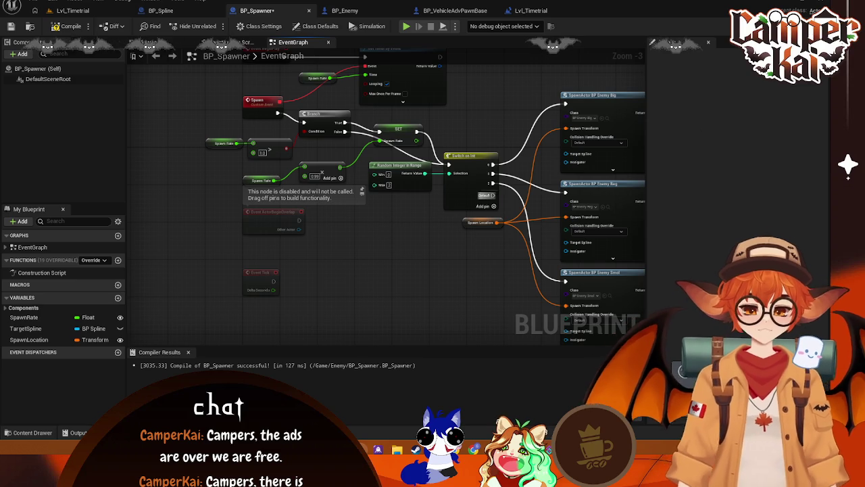
left_click_drag(417, 219, 272, 162)
left_click_drag(350, 240, 440, 271)
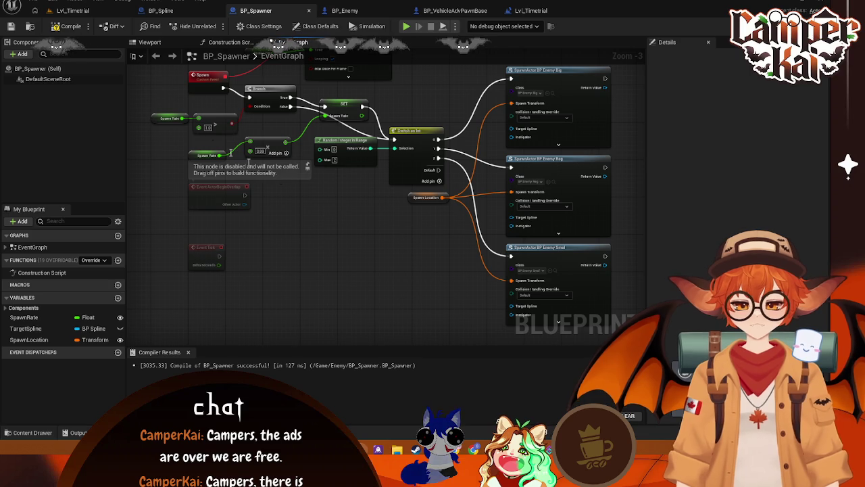
Compile BP_Spawner, check the Lvl_Timetrial level, then switch to the BP_Spline graph
left_click(71, 25)
left_click(70, 11)
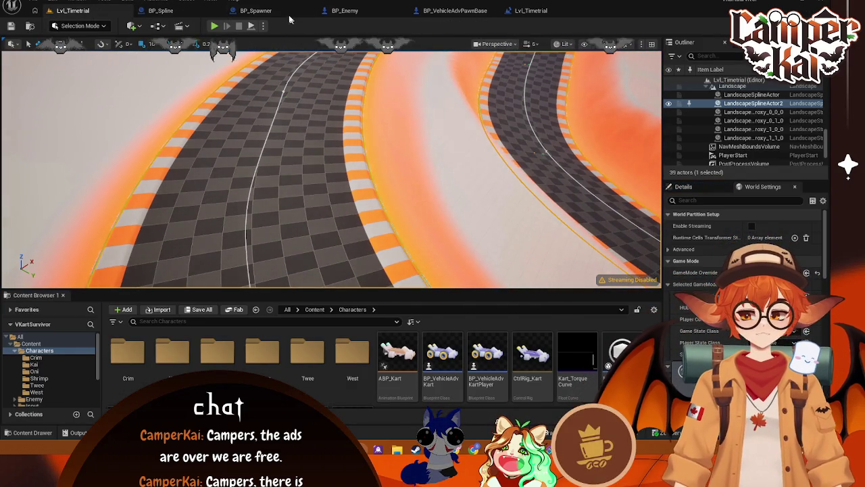
left_click(255, 10)
left_click_drag(413, 196, 430, 213)
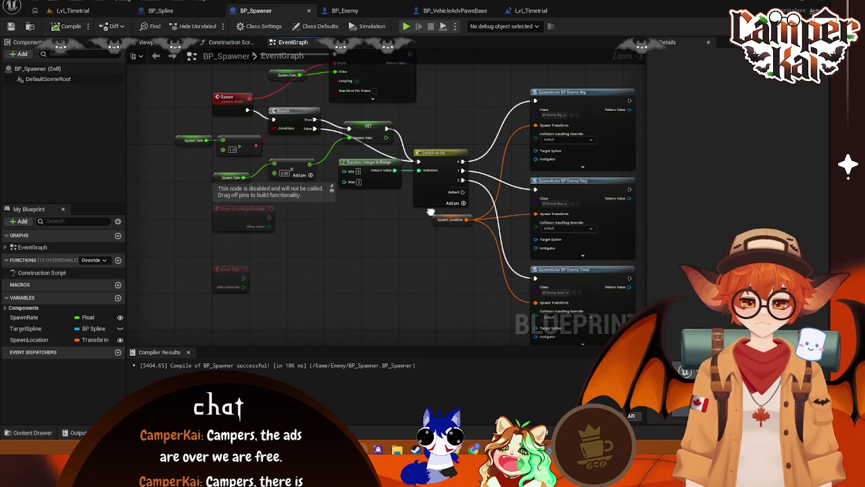
left_click(186, 13)
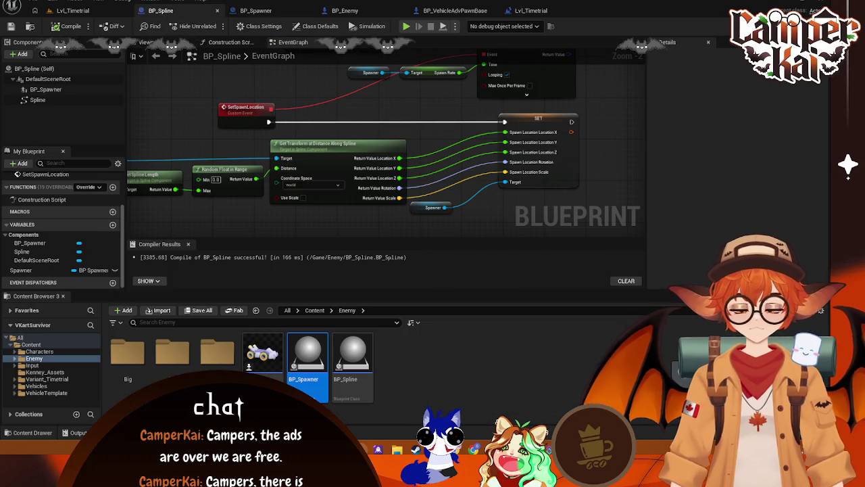